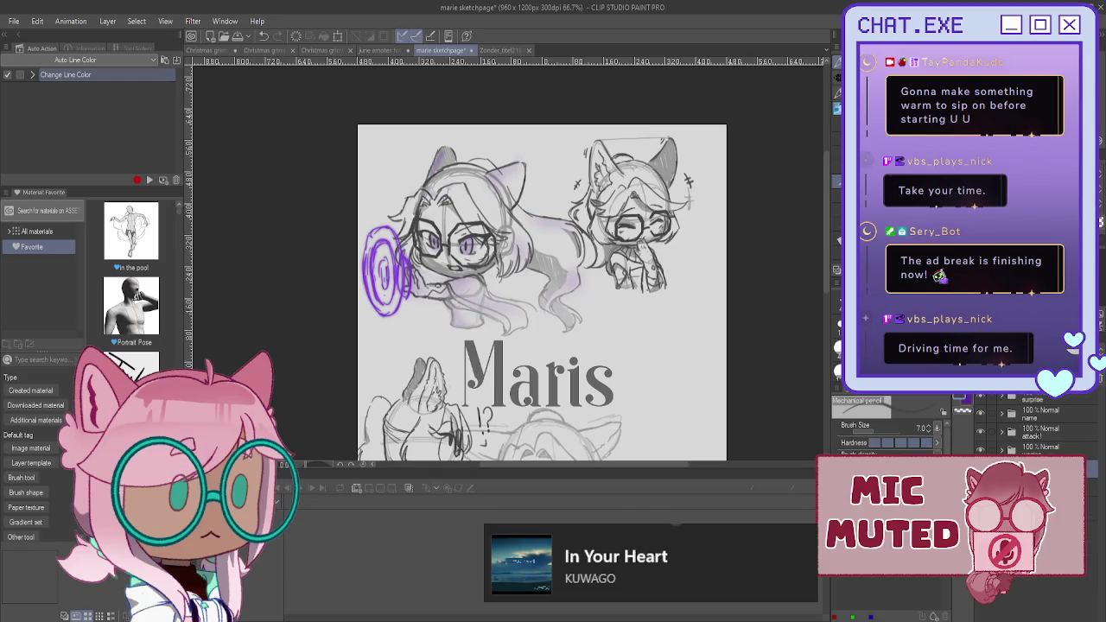
# - Nudge the top-right cat-eared chibi down and to the right with Move Layer
pyautogui.press('k')
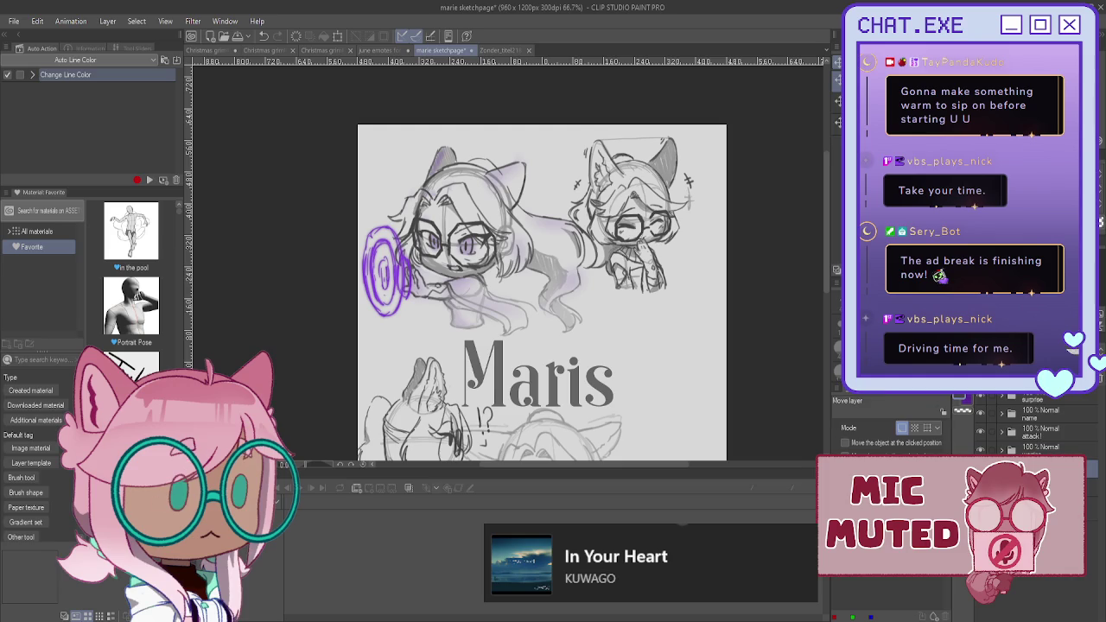
pyautogui.moveTo(518, 294); pyautogui.dragTo(450, 218)
pyautogui.moveTo(579, 136); pyautogui.dragTo(594, 182)
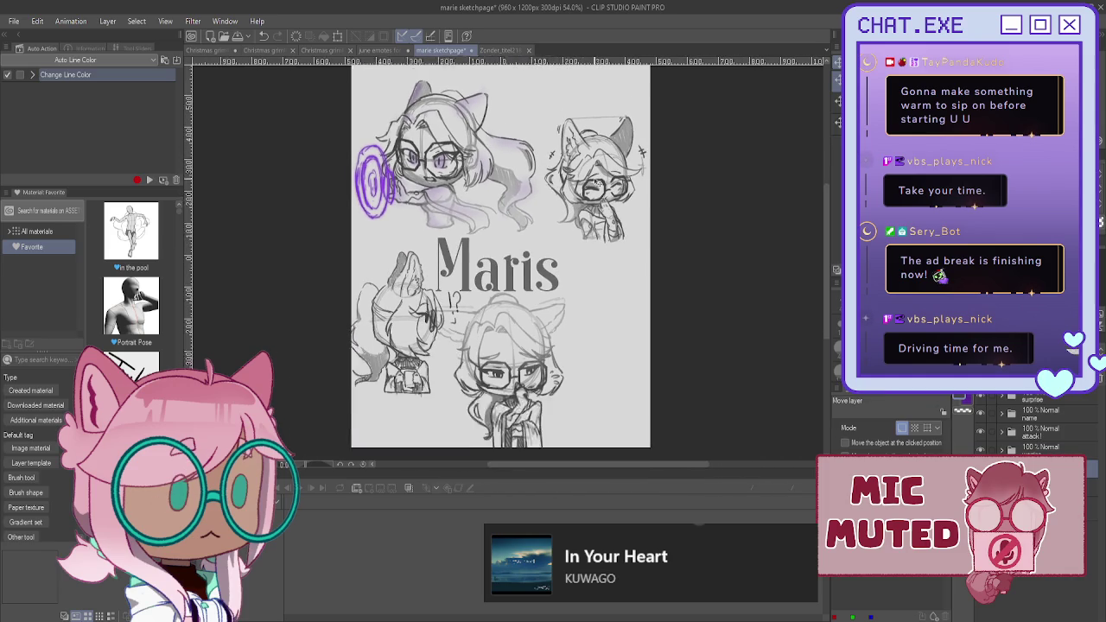
pyautogui.scroll(-1, 594, 182)
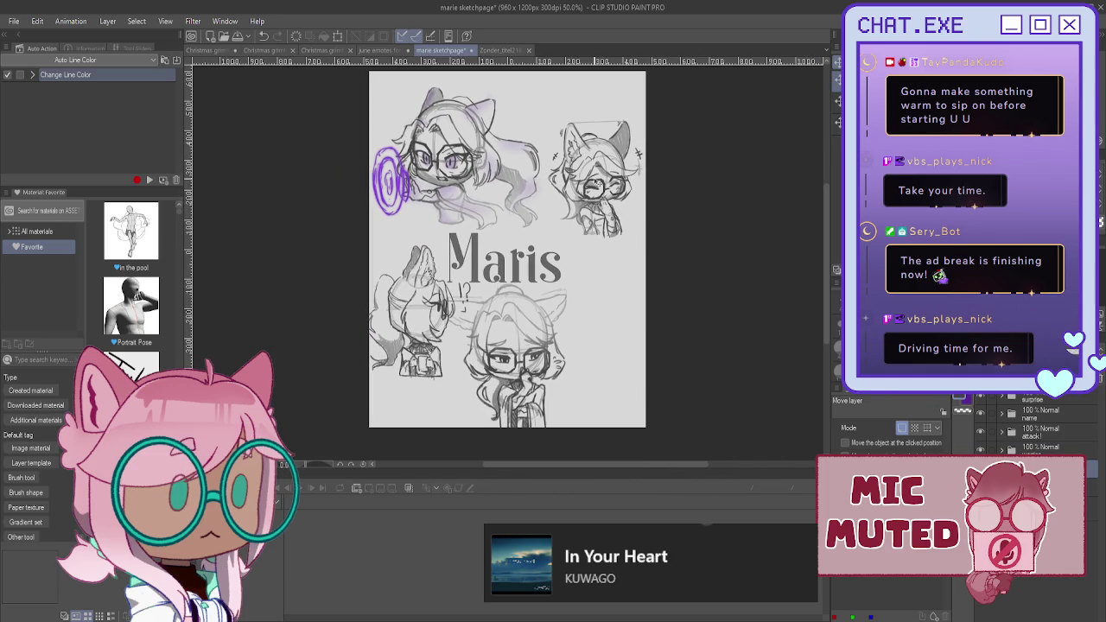
# - Rescale the cat-eared chibi and lower it beside the Maris title
pyautogui.hotkey('ctrl', 't')
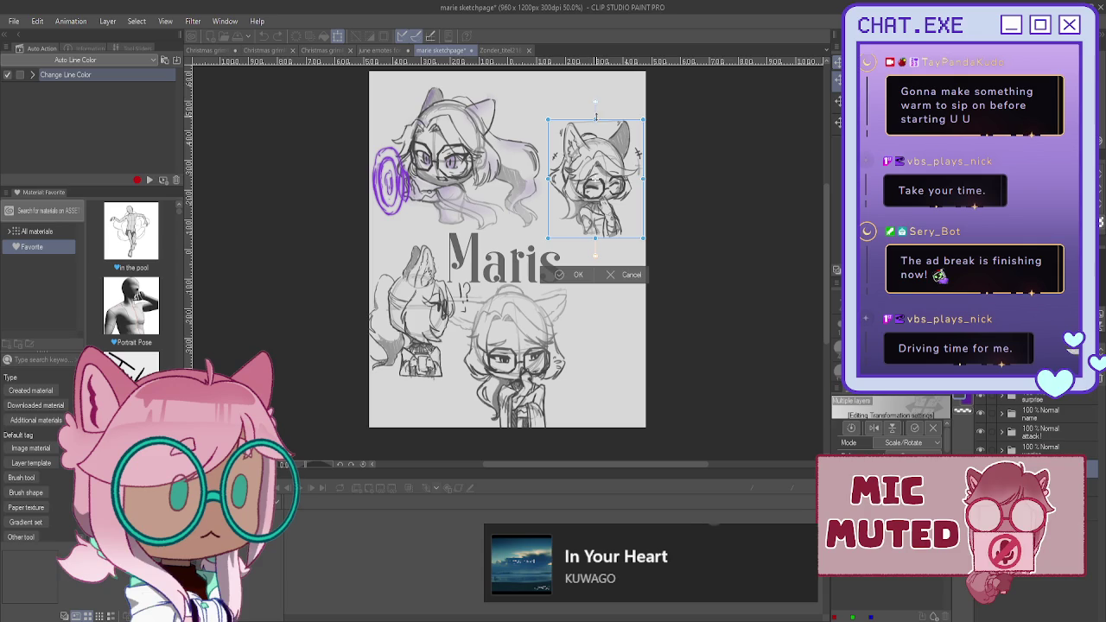
pyautogui.moveTo(595, 116); pyautogui.dragTo(595, 106)
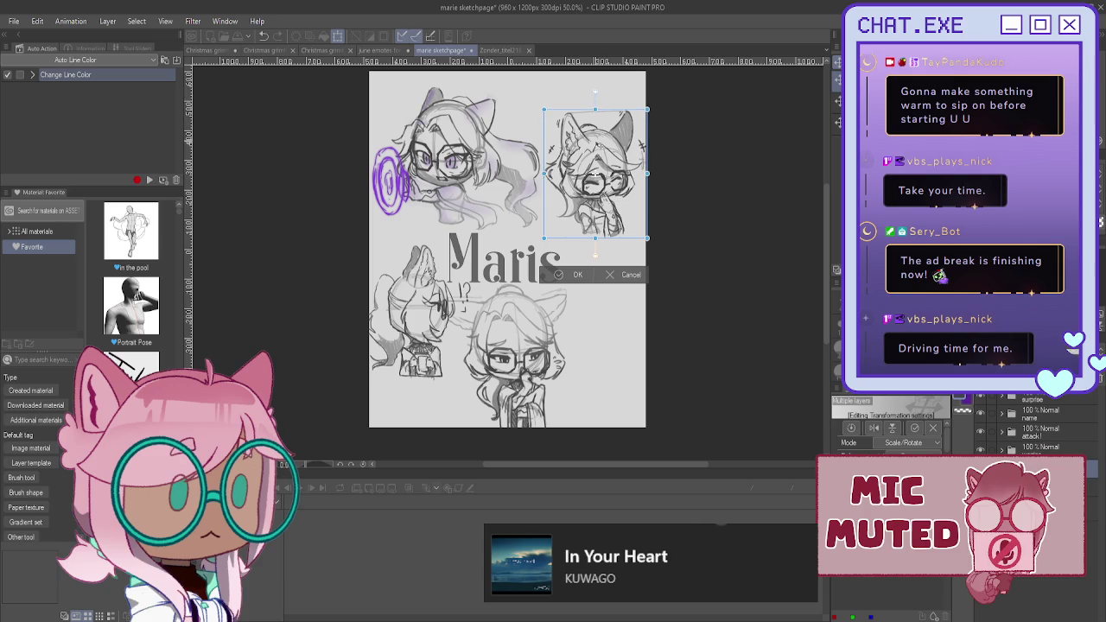
pyautogui.moveTo(596, 148); pyautogui.dragTo(607, 285)
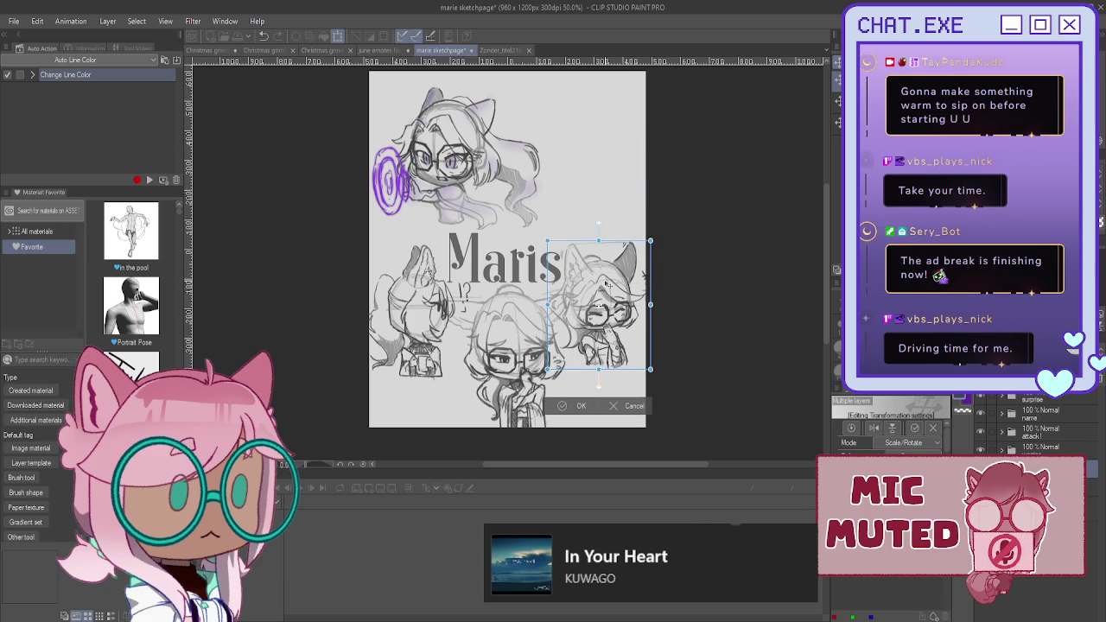
pyautogui.moveTo(576, 359); pyautogui.dragTo(573, 226)
pyautogui.moveTo(544, 109); pyautogui.dragTo(548, 120)
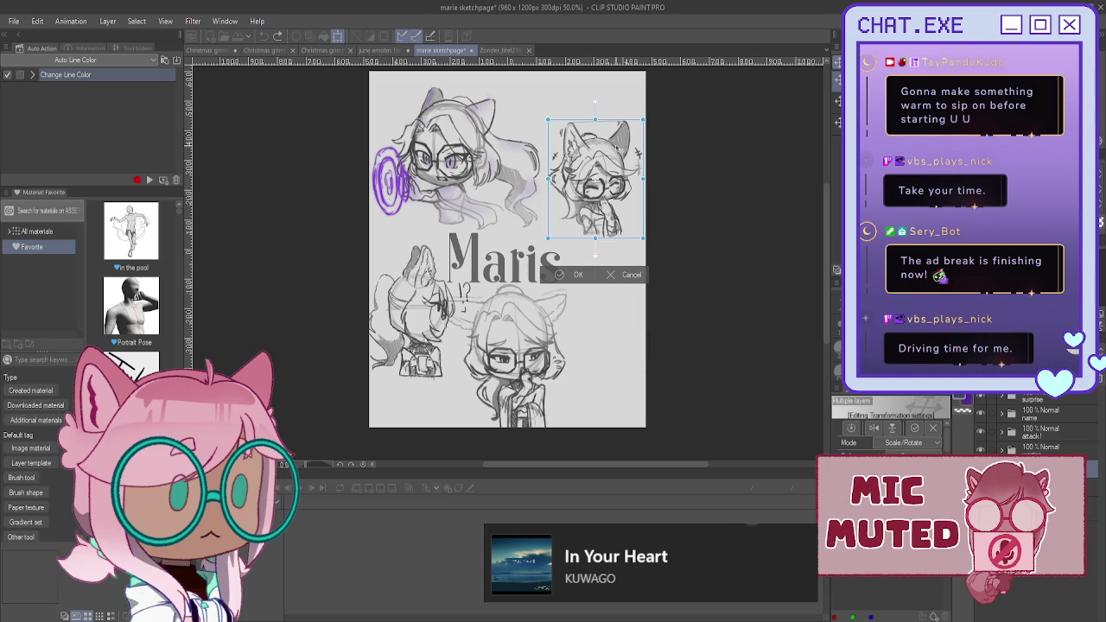
pyautogui.click(606, 275)
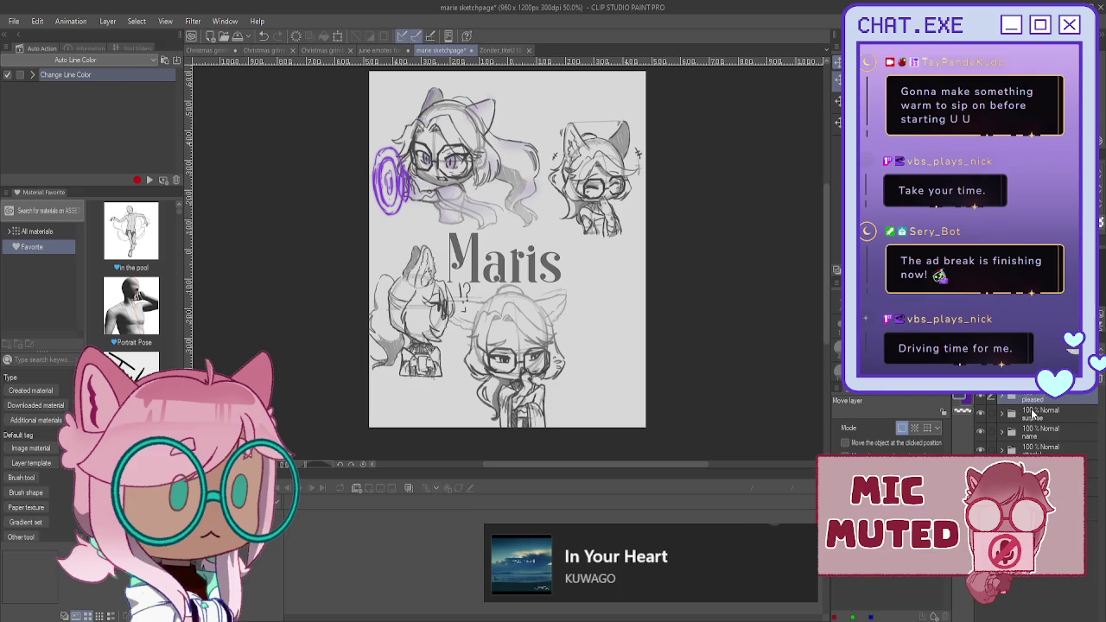
pyautogui.moveTo(615, 164); pyautogui.dragTo(613, 297)
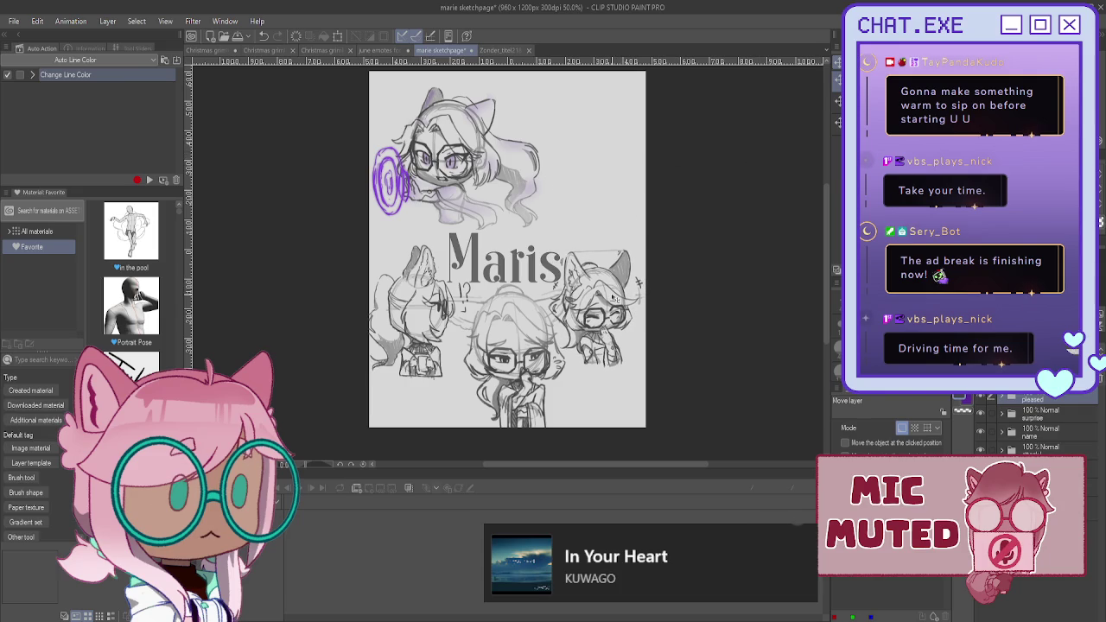
# - Browse the layer folders, selecting the 44% opacity layer and its neighbours
pyautogui.click(1000, 414)
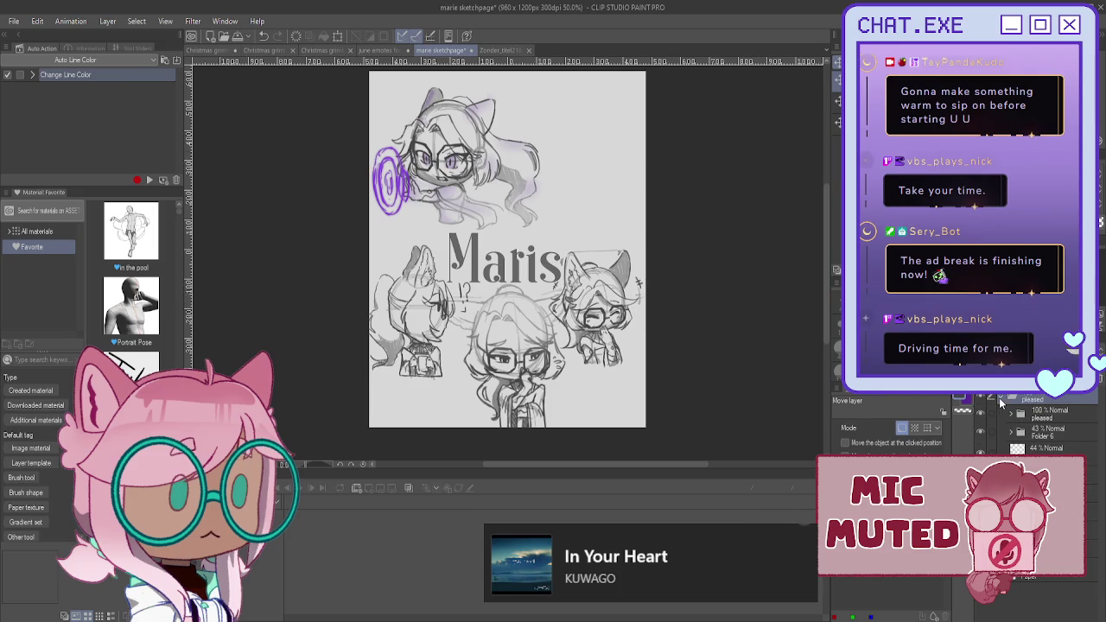
pyautogui.click(1020, 431)
pyautogui.click(1045, 448)
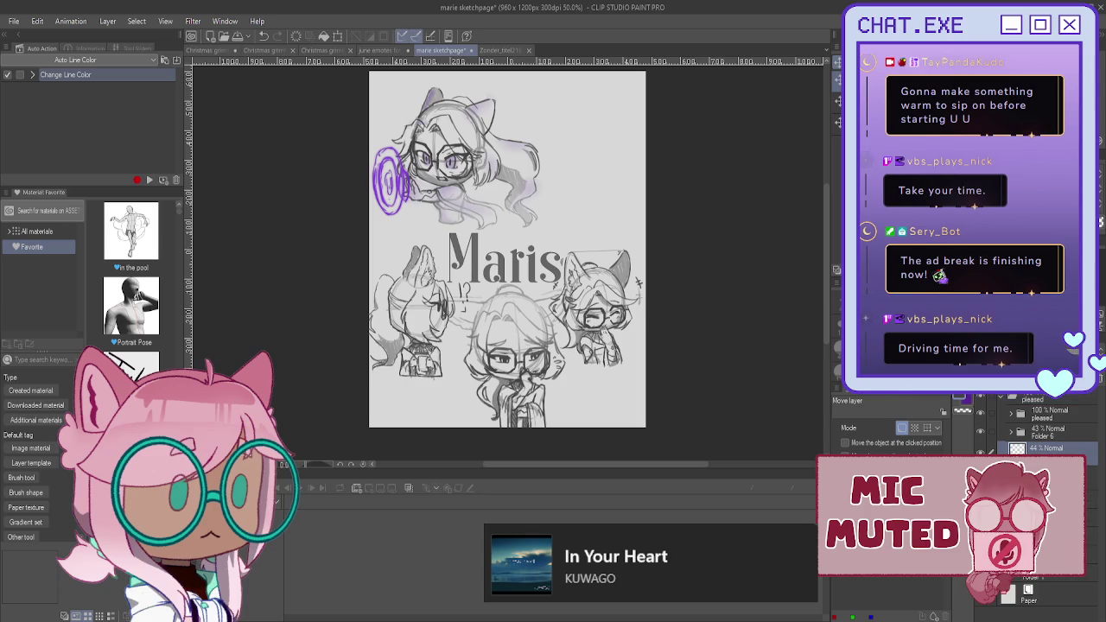
pyautogui.click(1045, 499)
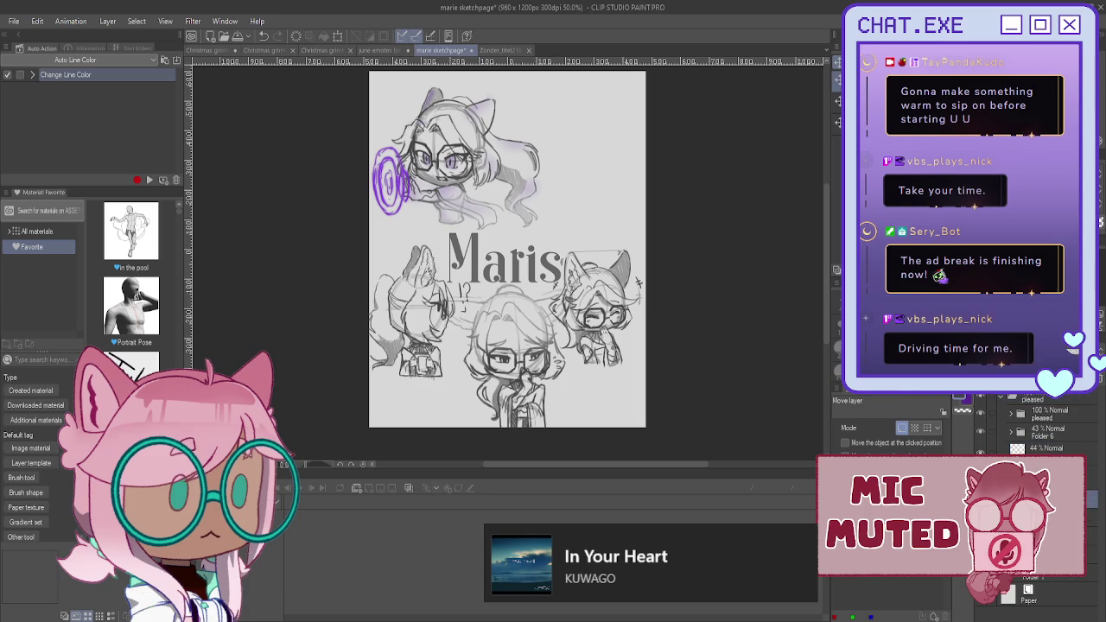
pyautogui.click(1045, 476)
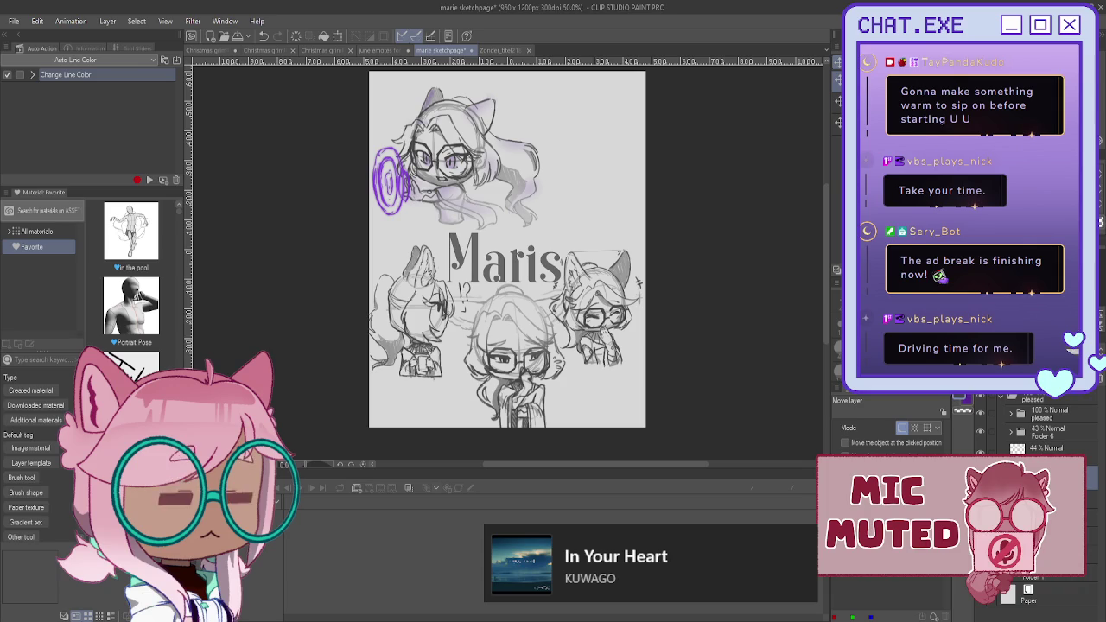
pyautogui.scroll(1, 588, 382)
pyautogui.scroll(2, 588, 381)
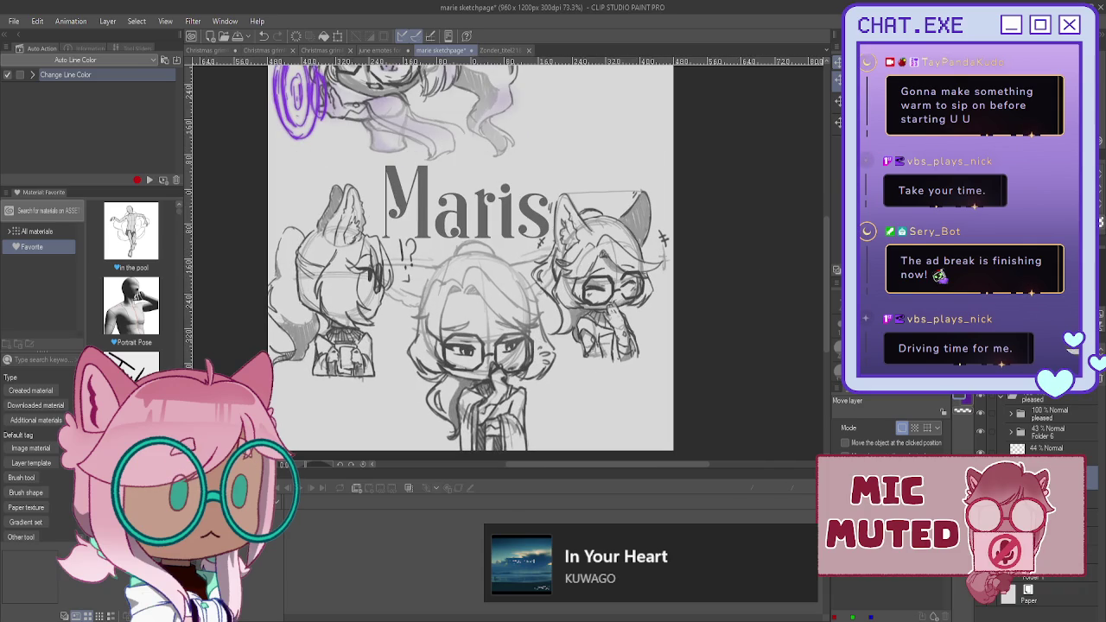
# - Retrace the right chibi's ears, cheek, jaw and hair in darker pen lines
pyautogui.press('p')
pyautogui.scroll(1, 633, 203)
pyautogui.scroll(1, 633, 203)
pyautogui.moveTo(640, 191); pyautogui.dragTo(646, 250)
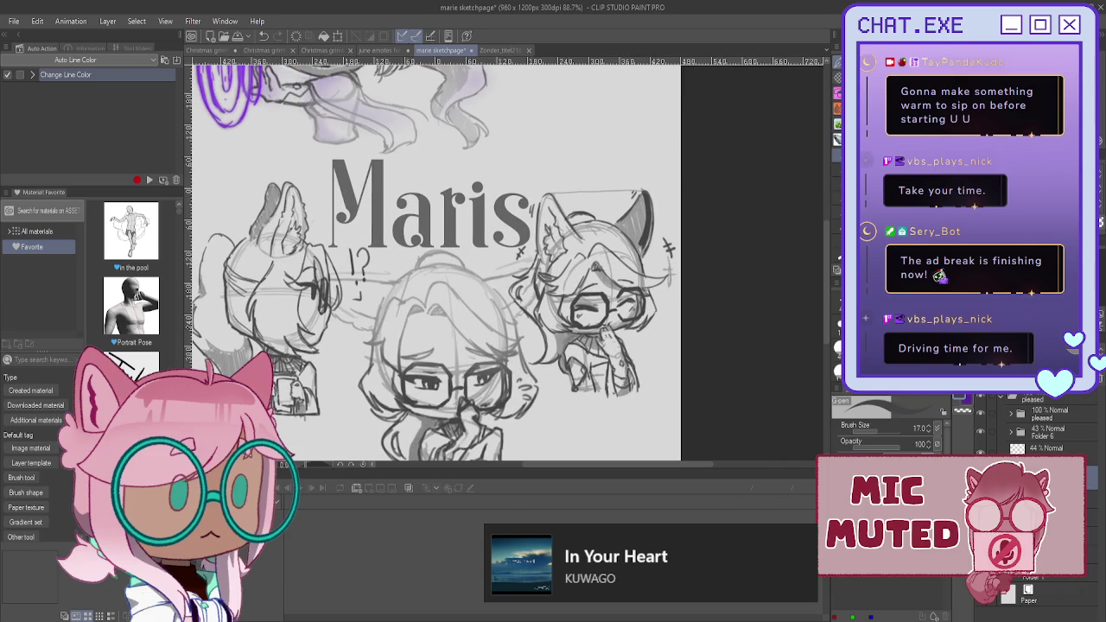
pyautogui.moveTo(641, 194); pyautogui.dragTo(645, 252)
pyautogui.moveTo(646, 281)
pyautogui.mouseDown()
pyautogui.moveTo(644, 320)
pyautogui.moveTo(606, 327)
pyautogui.moveTo(636, 388)
pyautogui.moveTo(570, 391)
pyautogui.moveTo(516, 290)
pyautogui.moveTo(538, 247)
pyautogui.moveTo(541, 195)
pyautogui.moveTo(555, 193)
pyautogui.mouseUp()
pyautogui.moveTo(565, 236)
pyautogui.mouseDown()
pyautogui.moveTo(606, 223)
pyautogui.moveTo(632, 256)
pyautogui.mouseUp()
pyautogui.moveTo(595, 219); pyautogui.dragTo(618, 233)
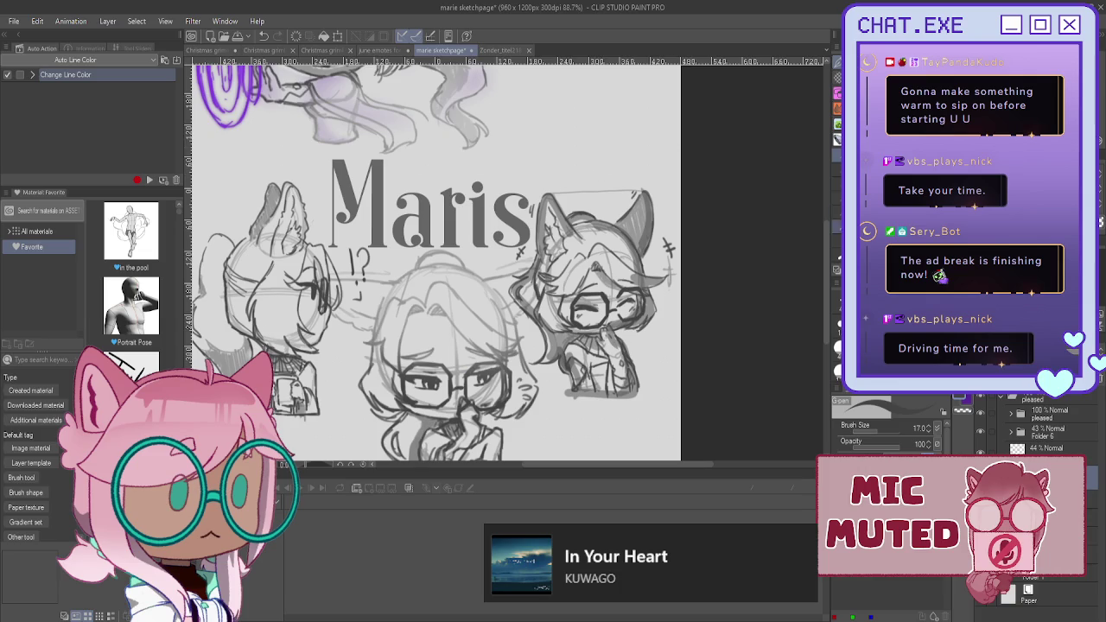
# - Test a grey fill and airbrush shading under the chibi, plus dark strokes on its left
pyautogui.press('g')
pyautogui.click(601, 328)
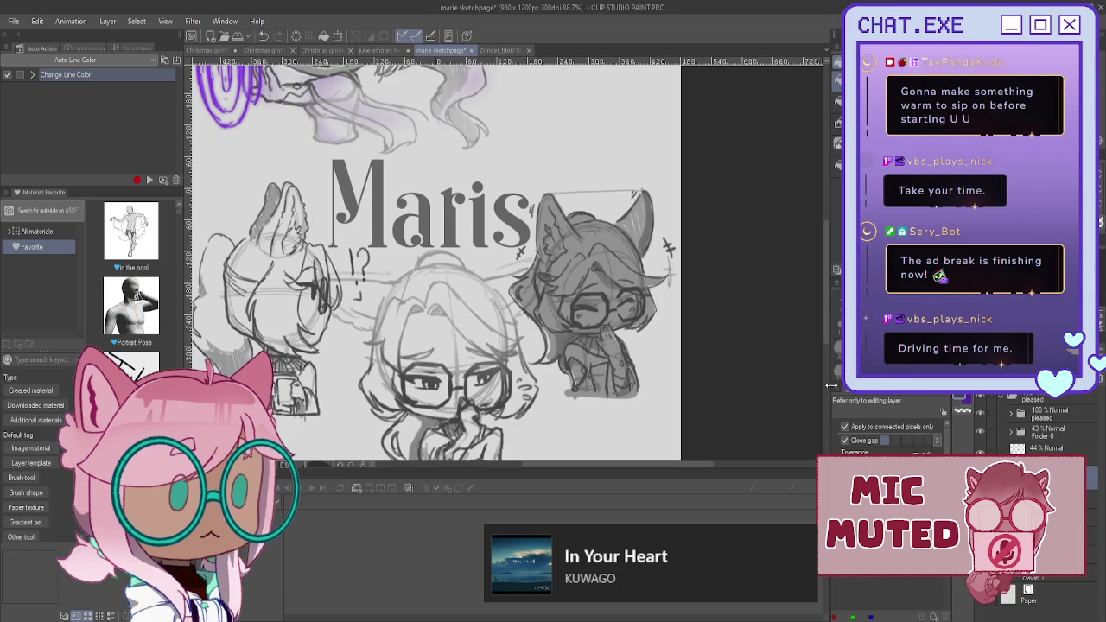
pyautogui.press('b')
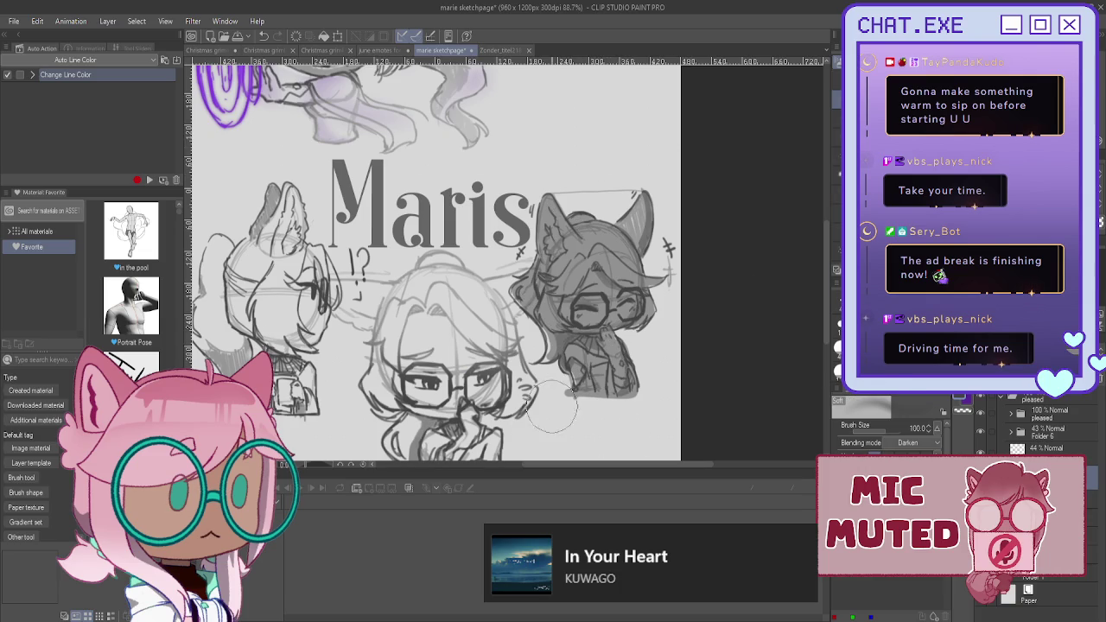
pyautogui.moveTo(553, 389); pyautogui.dragTo(566, 428)
pyautogui.hotkey('ctrl', 'z')
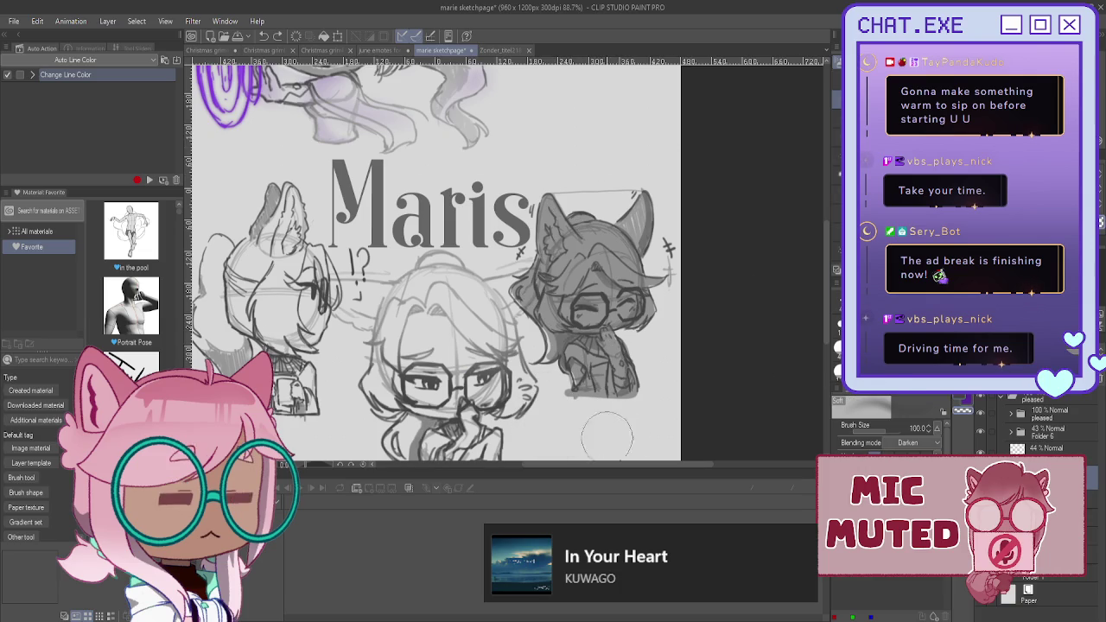
pyautogui.moveTo(640, 421); pyautogui.dragTo(596, 415)
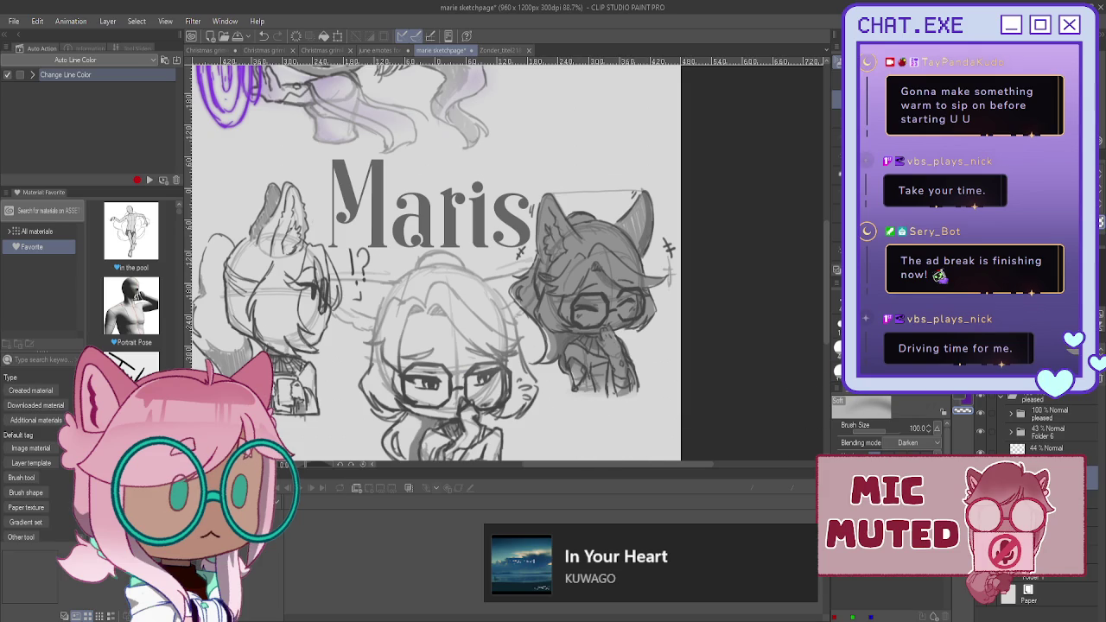
pyautogui.press('p')
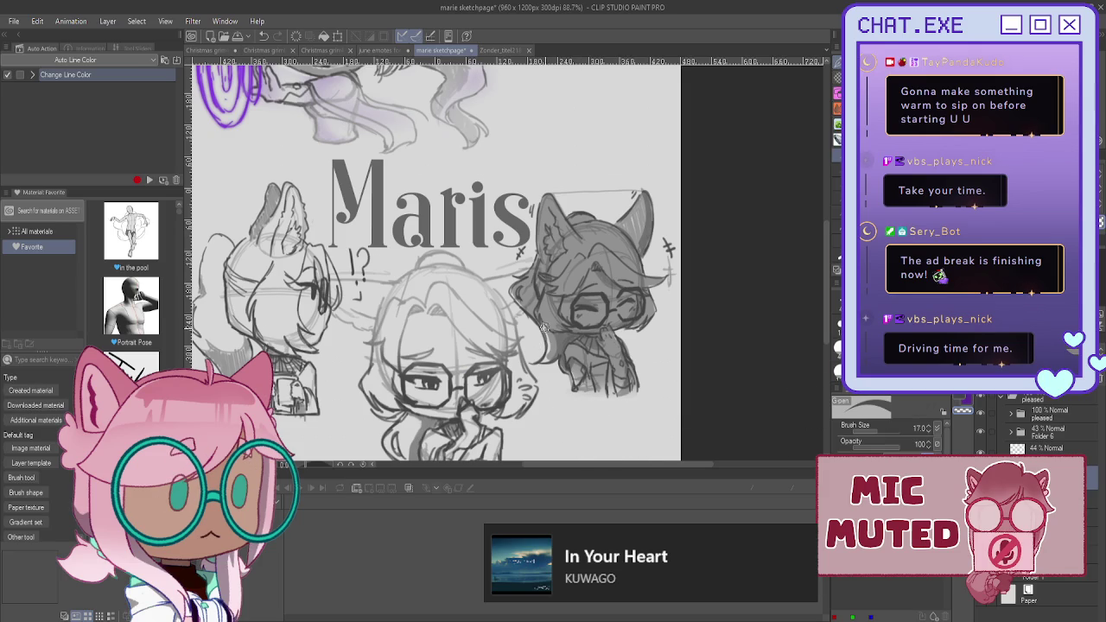
pyautogui.moveTo(544, 323); pyautogui.dragTo(551, 358)
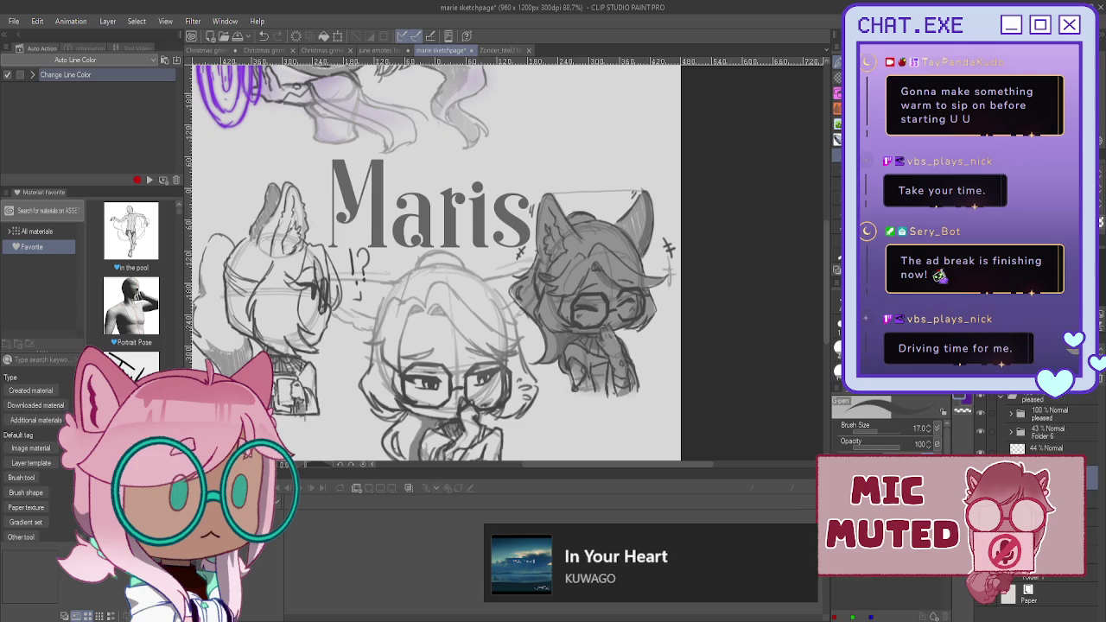
# - Try a dark silhouette fill on the chibi, then undo it back to the sketch
pyautogui.click(1041, 403)
pyautogui.hotkey('ctrl', 'u')
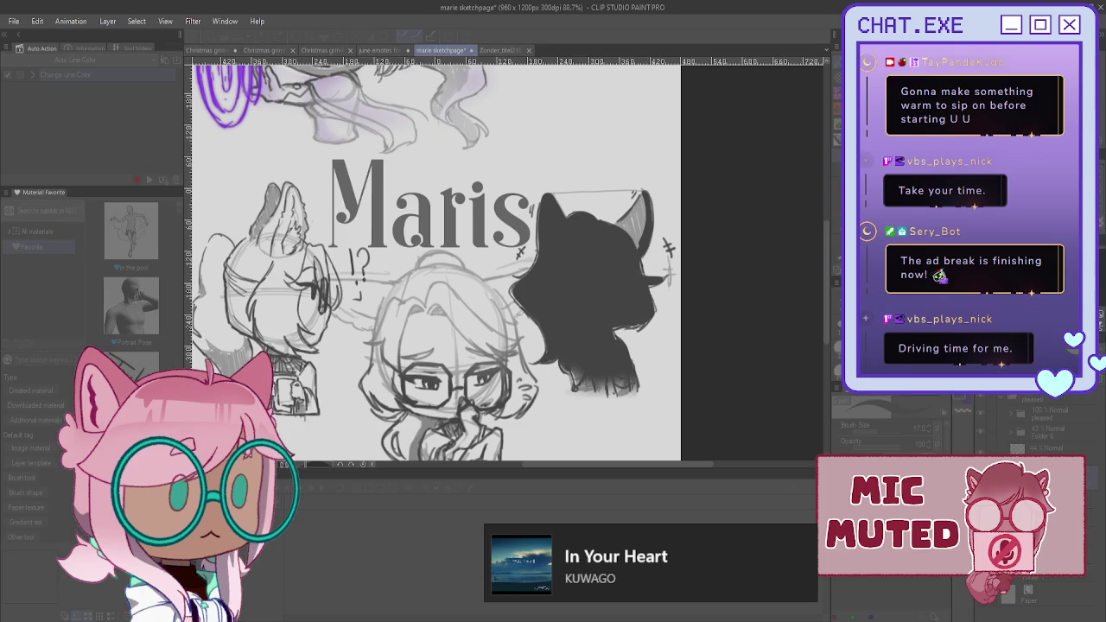
pyautogui.press('Escape')
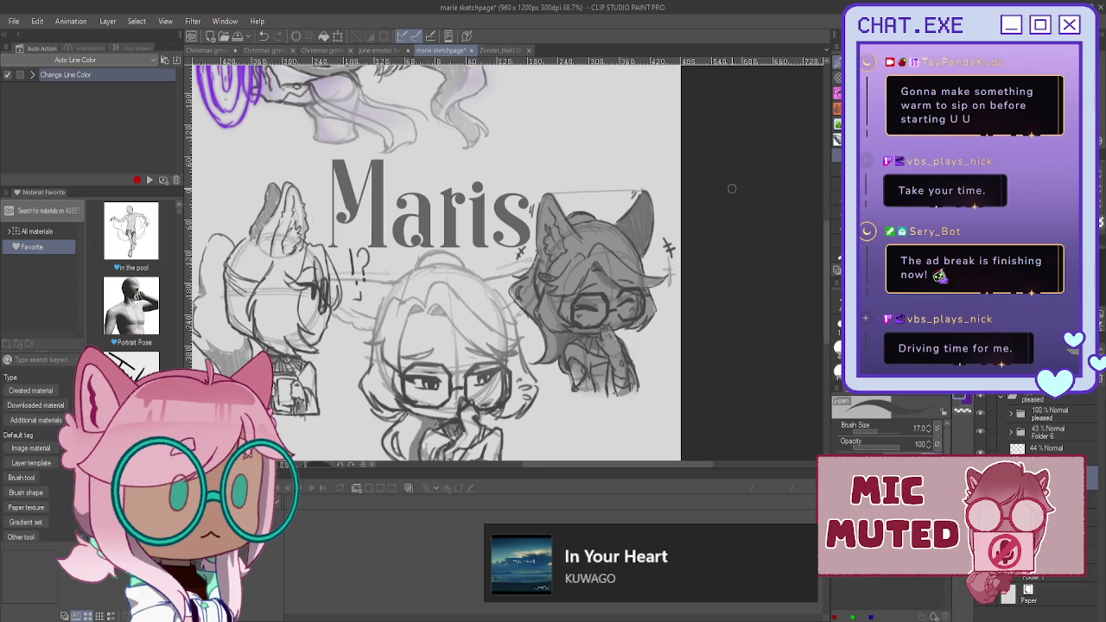
pyautogui.hotkey('ctrl', 'z')
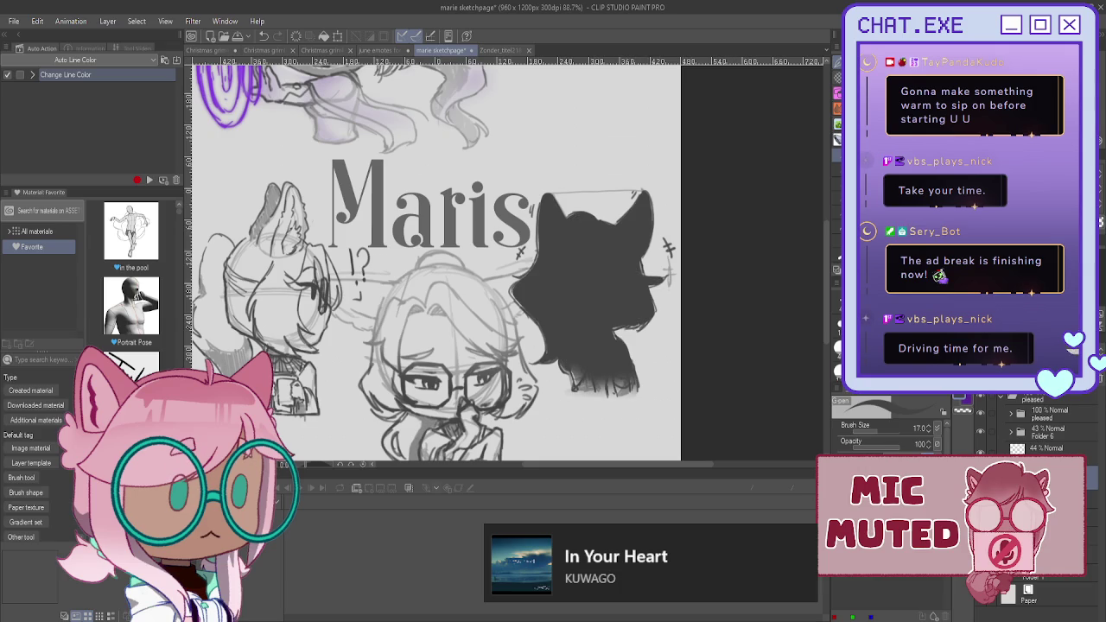
pyautogui.hotkey('ctrl', 'u')
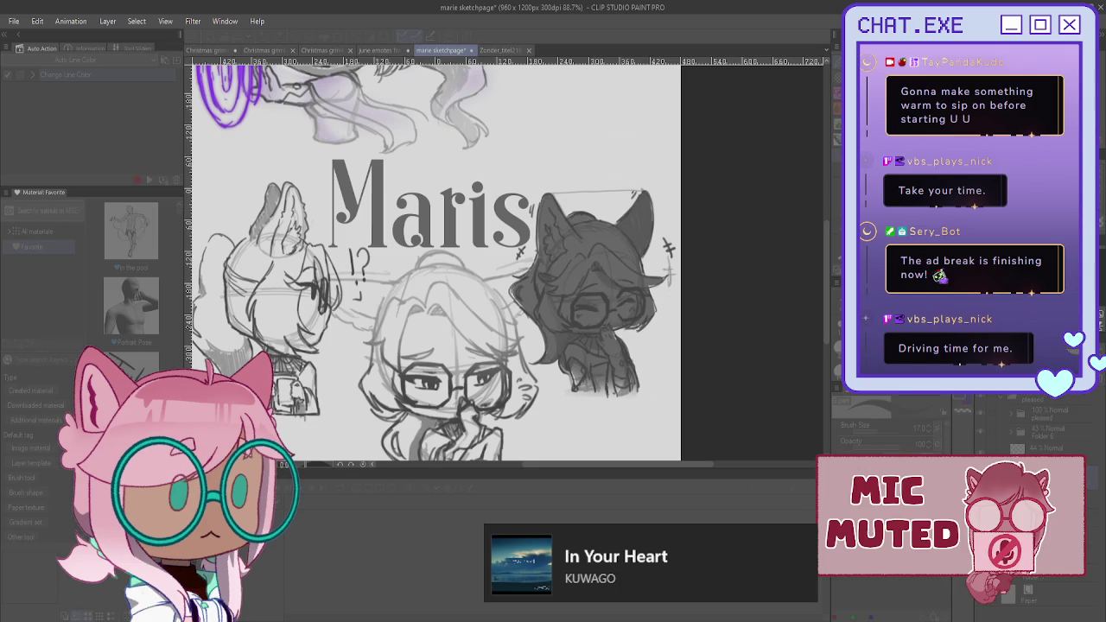
pyautogui.hotkey('ctrl', 'z')
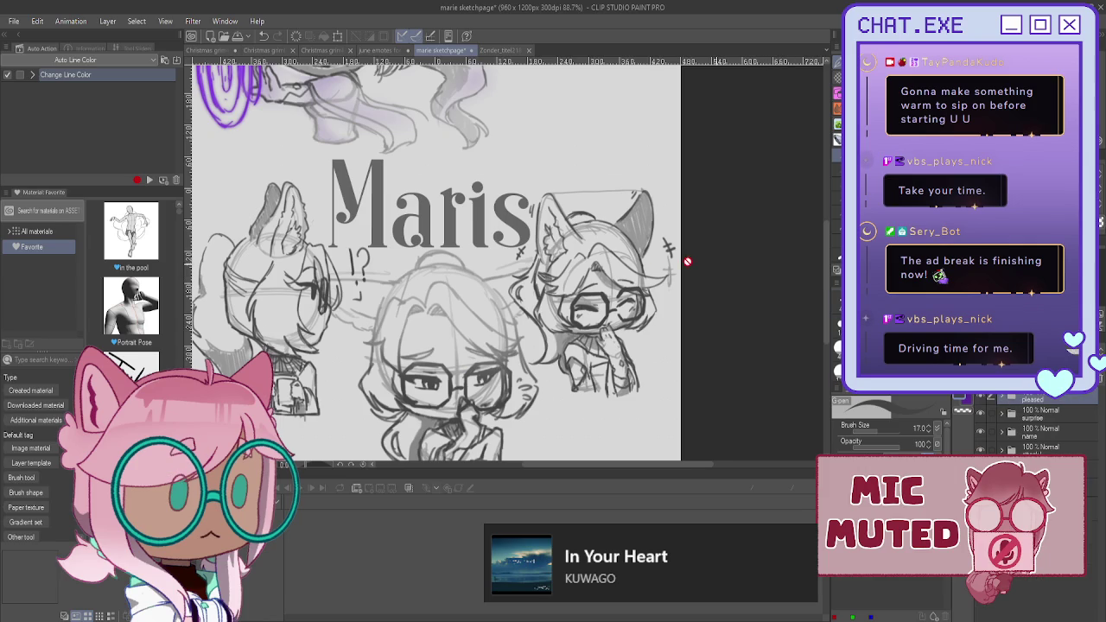
pyautogui.scroll(-2, 688, 256)
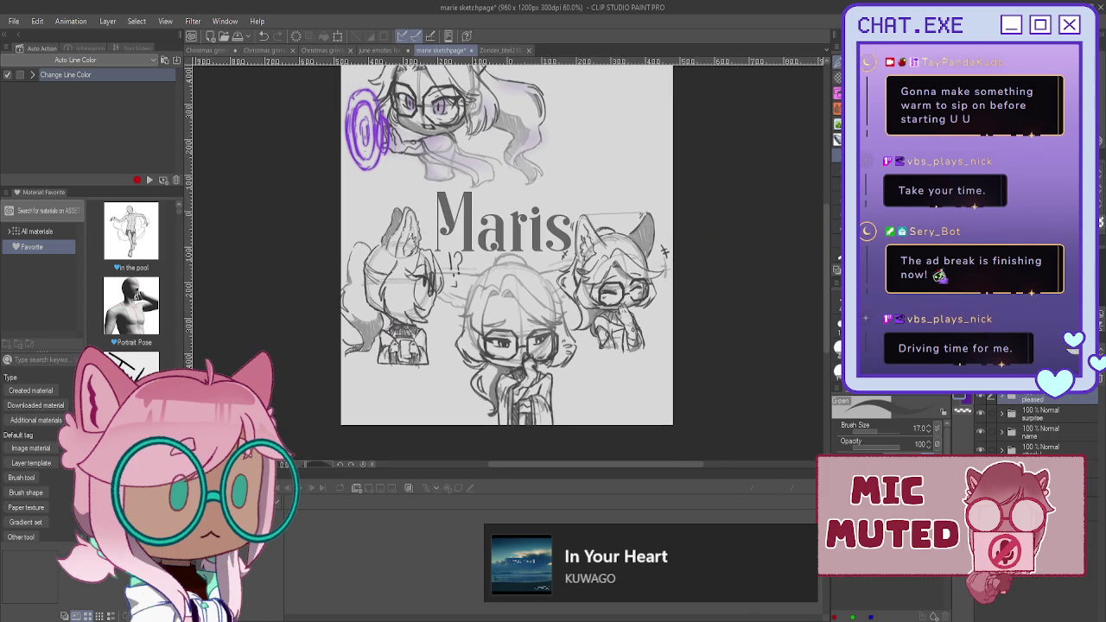
# - Nudge and slightly lower the right-hand chibi, then commit its position
pyautogui.moveTo(507, 244); pyautogui.dragTo(530, 260)
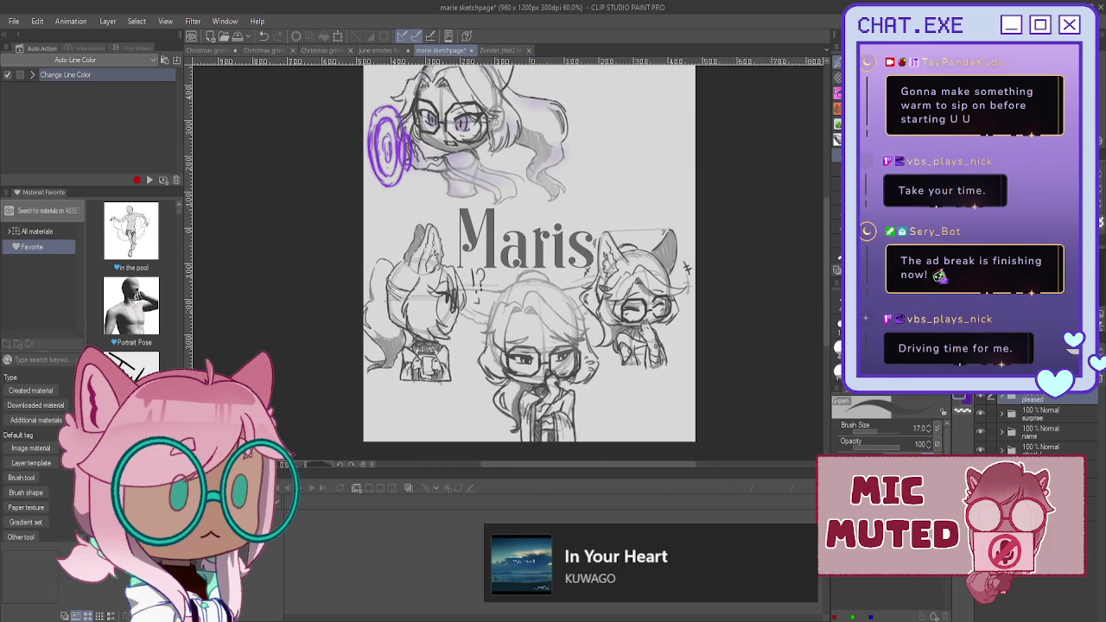
pyautogui.press('k')
pyautogui.moveTo(634, 306); pyautogui.dragTo(636, 301)
pyautogui.hotkey('ctrl', 't')
pyautogui.moveTo(637, 293); pyautogui.dragTo(635, 297)
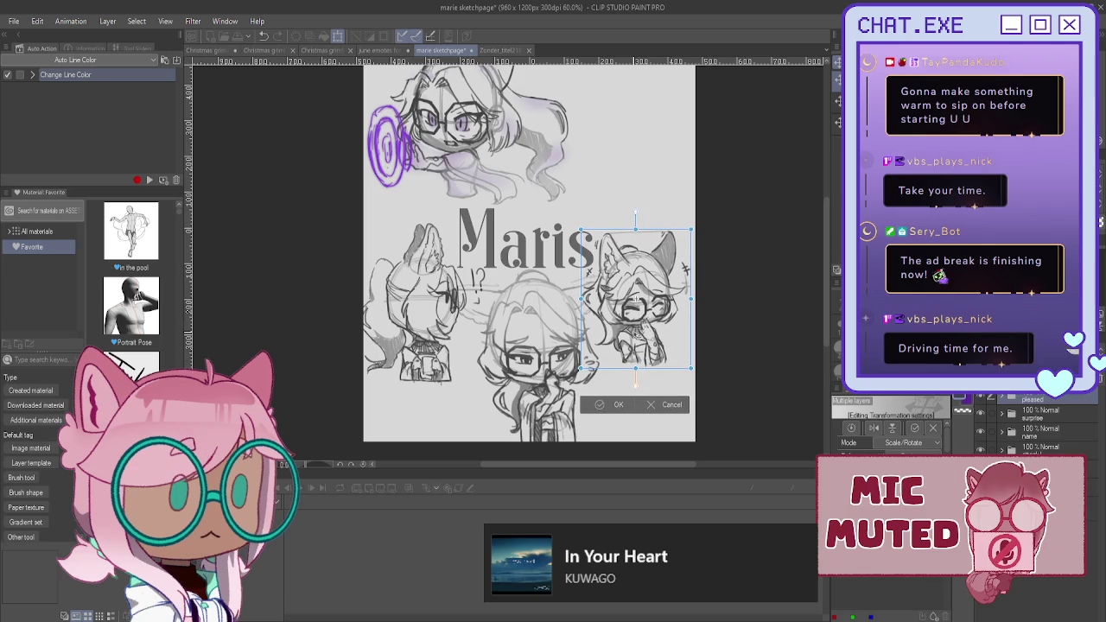
pyautogui.click(617, 404)
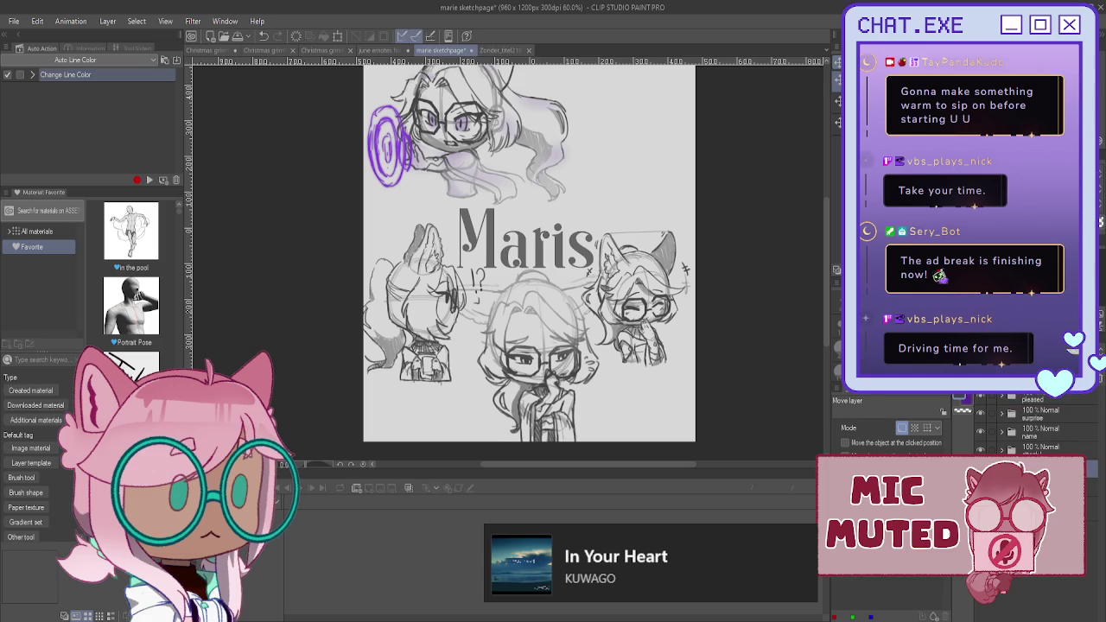
# - Shrink and slightly lower the middle chibi, then begin a circle in the top-right corner
pyautogui.hotkey('ctrl', 't')
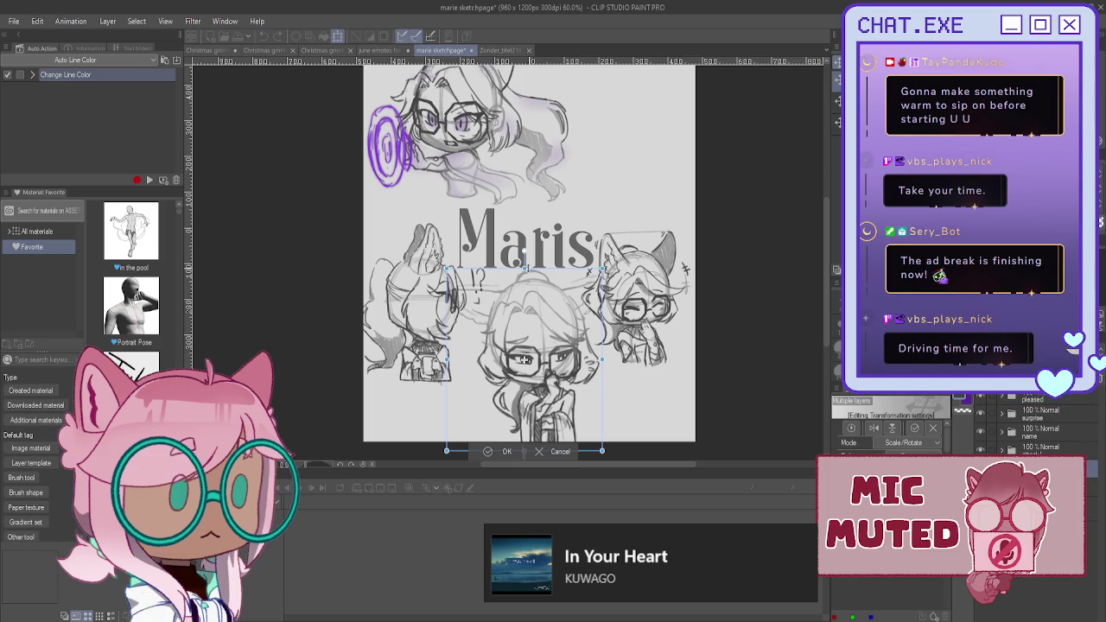
pyautogui.moveTo(524, 359); pyautogui.dragTo(524, 365)
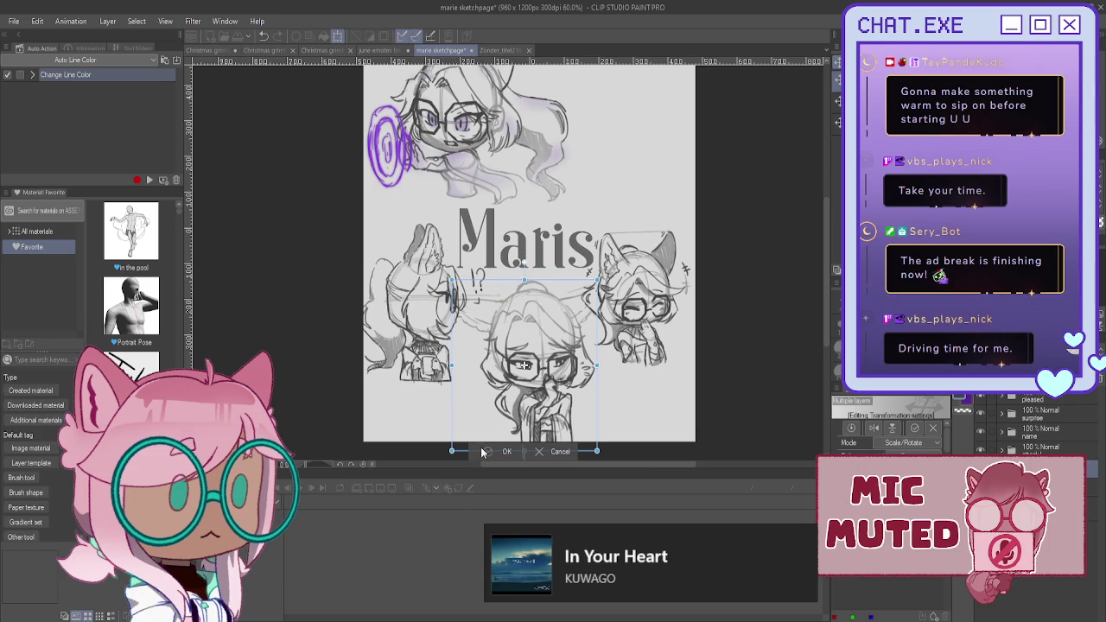
pyautogui.press('Return')
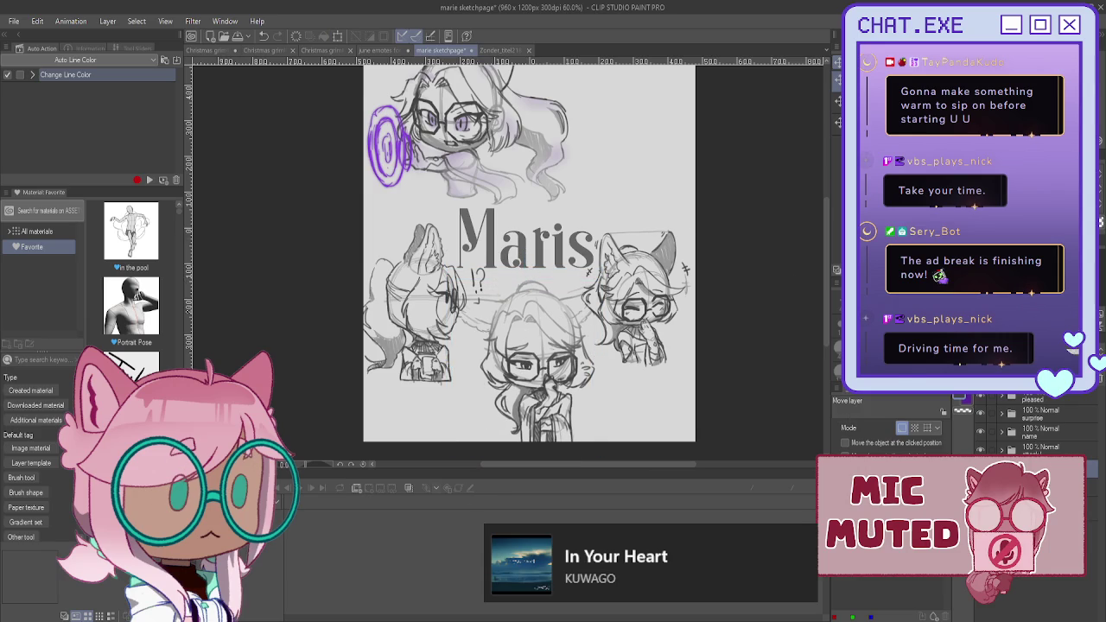
pyautogui.scroll(2, 697, 229)
pyautogui.scroll(-1, 673, 239)
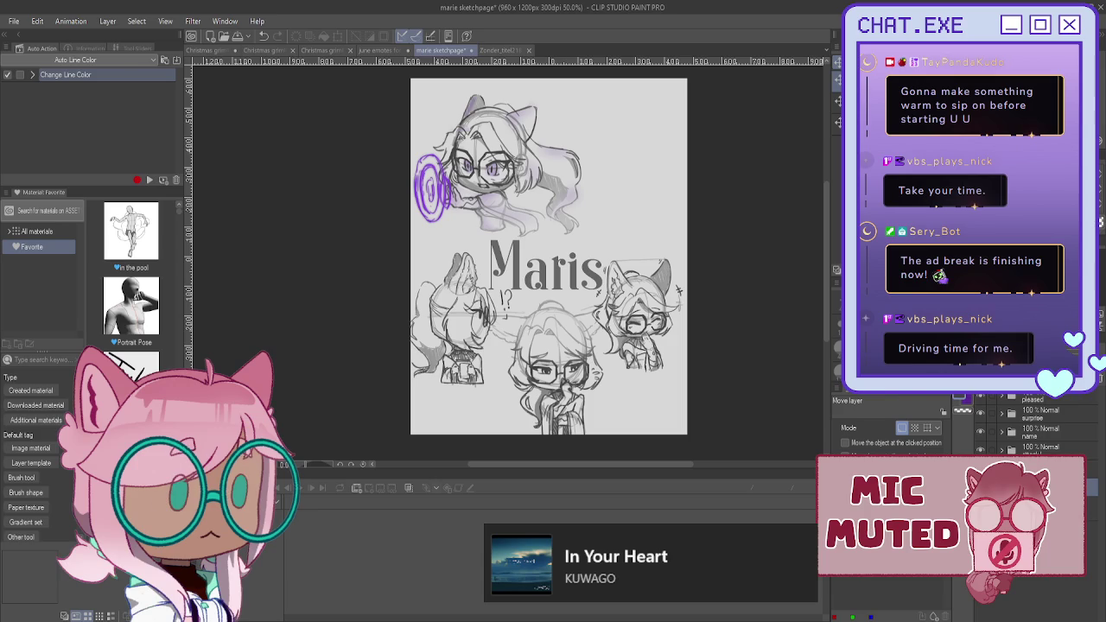
pyautogui.moveTo(643, 100); pyautogui.dragTo(640, 101)
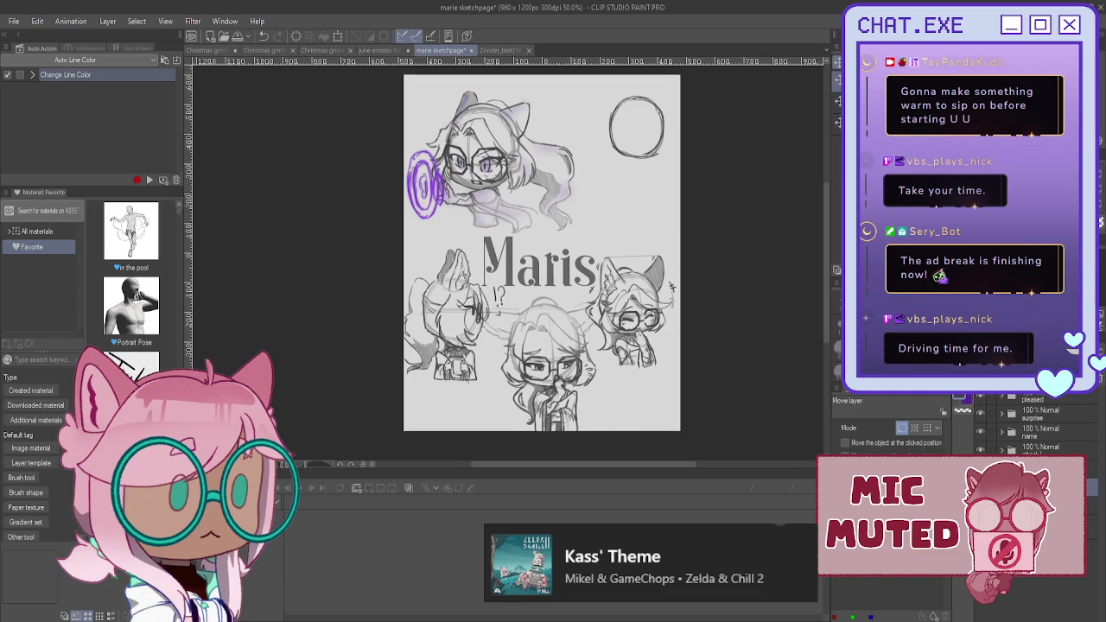
# - Undo stray actions and create a new layer for the new sketch
pyautogui.moveTo(548, 257); pyautogui.dragTo(554, 304)
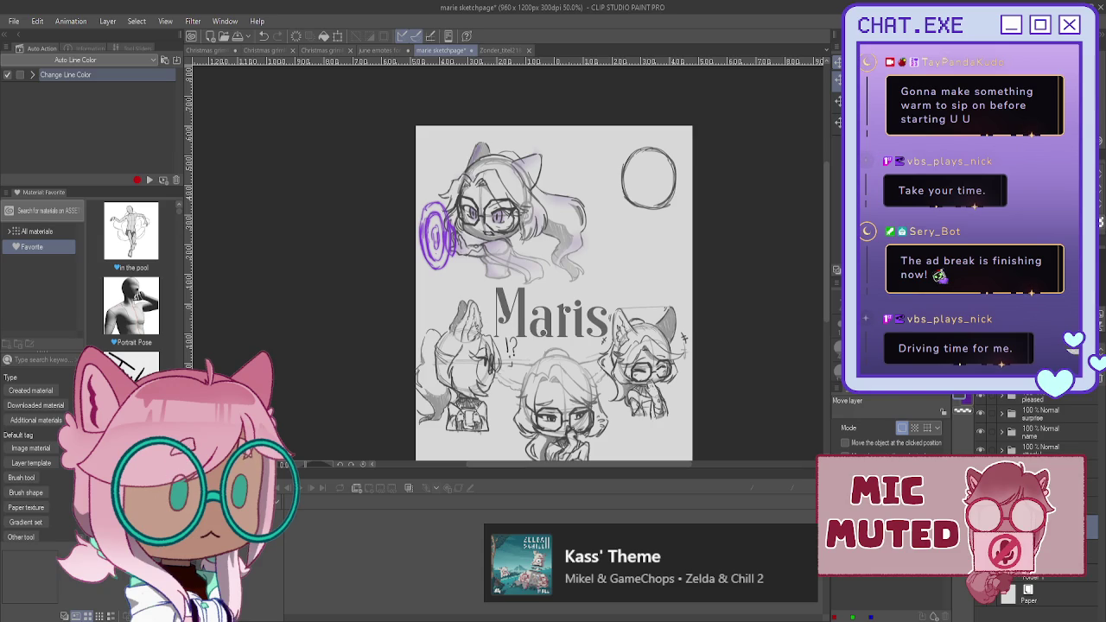
pyautogui.hotkey('ctrl', 'd')
pyautogui.hotkey('ctrl', 'z')
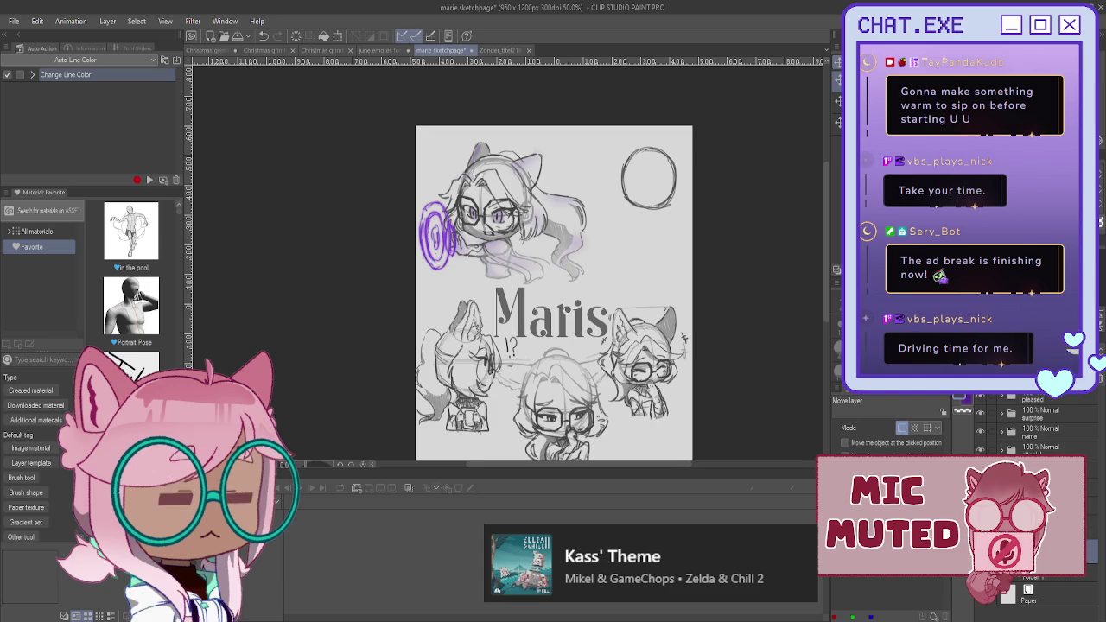
pyautogui.hotkey('ctrl', 'z')
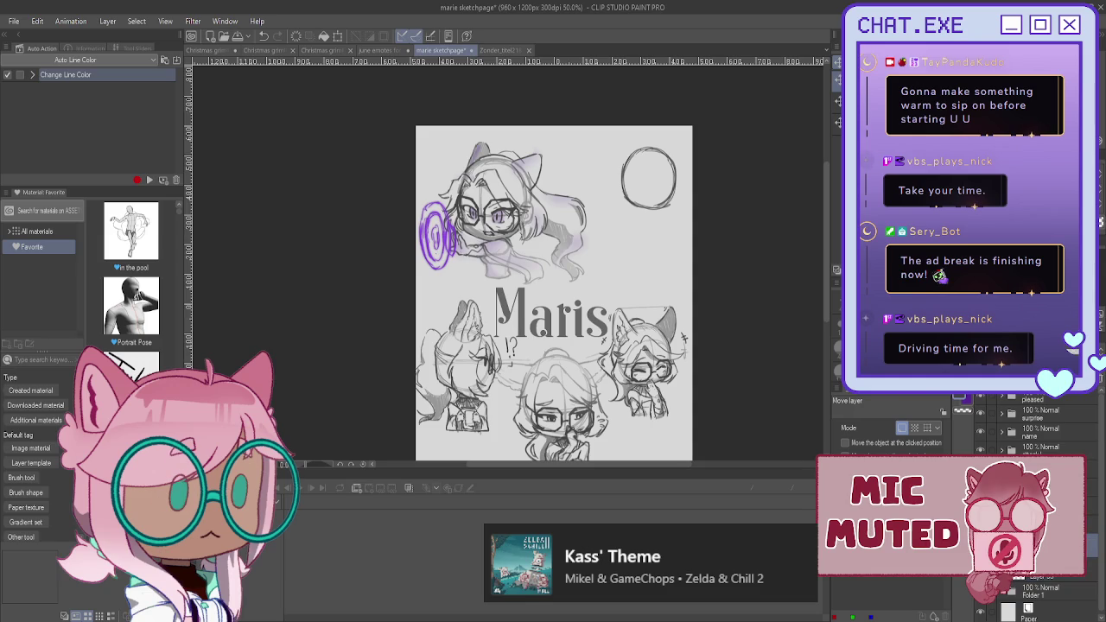
pyautogui.hotkey('ctrl', 'shift', 'n')
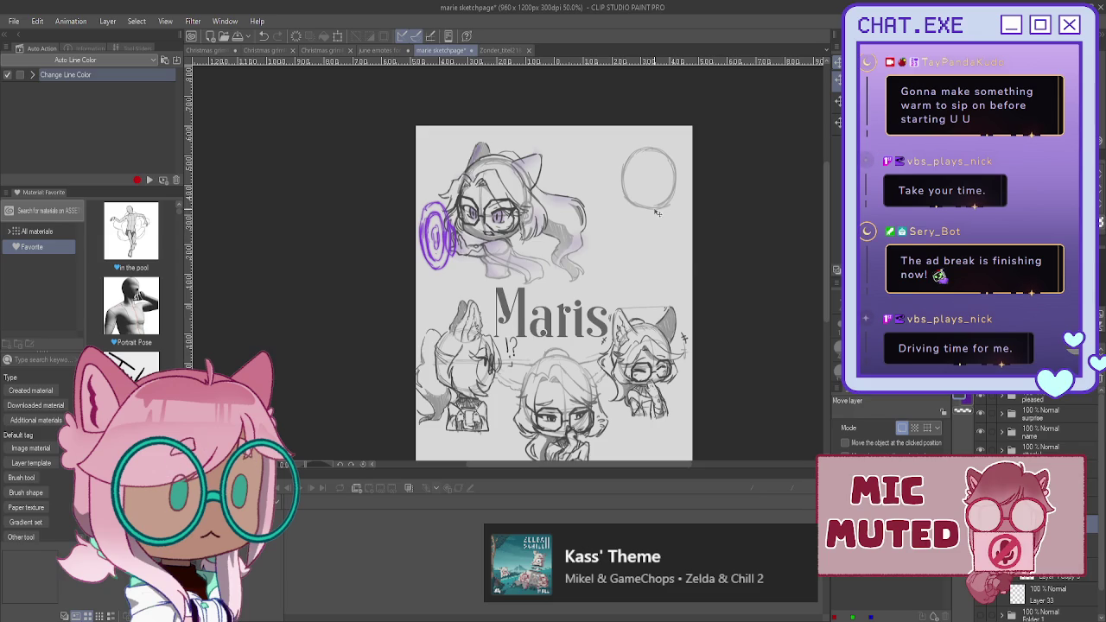
pyautogui.scroll(1, 643, 169)
pyautogui.scroll(1, 654, 162)
pyautogui.scroll(2, 654, 162)
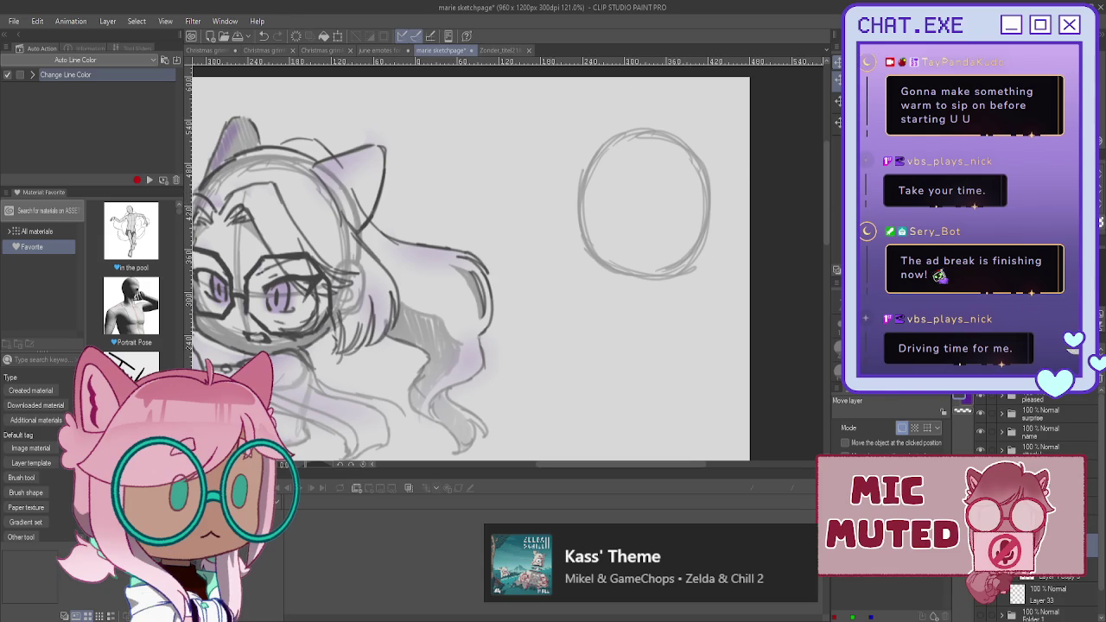
# - Pencil a body shape below the head circle and a small shape beside it
pyautogui.press('p')
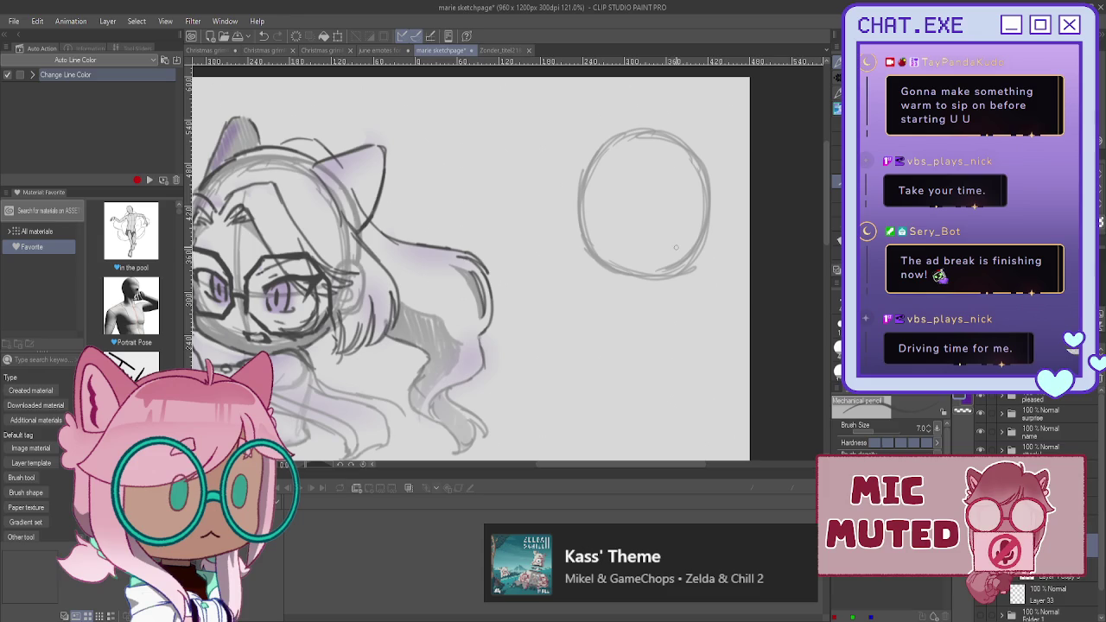
pyautogui.moveTo(630, 300)
pyautogui.mouseDown()
pyautogui.moveTo(678, 299)
pyautogui.moveTo(658, 382)
pyautogui.moveTo(629, 375)
pyautogui.mouseUp()
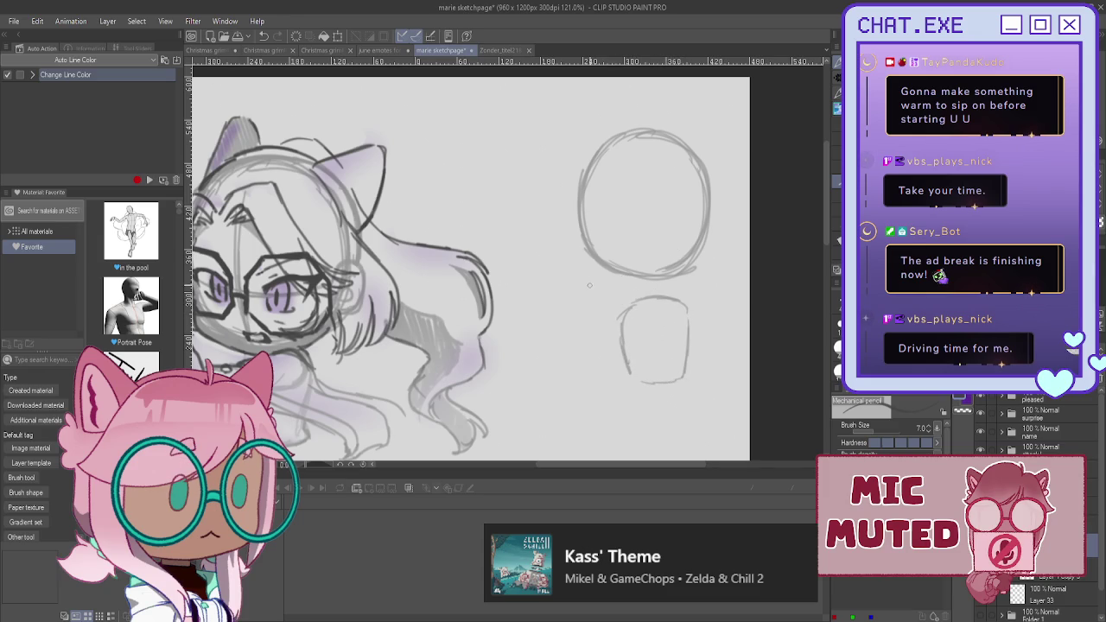
pyautogui.moveTo(571, 285)
pyautogui.mouseDown()
pyautogui.moveTo(589, 278)
pyautogui.moveTo(592, 316)
pyautogui.moveTo(575, 318)
pyautogui.moveTo(591, 316)
pyautogui.mouseUp()
pyautogui.scroll(1, 587, 270)
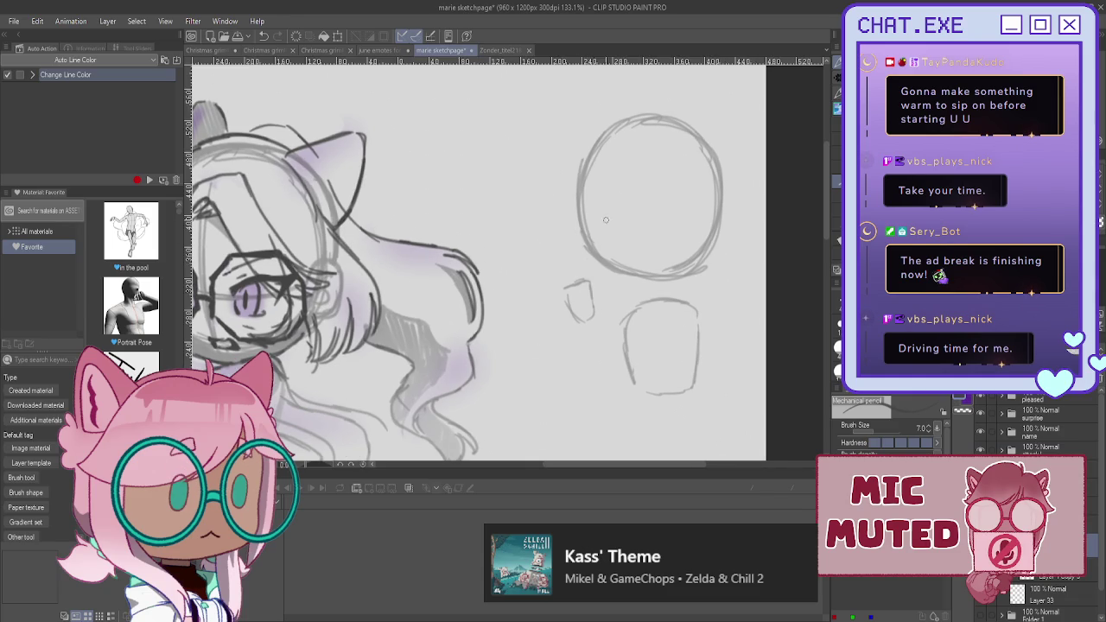
pyautogui.scroll(1, 587, 269)
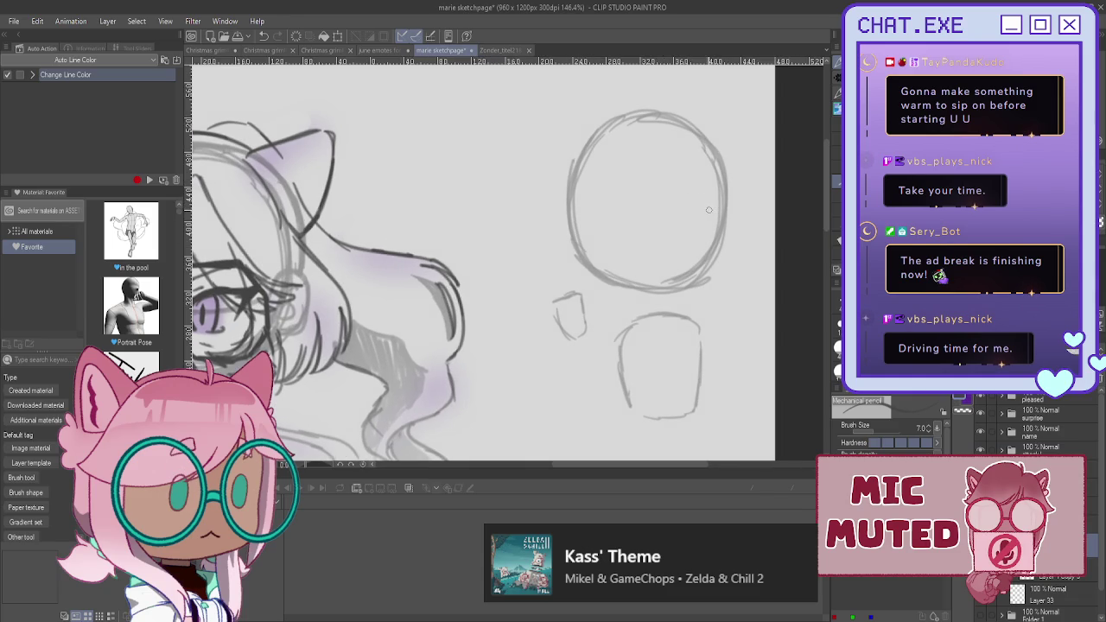
# - Draw crossing face guidelines in the head circle, redrawing the centre line until right
pyautogui.moveTo(714, 232); pyautogui.dragTo(651, 240)
pyautogui.moveTo(573, 209); pyautogui.dragTo(612, 228)
pyautogui.moveTo(670, 121); pyautogui.dragTo(670, 216)
pyautogui.hotkey('ctrl', 'z')
pyautogui.moveTo(674, 123); pyautogui.dragTo(660, 246)
pyautogui.hotkey('ctrl', 'z')
pyautogui.moveTo(666, 114); pyautogui.dragTo(655, 277)
pyautogui.moveTo(712, 240)
pyautogui.mouseDown()
pyautogui.moveTo(658, 244)
pyautogui.moveTo(570, 211)
pyautogui.moveTo(722, 240)
pyautogui.mouseUp()
pyautogui.moveTo(665, 126)
pyautogui.mouseDown()
pyautogui.moveTo(658, 259)
pyautogui.moveTo(652, 285)
pyautogui.moveTo(652, 202)
pyautogui.moveTo(643, 304)
pyautogui.moveTo(655, 179)
pyautogui.mouseUp()
pyautogui.moveTo(651, 244); pyautogui.dragTo(646, 298)
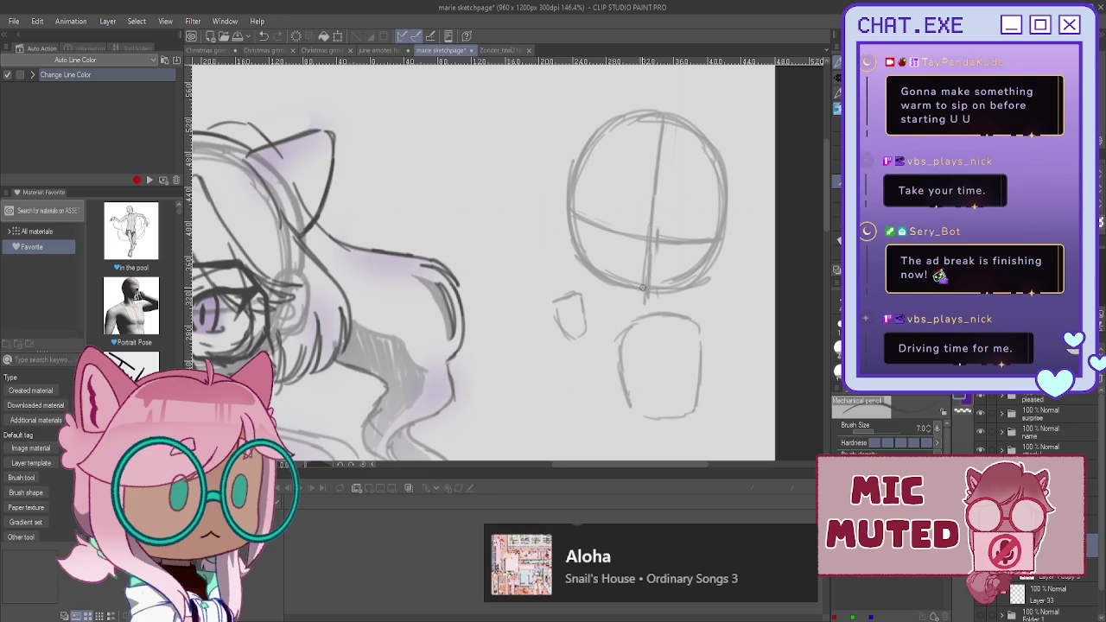
# - Erase the small stray shape to the left of the body
pyautogui.scroll(1, 580, 211)
pyautogui.scroll(2, 588, 213)
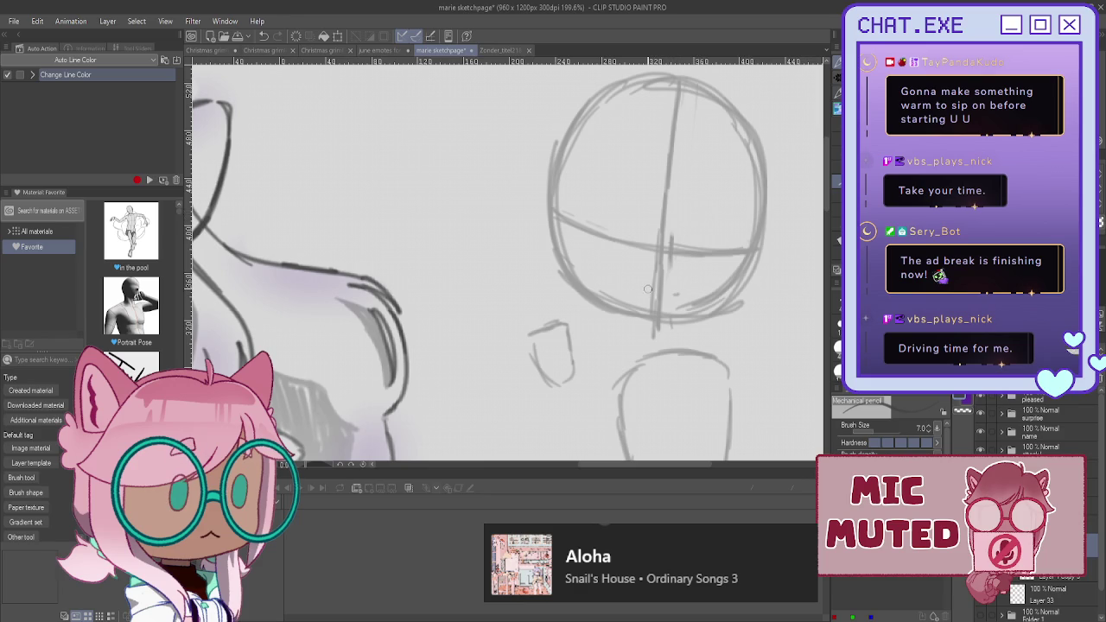
pyautogui.scroll(-1, 518, 190)
pyautogui.scroll(-2, 518, 190)
pyautogui.scroll(2, 535, 251)
pyautogui.scroll(1, 544, 276)
pyautogui.moveTo(552, 293); pyautogui.dragTo(525, 370)
pyautogui.scroll(-3, 629, 339)
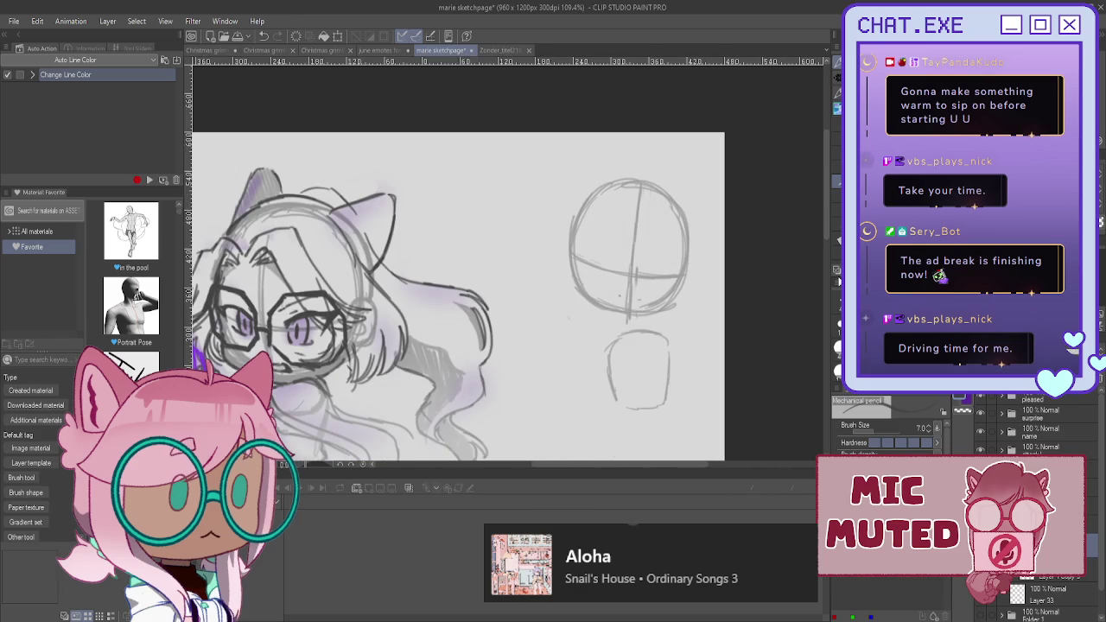
pyautogui.scroll(1, 628, 340)
# - Lasso the body shape and resize it to fit under the new head
pyautogui.press('m')
pyautogui.moveTo(702, 264); pyautogui.dragTo(767, 386)
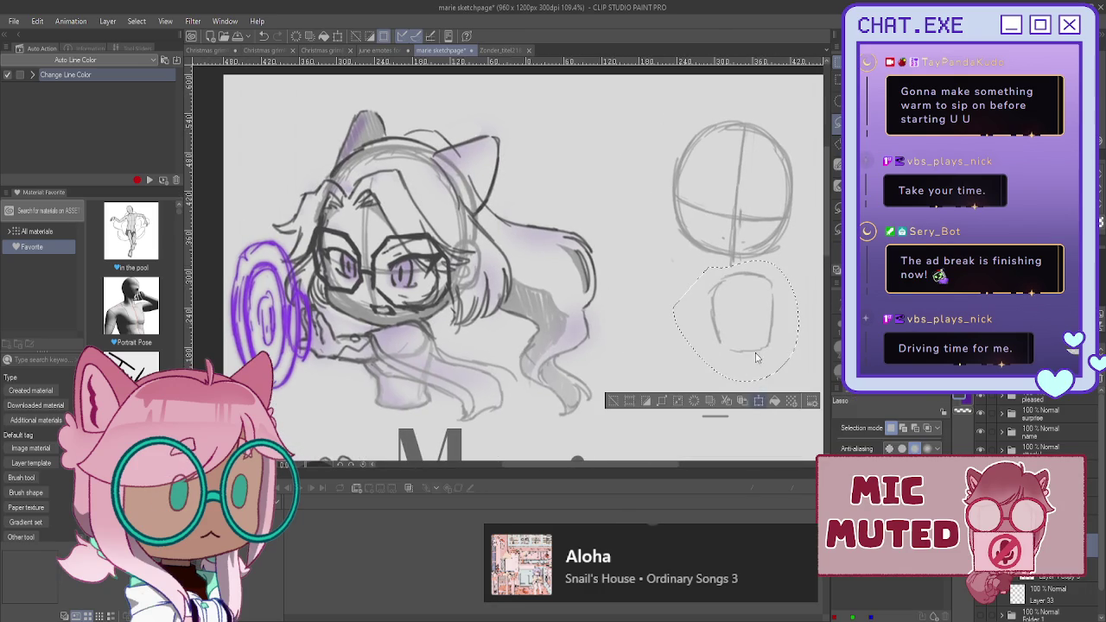
pyautogui.hotkey('ctrl', 't')
pyautogui.moveTo(730, 282); pyautogui.dragTo(718, 244)
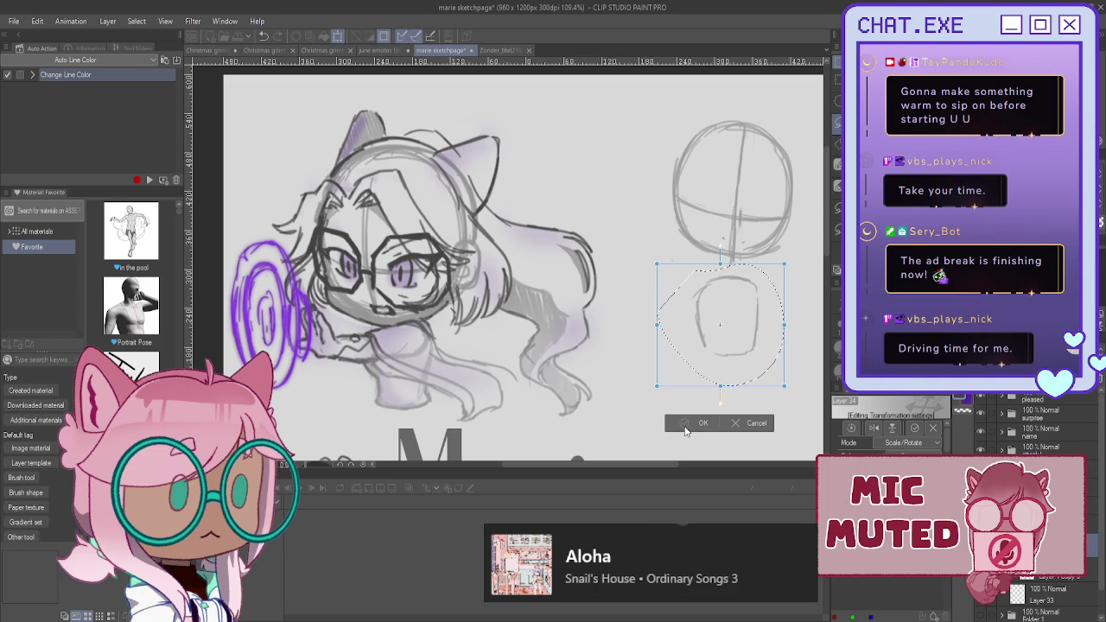
pyautogui.click(687, 423)
pyautogui.click(614, 406)
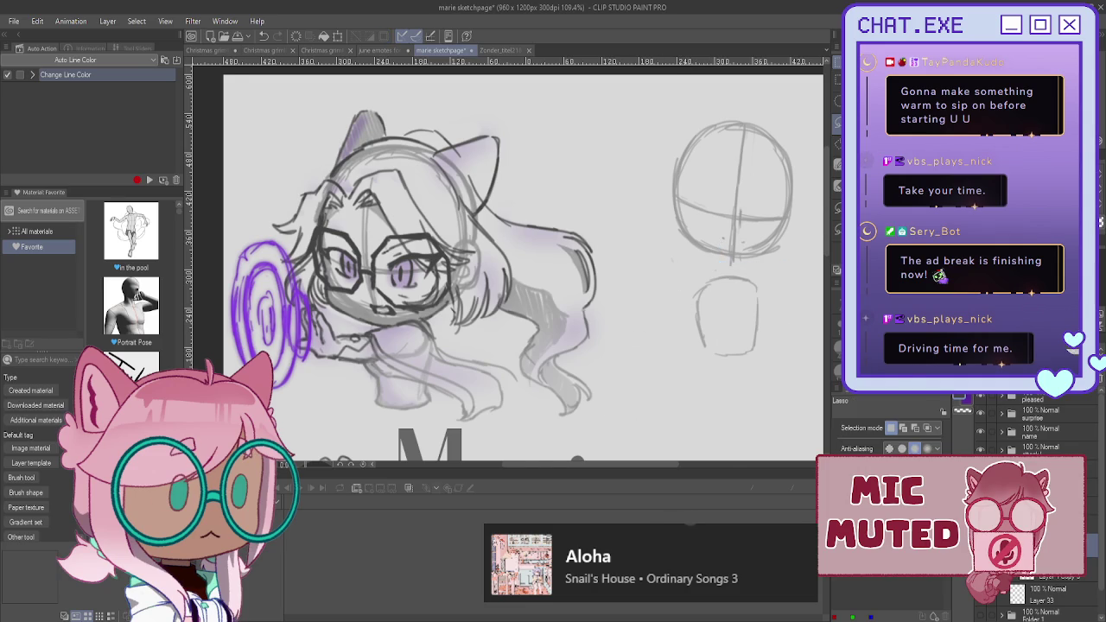
pyautogui.hscroll(3, 519, 259)
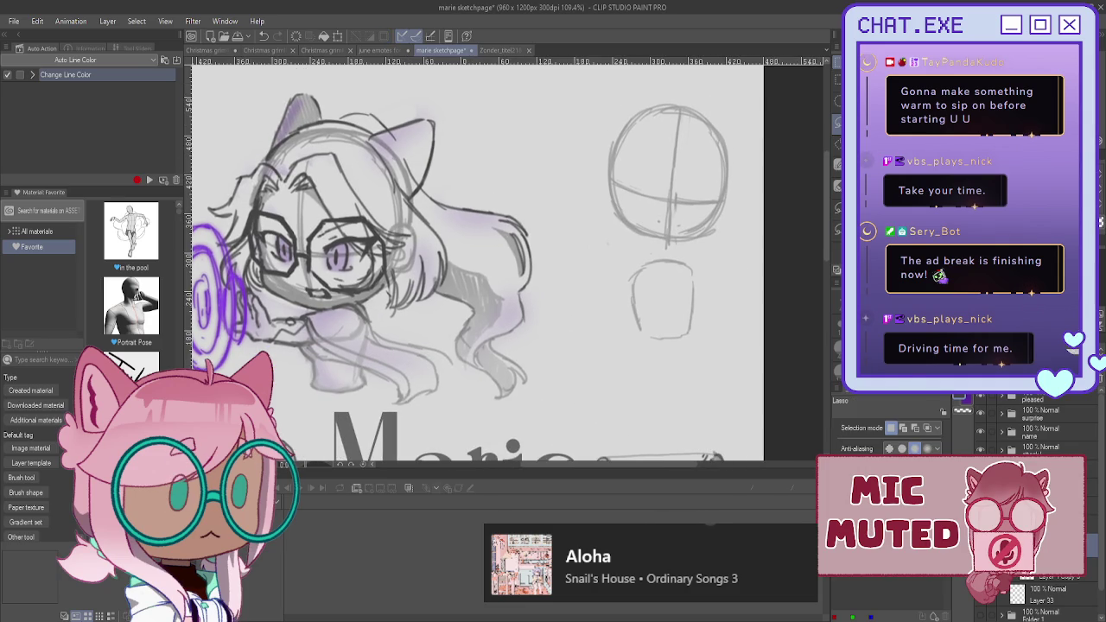
# - Pencil a small oval doodle with a squiggle and downward stroke beside the head
pyautogui.press('p')
pyautogui.scroll(2, 611, 253)
pyautogui.scroll(2, 611, 254)
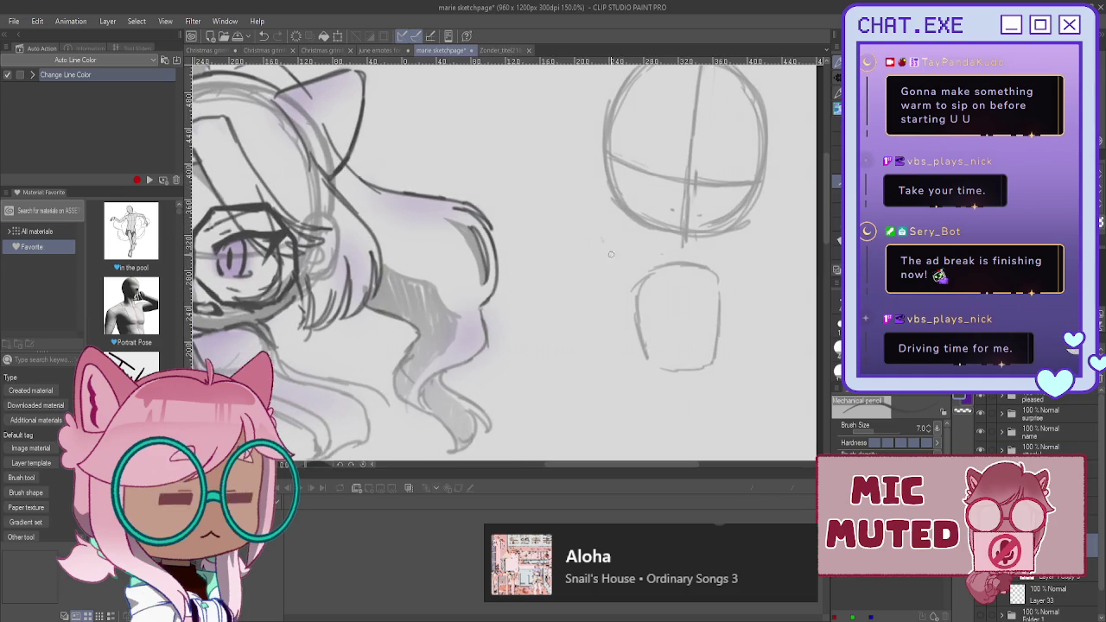
pyautogui.moveTo(604, 250); pyautogui.dragTo(606, 252)
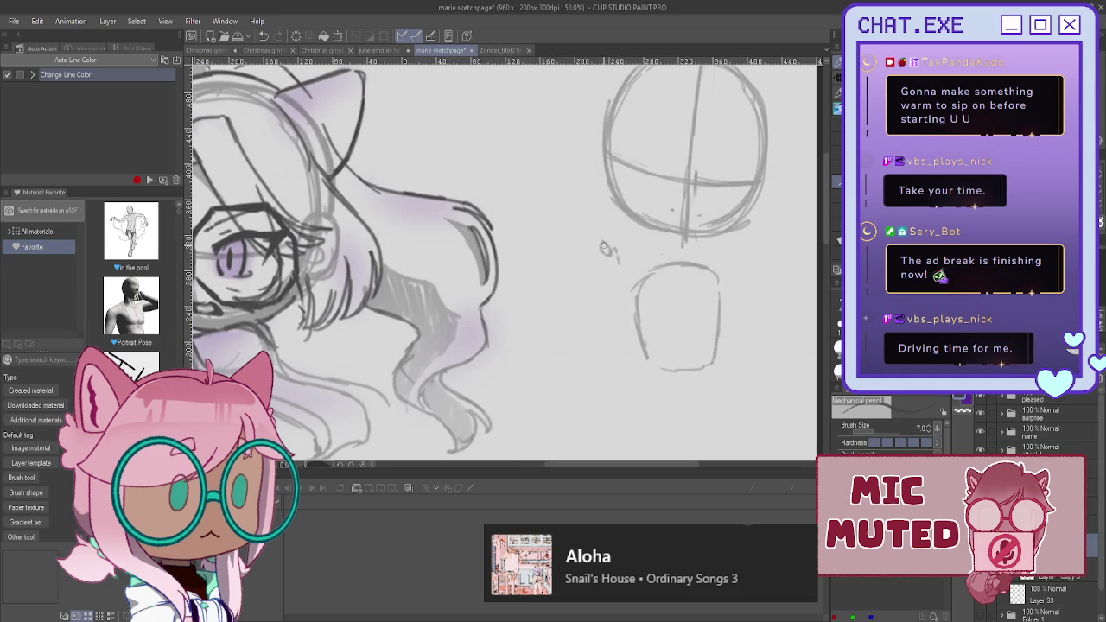
pyautogui.moveTo(591, 261); pyautogui.dragTo(604, 259)
pyautogui.moveTo(616, 261); pyautogui.dragTo(617, 276)
# - Lasso the doodle and move it left and down over two transforms, then deselect
pyautogui.press('m')
pyautogui.moveTo(584, 218)
pyautogui.mouseDown()
pyautogui.moveTo(605, 287)
pyautogui.moveTo(585, 285)
pyautogui.mouseUp()
pyautogui.hotkey('ctrl', 't')
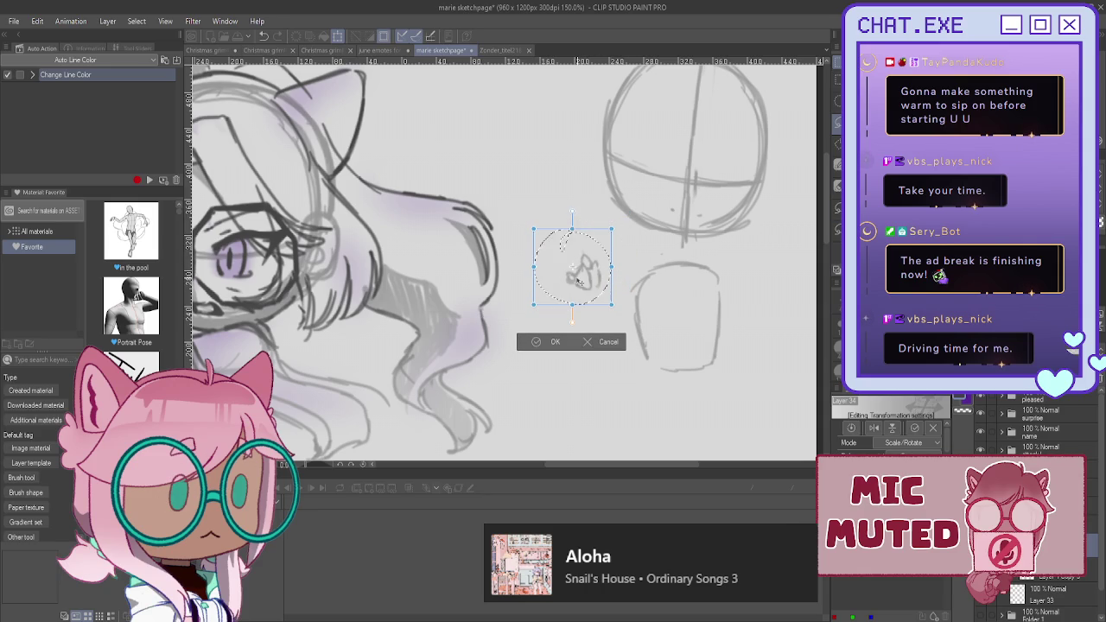
pyautogui.click(536, 343)
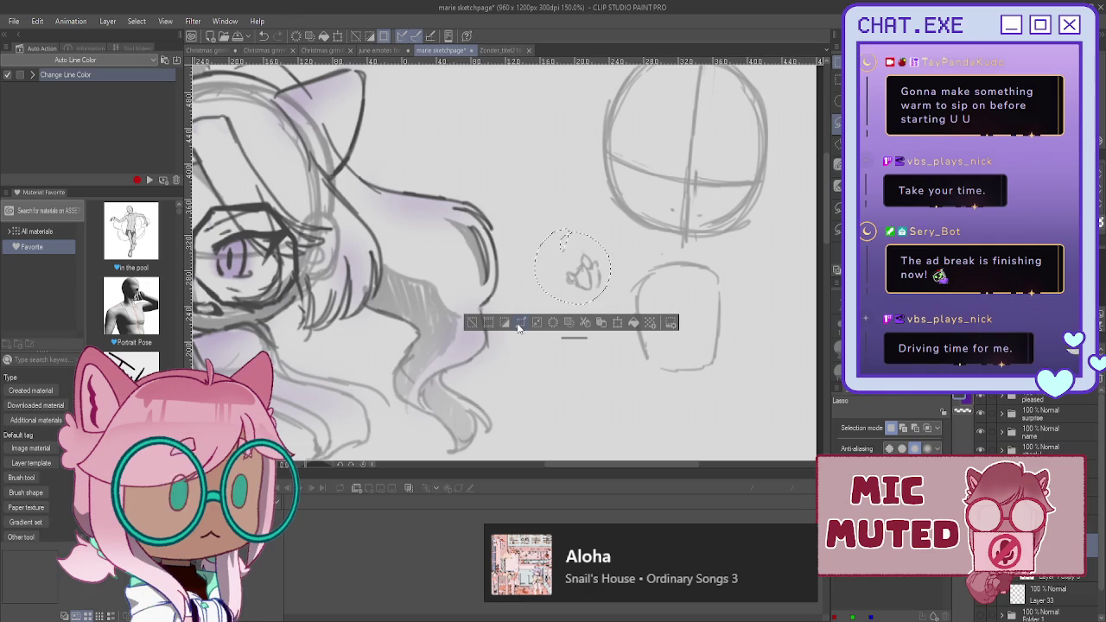
pyautogui.click(618, 322)
pyautogui.moveTo(538, 292); pyautogui.dragTo(538, 311)
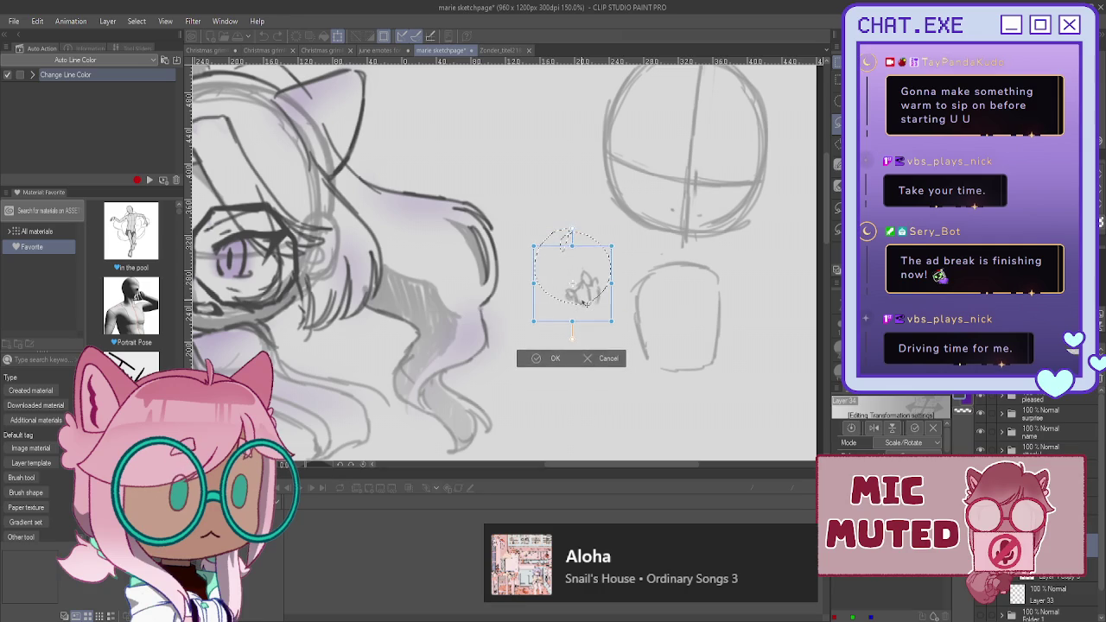
pyautogui.click(536, 360)
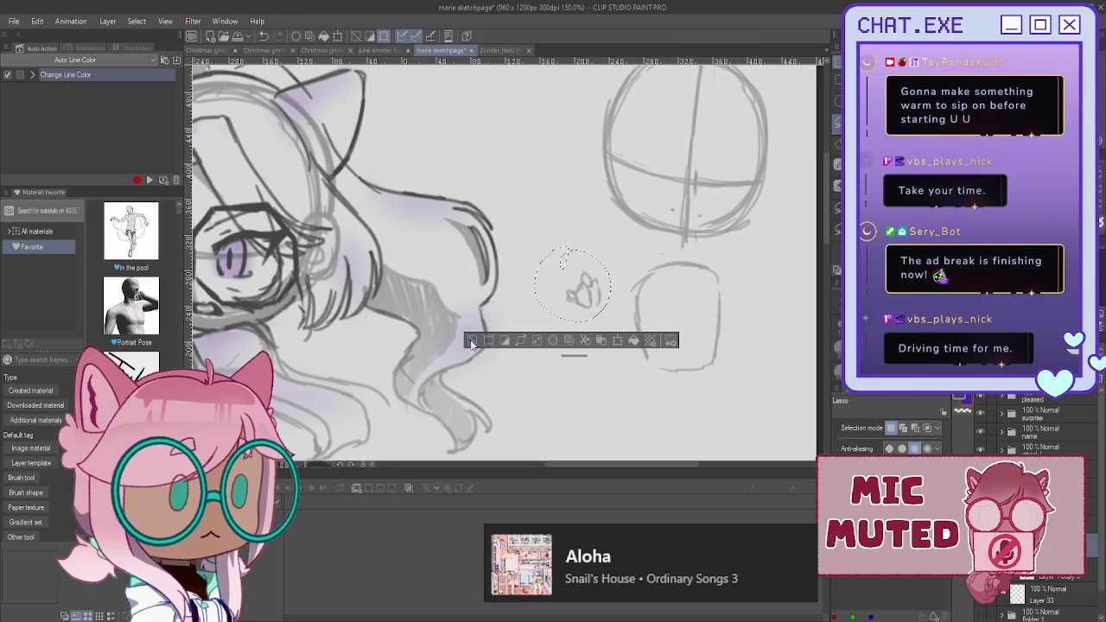
pyautogui.click(471, 341)
# - Commit the pending transform on the small sketch and clear the selection
pyautogui.press('p')
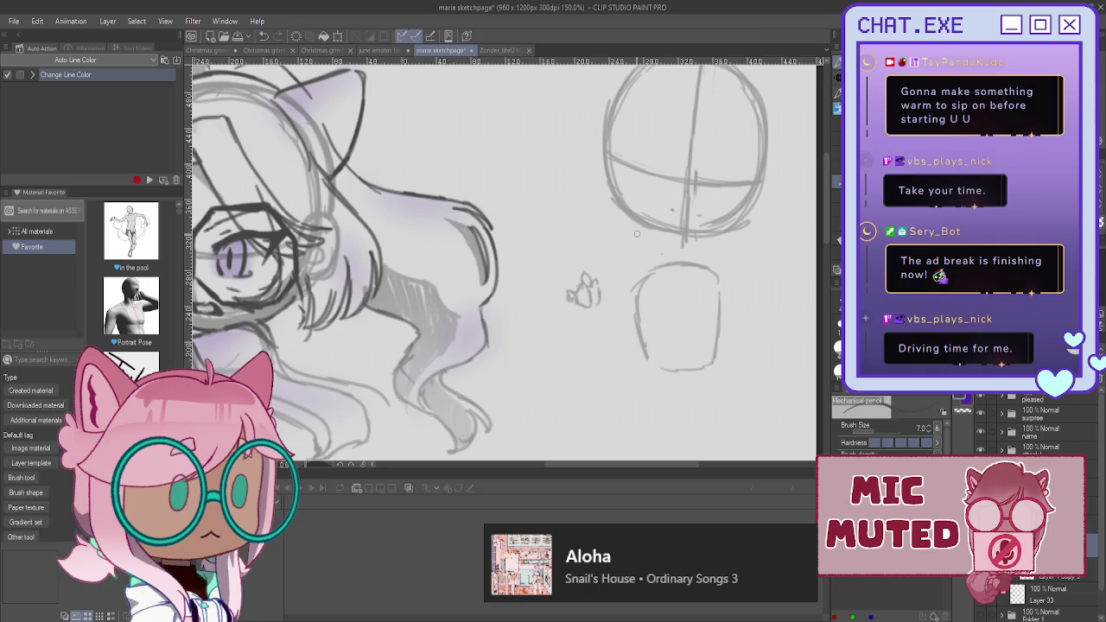
pyautogui.press('m')
pyautogui.moveTo(566, 247)
pyautogui.mouseDown()
pyautogui.moveTo(587, 243)
pyautogui.moveTo(570, 226)
pyautogui.moveTo(572, 241)
pyautogui.mouseUp()
pyautogui.hotkey('ctrl', 't')
pyautogui.press('Return')
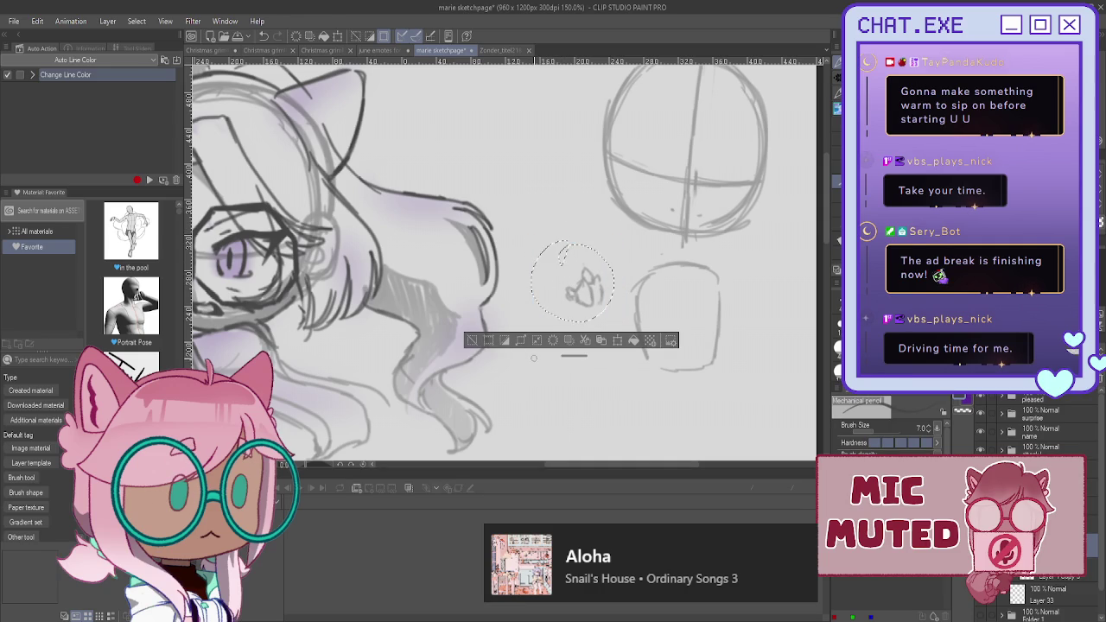
pyautogui.hotkey('ctrl', 'd')
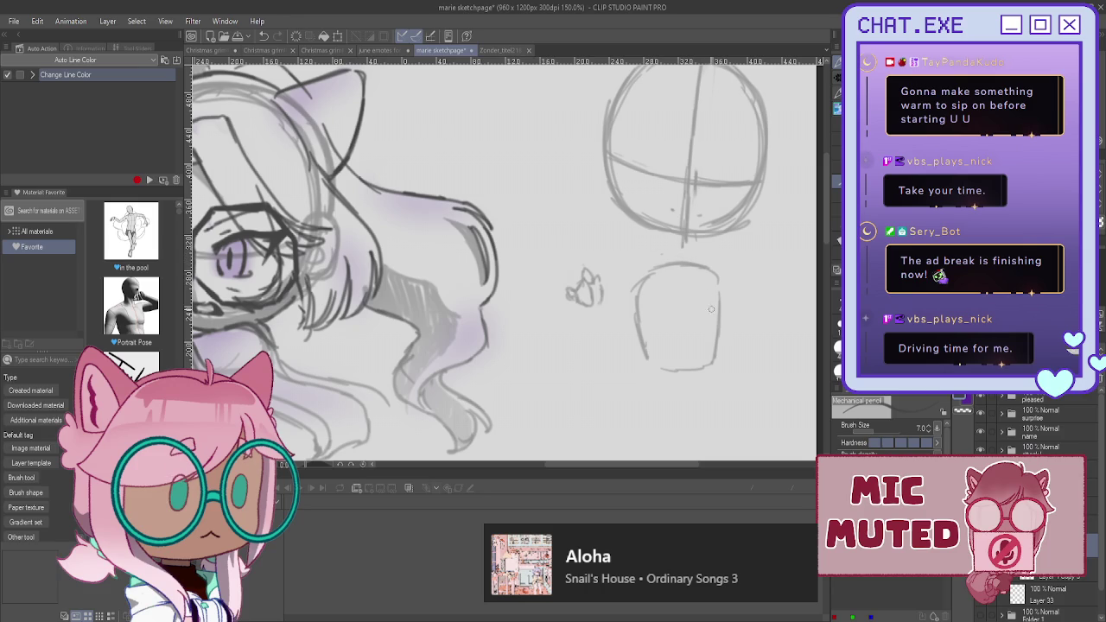
# - Sketch arm and outline strokes into the body, darkening its bottom edge
pyautogui.moveTo(702, 307)
pyautogui.mouseDown()
pyautogui.moveTo(682, 316)
pyautogui.moveTo(714, 330)
pyautogui.mouseUp()
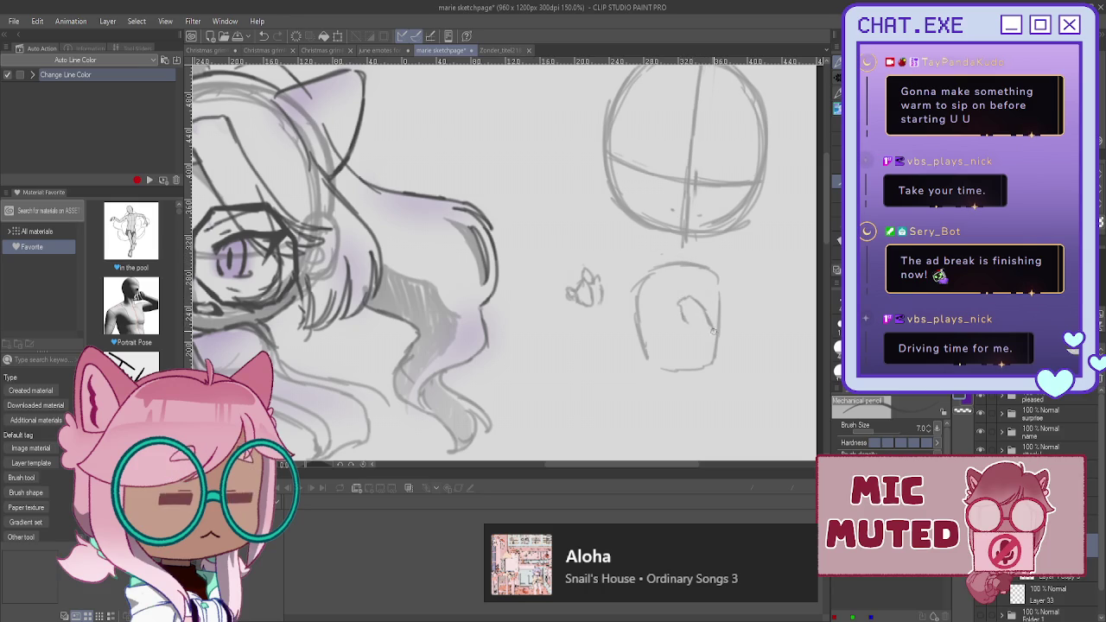
pyautogui.moveTo(721, 290)
pyautogui.mouseDown()
pyautogui.moveTo(734, 354)
pyautogui.moveTo(709, 345)
pyautogui.mouseUp()
pyautogui.moveTo(641, 302)
pyautogui.mouseDown()
pyautogui.moveTo(656, 281)
pyautogui.moveTo(641, 333)
pyautogui.moveTo(650, 352)
pyautogui.mouseUp()
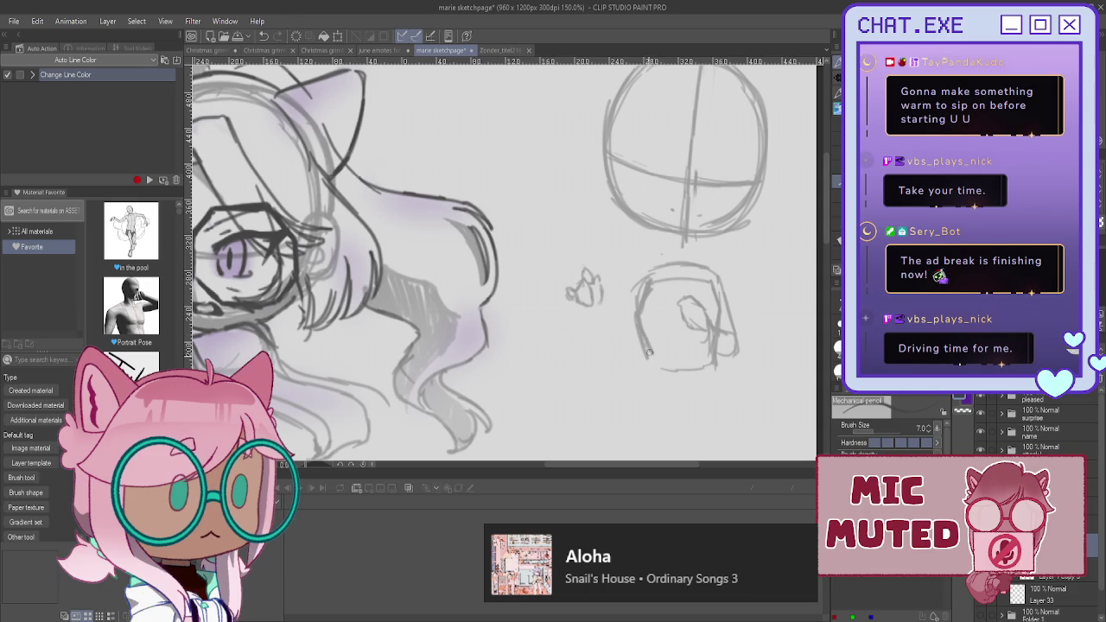
pyautogui.moveTo(719, 369); pyautogui.dragTo(649, 373)
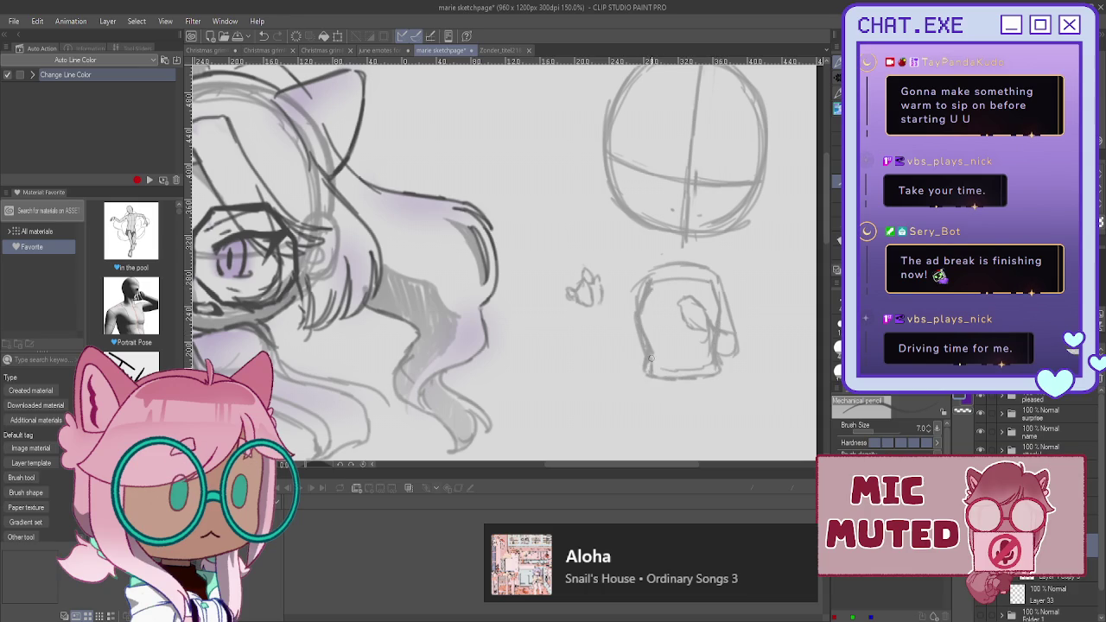
# - Lasso the body sketch and move it up toward the head circle
pyautogui.press('m')
pyautogui.moveTo(745, 250); pyautogui.dragTo(701, 244)
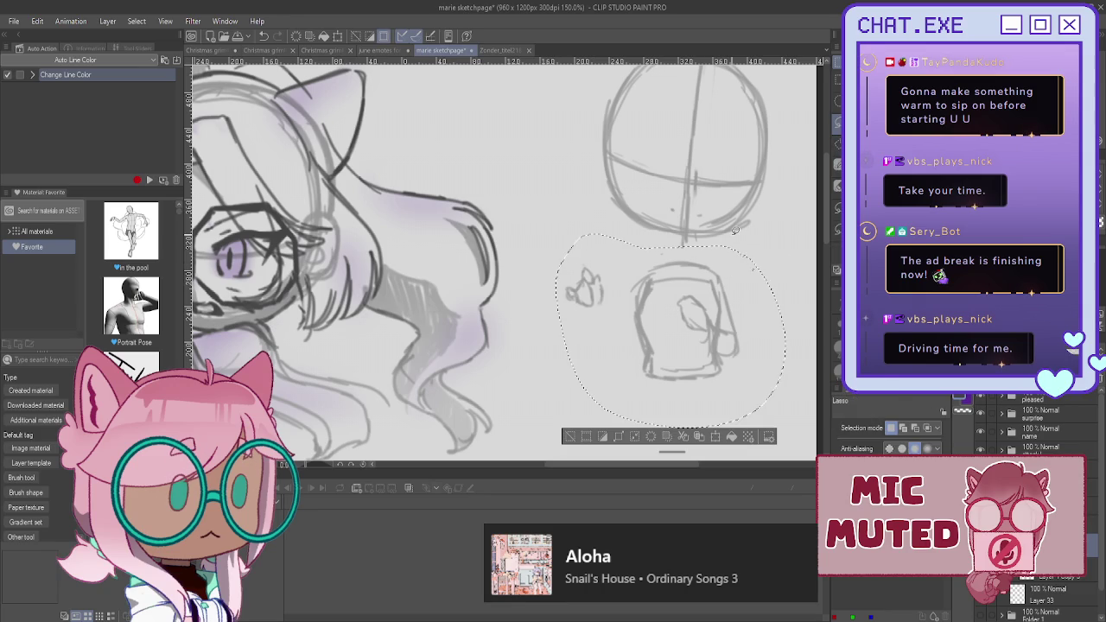
pyautogui.hotkey('ctrl', 't')
pyautogui.moveTo(671, 375); pyautogui.dragTo(671, 353)
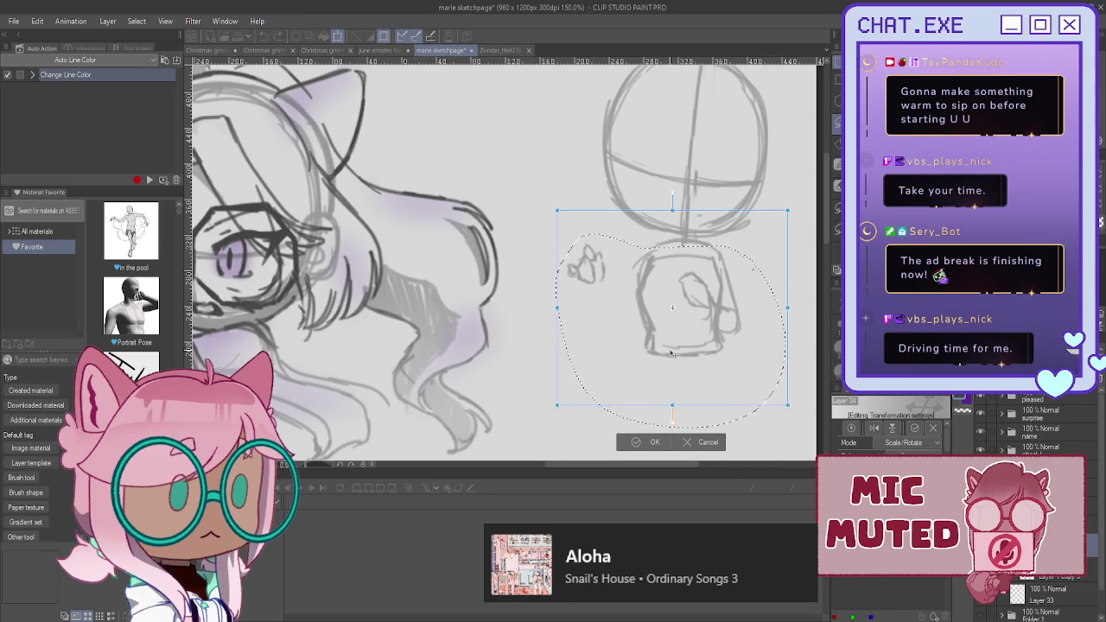
pyautogui.click(643, 442)
pyautogui.hotkey('ctrl', 'd')
# - Draw the right eye's lash line and shaded iris on the face
pyautogui.scroll(-5, 1020, 535)
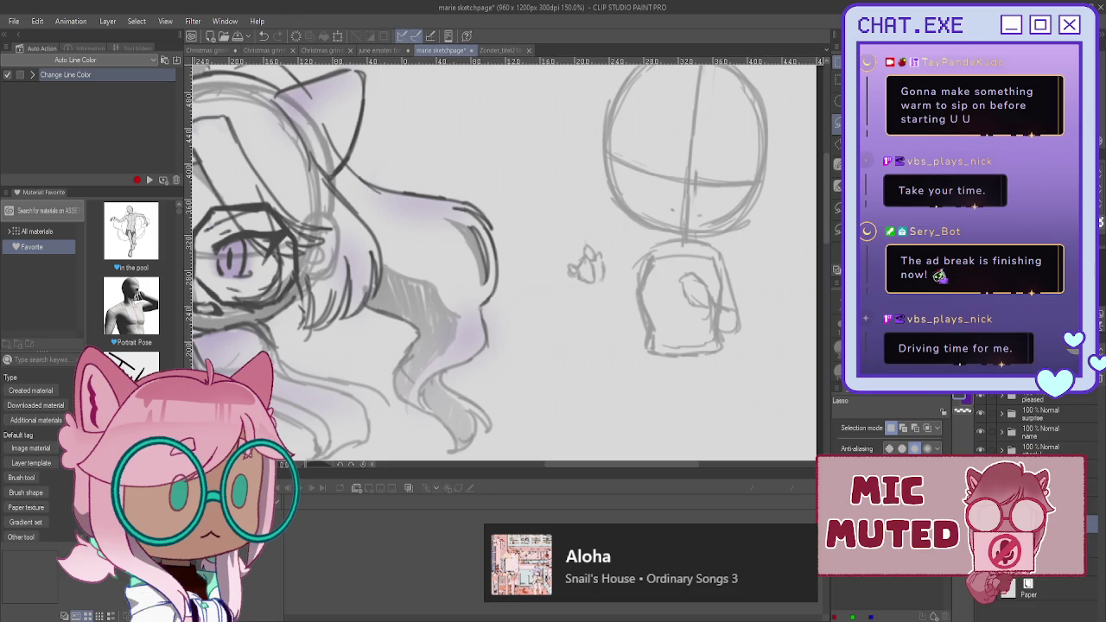
pyautogui.scroll(3, 501, 260)
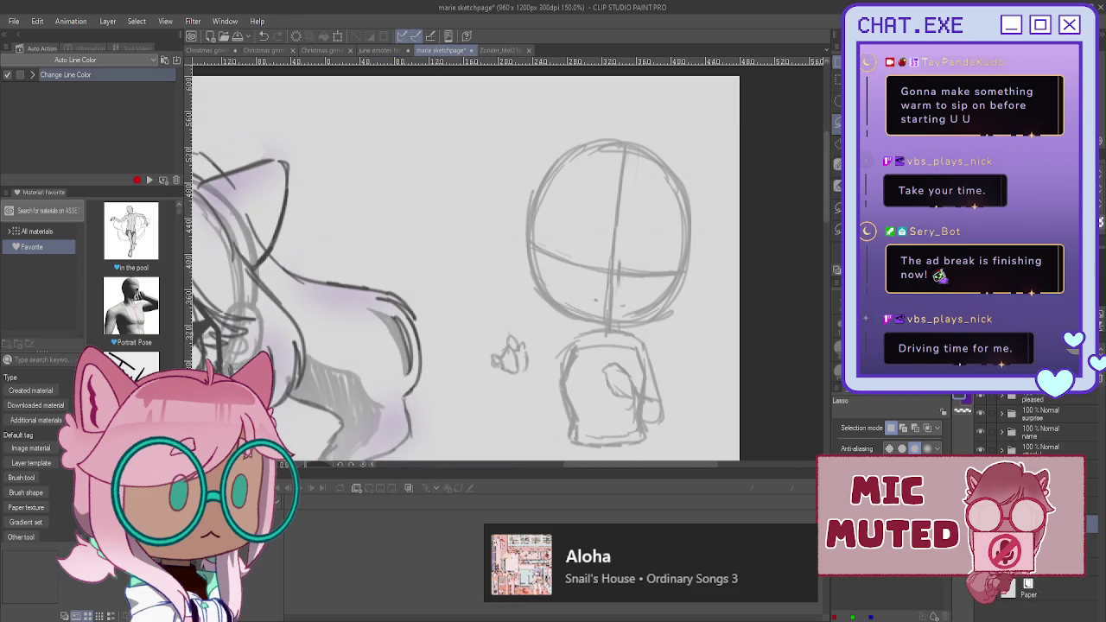
pyautogui.scroll(3, 1019, 596)
pyautogui.press('p')
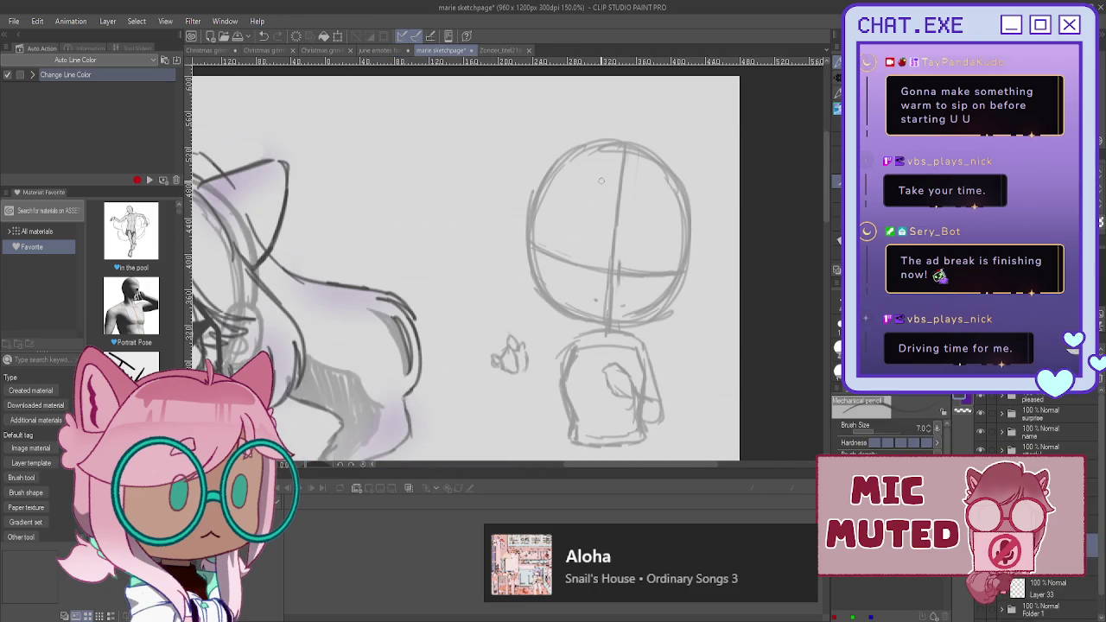
pyautogui.scroll(2, 652, 260)
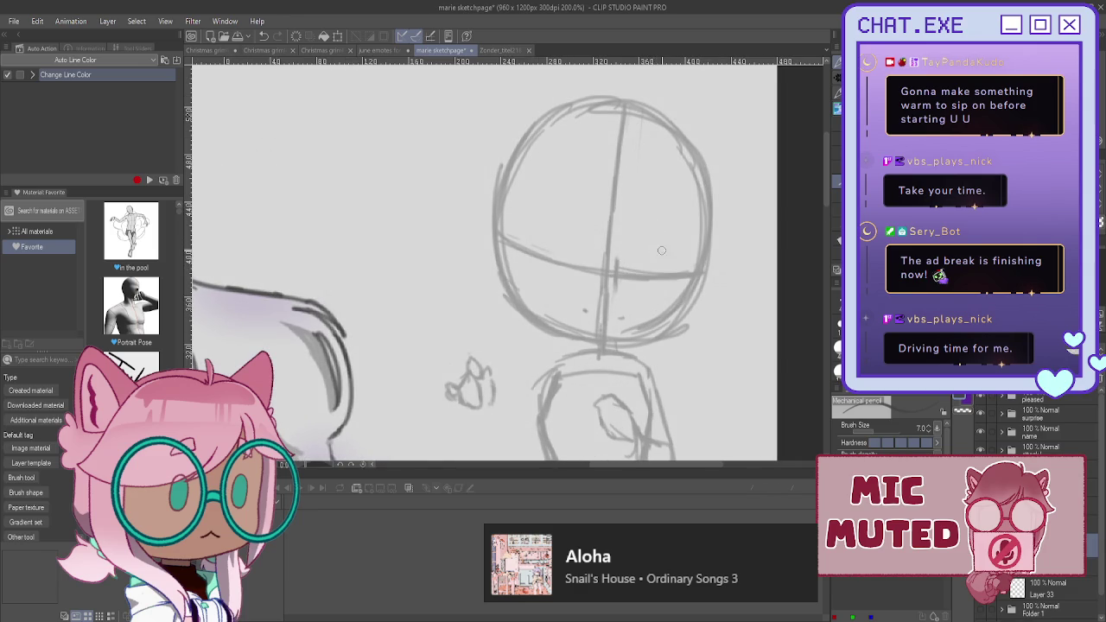
pyautogui.moveTo(650, 224)
pyautogui.mouseDown()
pyautogui.moveTo(669, 235)
pyautogui.moveTo(652, 252)
pyautogui.moveTo(691, 264)
pyautogui.mouseUp()
pyautogui.moveTo(689, 260); pyautogui.dragTo(681, 272)
pyautogui.moveTo(658, 290); pyautogui.dragTo(654, 287)
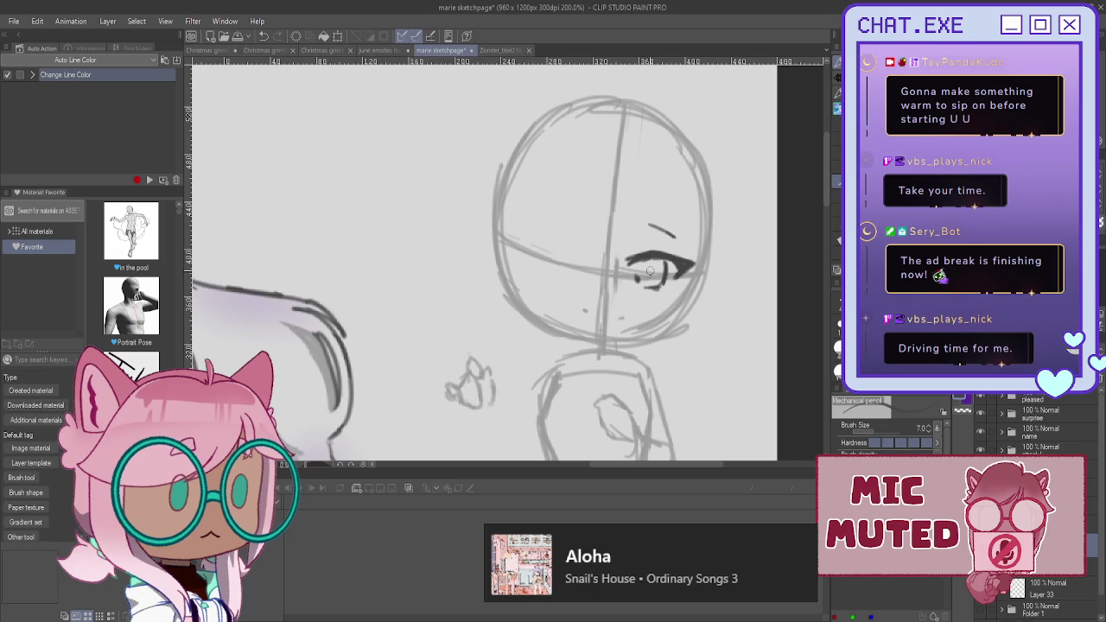
pyautogui.moveTo(663, 259)
pyautogui.mouseDown()
pyautogui.moveTo(662, 270)
pyautogui.moveTo(641, 263)
pyautogui.moveTo(650, 273)
pyautogui.mouseUp()
pyautogui.moveTo(641, 256); pyautogui.dragTo(644, 267)
# - Draw the left eye with its lash line and an eyebrow above it
pyautogui.moveTo(562, 240)
pyautogui.mouseDown()
pyautogui.moveTo(581, 250)
pyautogui.moveTo(554, 234)
pyautogui.moveTo(583, 252)
pyautogui.mouseUp()
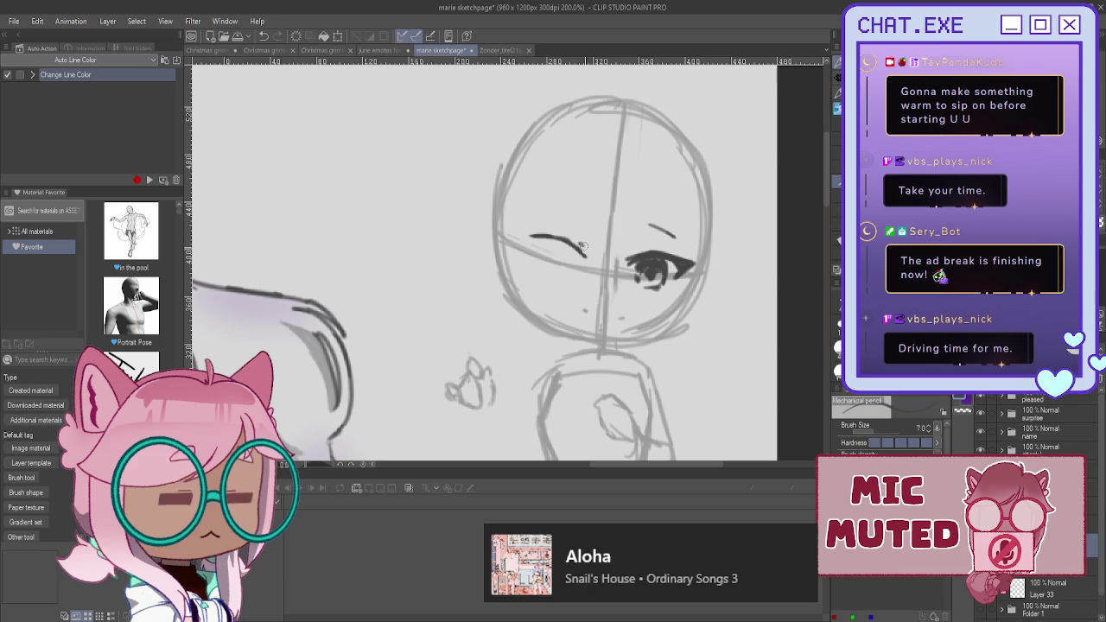
pyautogui.moveTo(549, 214)
pyautogui.mouseDown()
pyautogui.moveTo(679, 240)
pyautogui.moveTo(670, 236)
pyautogui.mouseUp()
pyautogui.moveTo(553, 239)
pyautogui.mouseDown()
pyautogui.moveTo(512, 232)
pyautogui.moveTo(584, 256)
pyautogui.moveTo(579, 276)
pyautogui.moveTo(553, 271)
pyautogui.moveTo(574, 250)
pyautogui.moveTo(591, 252)
pyautogui.mouseUp()
pyautogui.moveTo(531, 232)
pyautogui.mouseDown()
pyautogui.moveTo(596, 257)
pyautogui.moveTo(587, 240)
pyautogui.moveTo(582, 275)
pyautogui.mouseUp()
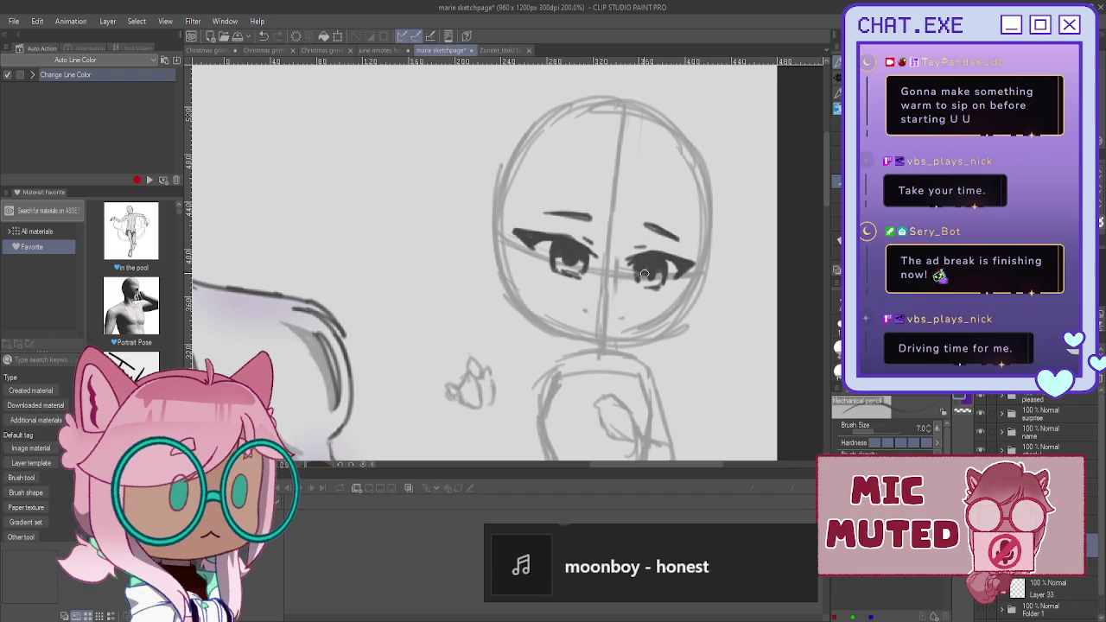
# - Add a lash at the eye's corner, then move the right eye into a balanced position
pyautogui.moveTo(578, 252)
pyautogui.mouseDown()
pyautogui.moveTo(587, 244)
pyautogui.moveTo(574, 241)
pyautogui.mouseUp()
pyautogui.press('m')
pyautogui.moveTo(637, 238); pyautogui.dragTo(624, 257)
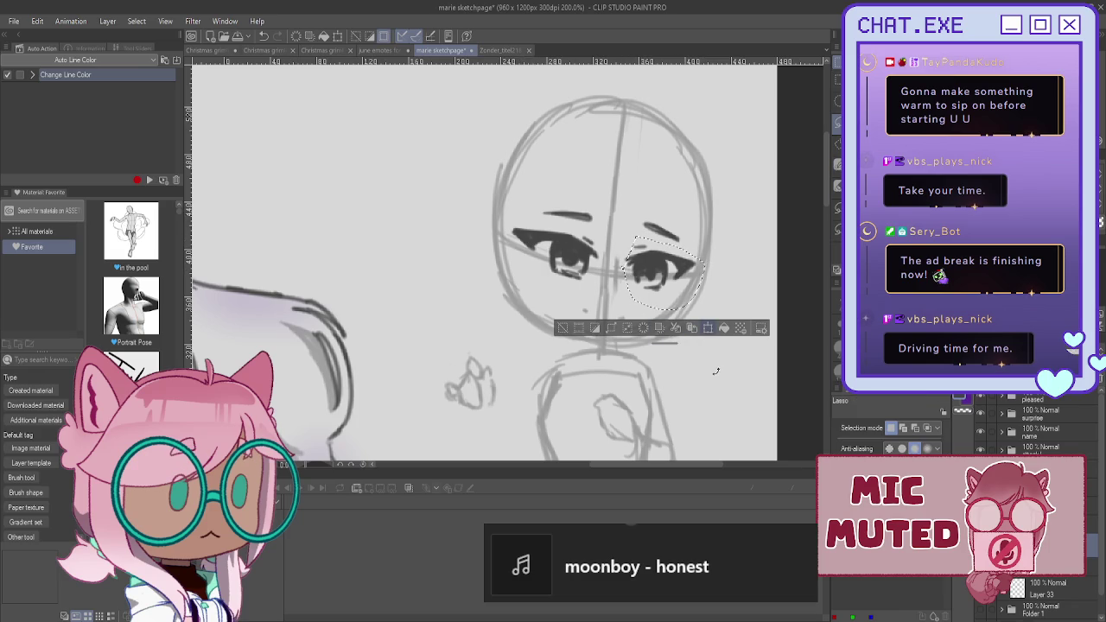
pyautogui.click(659, 328)
pyautogui.moveTo(662, 274)
pyautogui.mouseDown()
pyautogui.moveTo(576, 262)
pyautogui.moveTo(682, 303)
pyautogui.moveTo(580, 260)
pyautogui.moveTo(662, 274)
pyautogui.mouseUp()
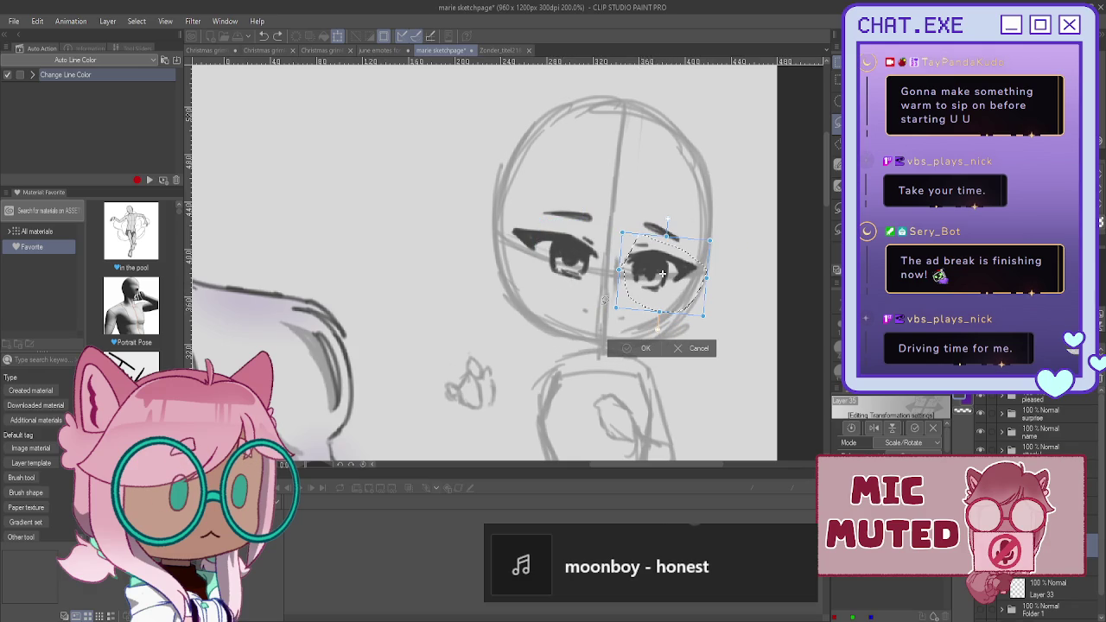
pyautogui.click(637, 348)
# - Tilt the left eye slightly and shift it left, then deselect and dot in the nose
pyautogui.moveTo(529, 221); pyautogui.dragTo(518, 226)
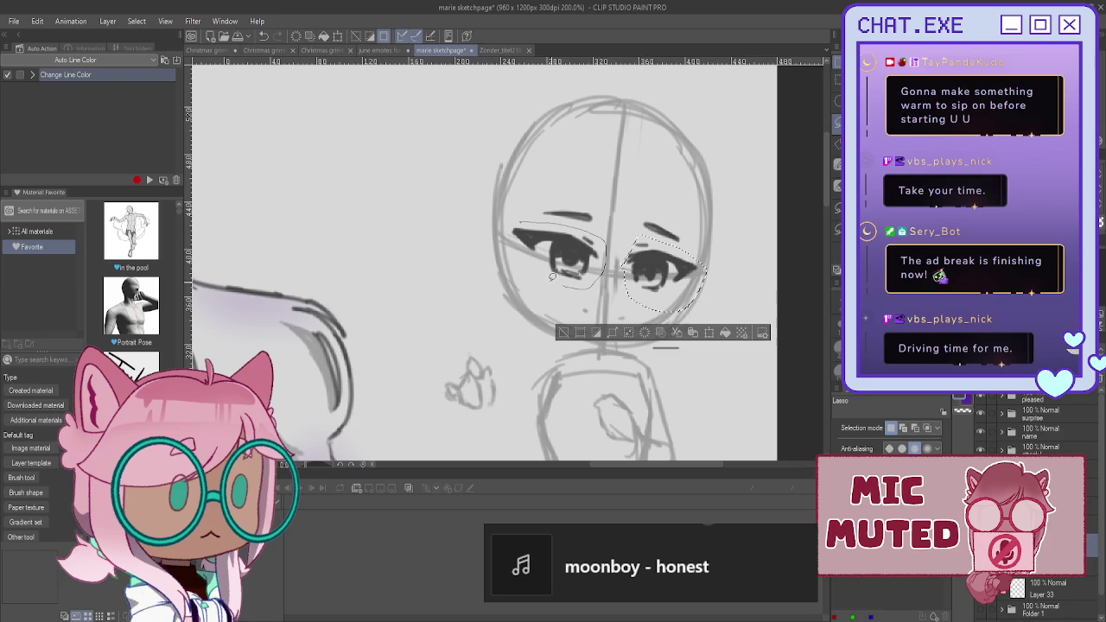
pyautogui.click(591, 310)
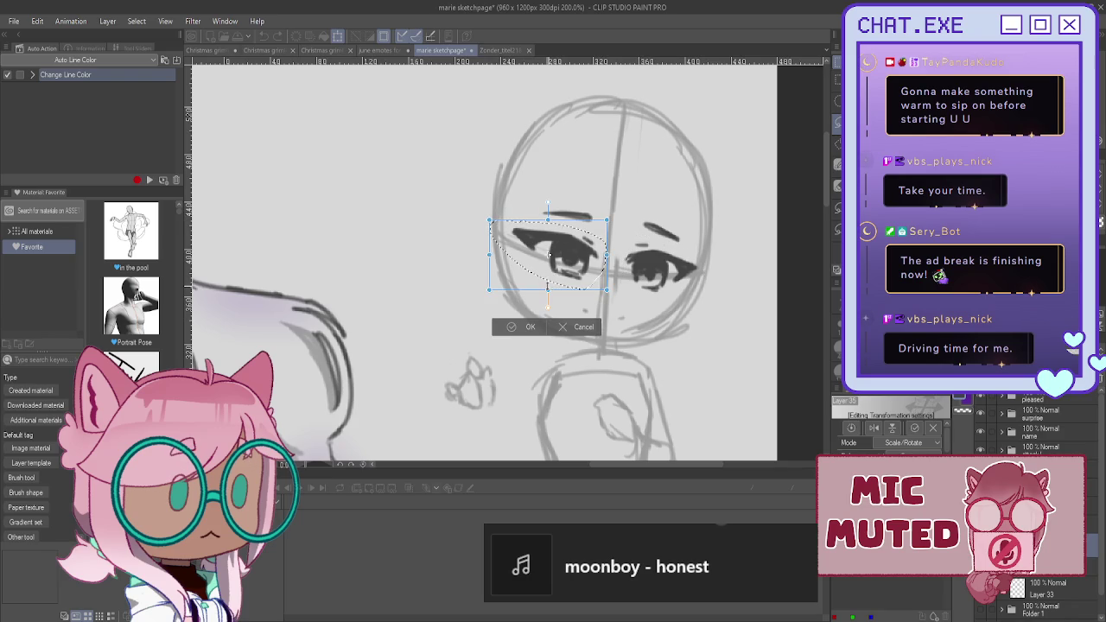
pyautogui.moveTo(548, 252); pyautogui.dragTo(559, 275)
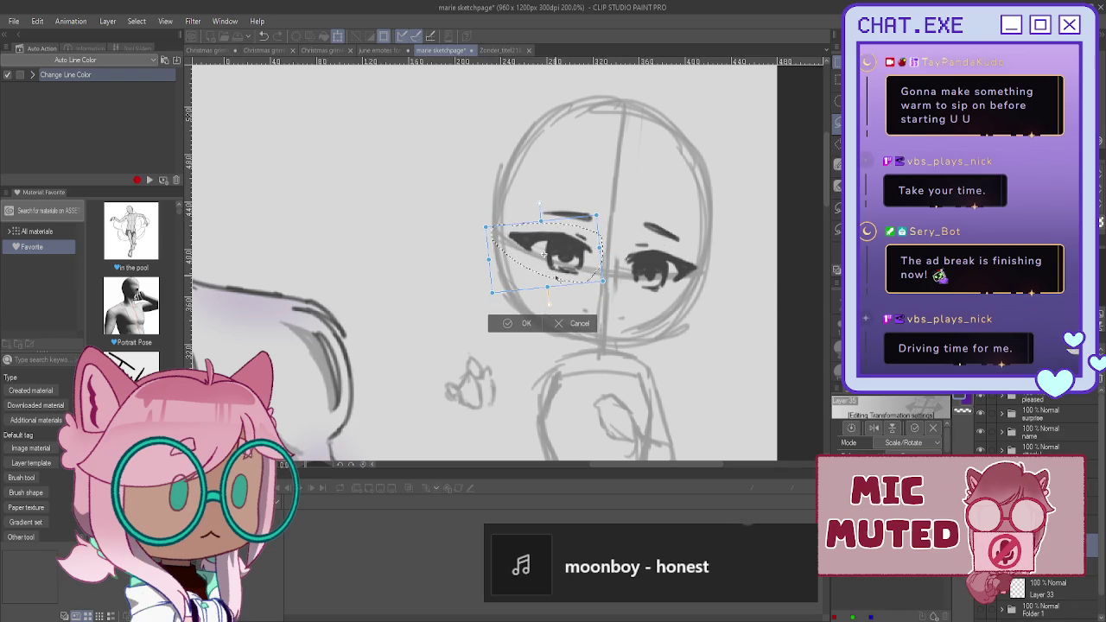
pyautogui.press('Return')
pyautogui.click(447, 303)
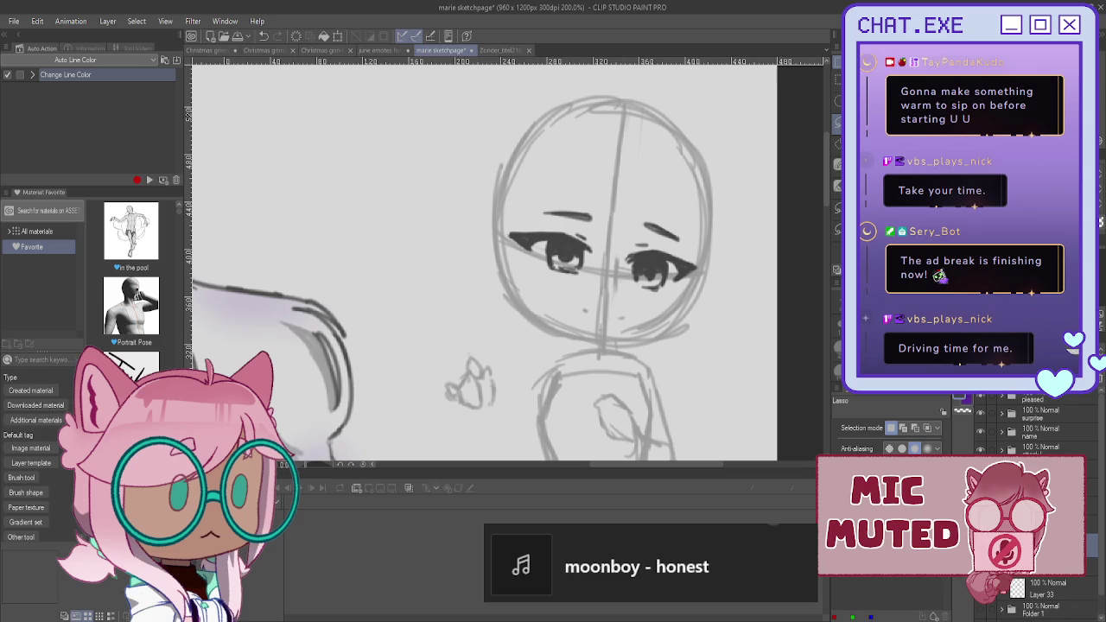
pyautogui.press('p')
pyautogui.scroll(1, 620, 322)
pyautogui.click(622, 320)
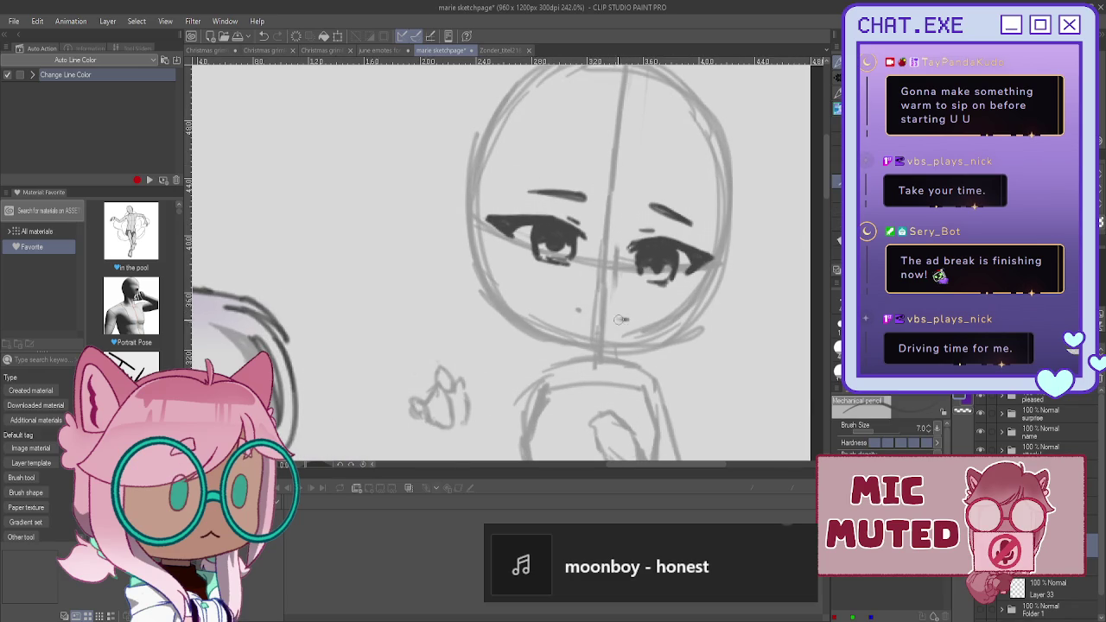
# - Hatch blush onto both cheeks and redraw the small mouth slightly higher
pyautogui.moveTo(644, 294); pyautogui.dragTo(648, 307)
pyautogui.moveTo(652, 292); pyautogui.dragTo(658, 307)
pyautogui.moveTo(661, 292); pyautogui.dragTo(666, 307)
pyautogui.moveTo(540, 273); pyautogui.dragTo(544, 287)
pyautogui.moveTo(523, 262)
pyautogui.mouseDown()
pyautogui.moveTo(528, 278)
pyautogui.moveTo(518, 278)
pyautogui.mouseUp()
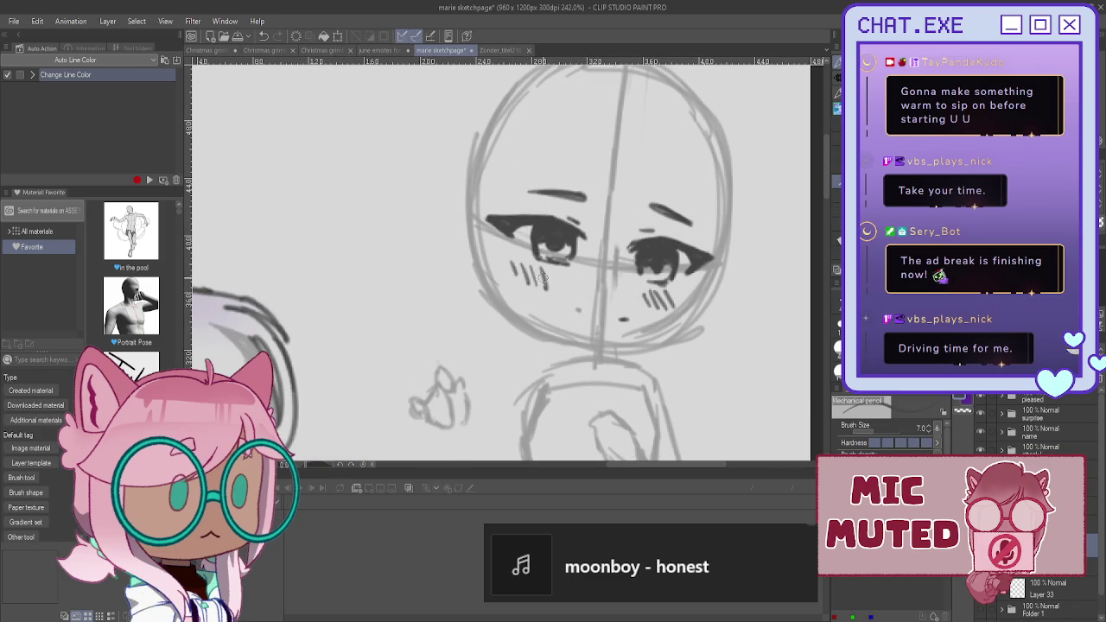
pyautogui.hotkey('ctrl', 'z')
pyautogui.moveTo(607, 316)
pyautogui.mouseDown()
pyautogui.moveTo(621, 316)
pyautogui.moveTo(604, 323)
pyautogui.mouseUp()
# - Ink a darker outline down both sides of the face and along the jaw
pyautogui.scroll(-1, 520, 252)
pyautogui.moveTo(688, 194)
pyautogui.mouseDown()
pyautogui.moveTo(620, 328)
pyautogui.moveTo(605, 331)
pyautogui.mouseUp()
pyautogui.moveTo(488, 160); pyautogui.dragTo(486, 271)
pyautogui.moveTo(488, 159)
pyautogui.mouseDown()
pyautogui.moveTo(481, 250)
pyautogui.moveTo(534, 318)
pyautogui.moveTo(601, 332)
pyautogui.moveTo(505, 289)
pyautogui.moveTo(482, 252)
pyautogui.moveTo(529, 313)
pyautogui.moveTo(575, 326)
pyautogui.mouseUp()
pyautogui.moveTo(482, 251)
pyautogui.mouseDown()
pyautogui.moveTo(545, 321)
pyautogui.moveTo(622, 332)
pyautogui.mouseUp()
pyautogui.moveTo(691, 173)
pyautogui.mouseDown()
pyautogui.moveTo(683, 283)
pyautogui.moveTo(651, 325)
pyautogui.mouseUp()
# - Rework the chin line and re-stroke the cheeks and upper-right head outline
pyautogui.moveTo(483, 270)
pyautogui.mouseDown()
pyautogui.moveTo(514, 308)
pyautogui.moveTo(603, 329)
pyautogui.mouseUp()
pyautogui.moveTo(480, 278)
pyautogui.mouseDown()
pyautogui.moveTo(544, 320)
pyautogui.moveTo(622, 330)
pyautogui.moveTo(545, 323)
pyautogui.moveTo(494, 293)
pyautogui.mouseUp()
pyautogui.moveTo(496, 142)
pyautogui.mouseDown()
pyautogui.moveTo(480, 273)
pyautogui.moveTo(513, 313)
pyautogui.mouseUp()
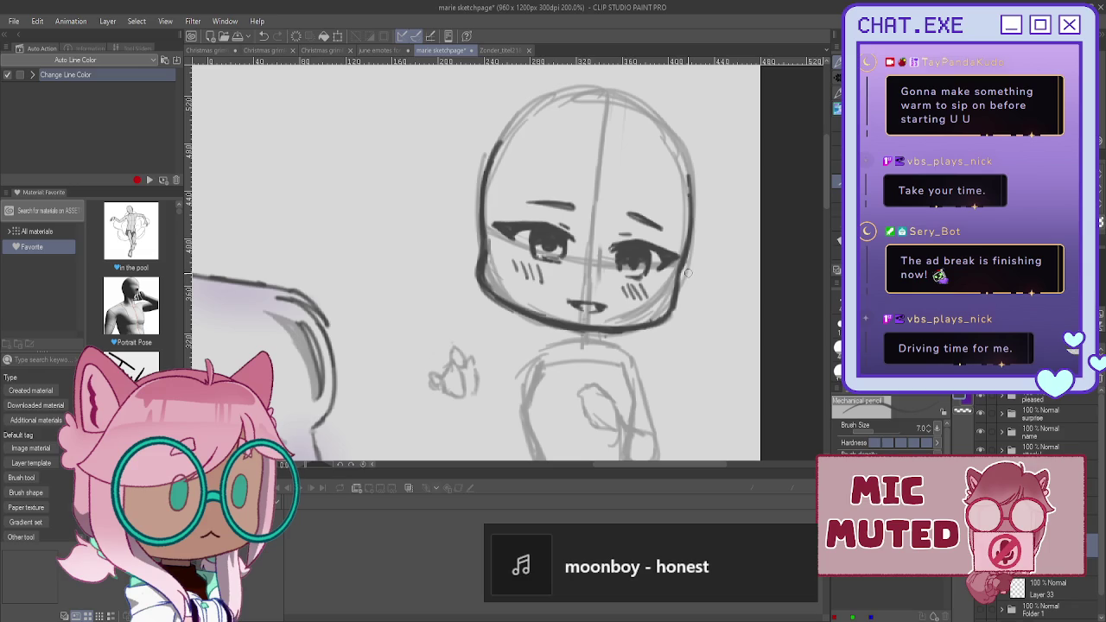
pyautogui.moveTo(683, 272)
pyautogui.mouseDown()
pyautogui.moveTo(674, 302)
pyautogui.moveTo(619, 324)
pyautogui.mouseUp()
pyautogui.moveTo(477, 240)
pyautogui.mouseDown()
pyautogui.moveTo(475, 277)
pyautogui.moveTo(482, 289)
pyautogui.moveTo(478, 245)
pyautogui.moveTo(494, 298)
pyautogui.mouseUp()
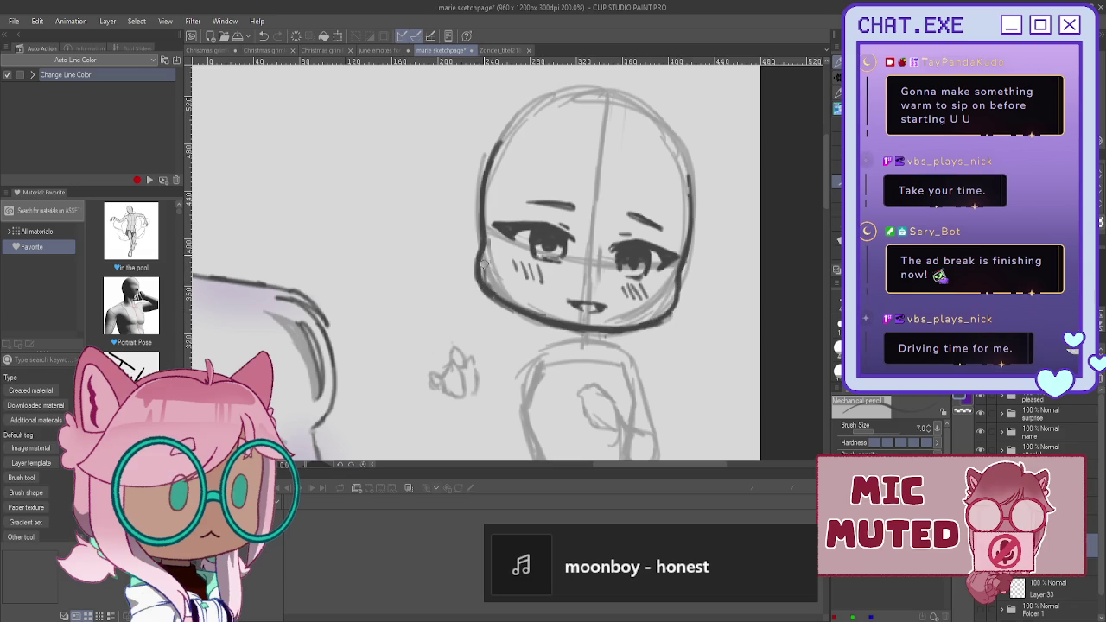
pyautogui.moveTo(688, 187); pyautogui.dragTo(677, 154)
pyautogui.scroll(-1, 505, 316)
# - Sketch the hair peaks, a sweeping right strand, a left tuft and the forehead bangs
pyautogui.scroll(-1, 532, 348)
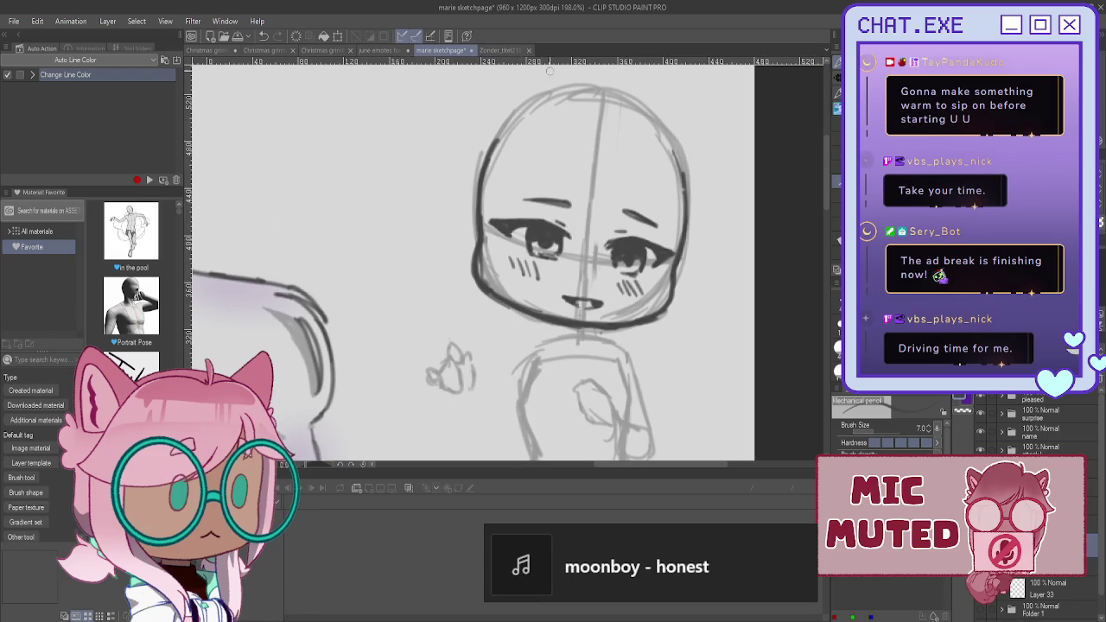
pyautogui.moveTo(570, 102); pyautogui.dragTo(631, 141)
pyautogui.moveTo(608, 102)
pyautogui.mouseDown()
pyautogui.moveTo(653, 178)
pyautogui.moveTo(724, 200)
pyautogui.moveTo(686, 216)
pyautogui.mouseUp()
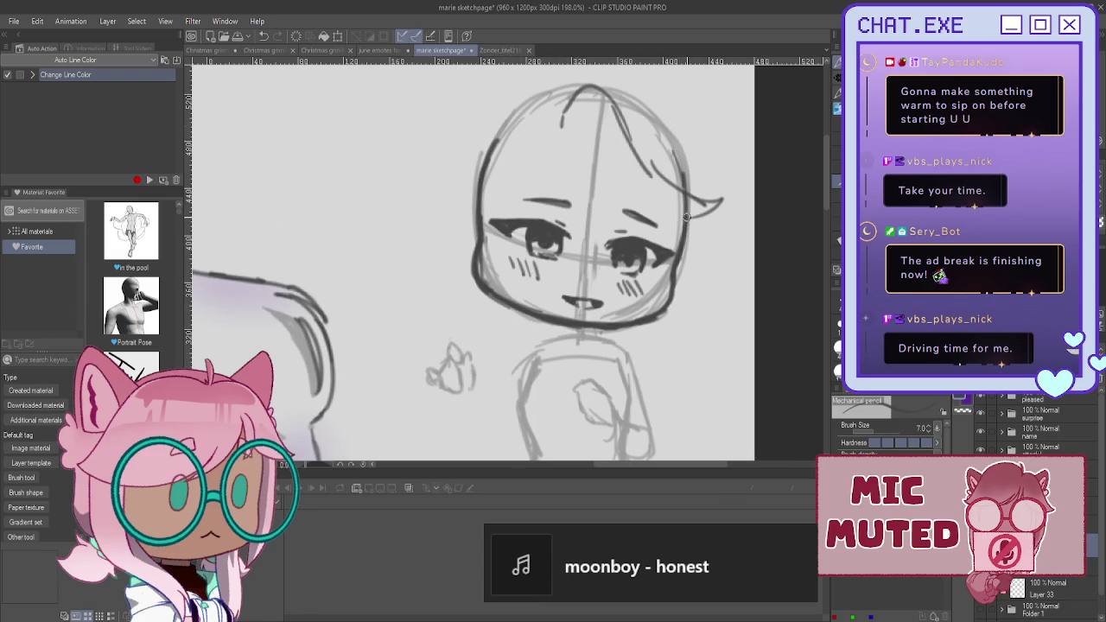
pyautogui.moveTo(564, 139)
pyautogui.mouseDown()
pyautogui.moveTo(679, 251)
pyautogui.moveTo(691, 235)
pyautogui.moveTo(704, 250)
pyautogui.moveTo(686, 251)
pyautogui.mouseUp()
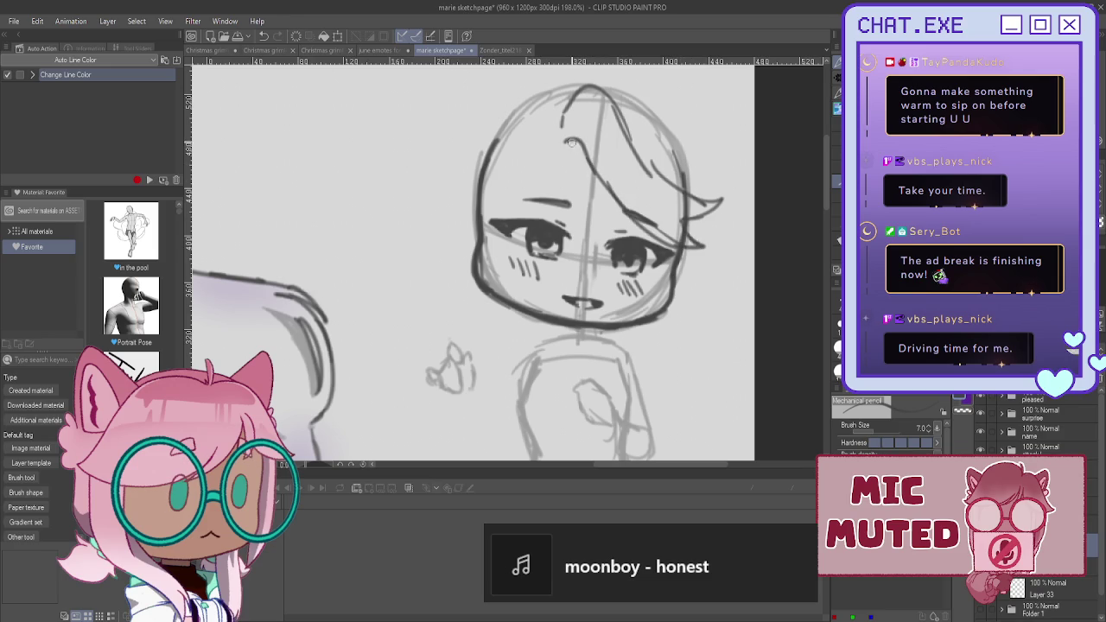
pyautogui.moveTo(560, 148)
pyautogui.mouseDown()
pyautogui.moveTo(584, 158)
pyautogui.moveTo(573, 151)
pyautogui.moveTo(568, 99)
pyautogui.moveTo(485, 154)
pyautogui.moveTo(453, 144)
pyautogui.moveTo(480, 155)
pyautogui.moveTo(446, 130)
pyautogui.moveTo(474, 162)
pyautogui.moveTo(456, 169)
pyautogui.mouseUp()
pyautogui.moveTo(558, 155); pyautogui.dragTo(528, 136)
pyautogui.moveTo(539, 138)
pyautogui.mouseDown()
pyautogui.moveTo(495, 189)
pyautogui.moveTo(473, 194)
pyautogui.moveTo(449, 169)
pyautogui.moveTo(451, 185)
pyautogui.mouseUp()
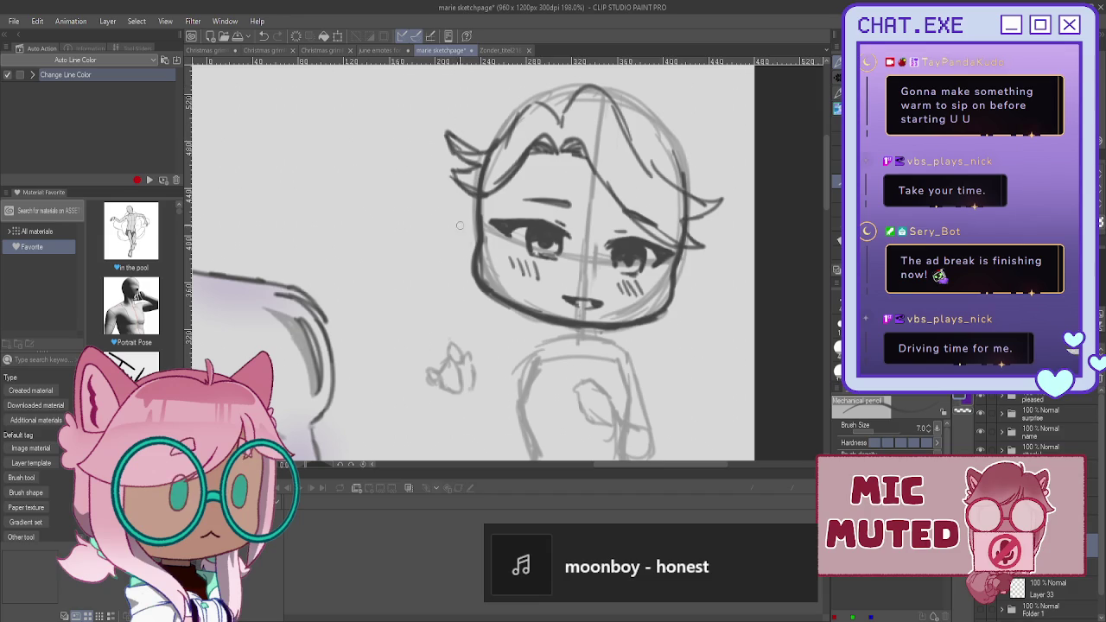
# - Draw a long hair strand down the right side of the head
pyautogui.moveTo(615, 108); pyautogui.dragTo(677, 190)
pyautogui.hotkey('ctrl', 'z')
pyautogui.moveTo(610, 97); pyautogui.dragTo(691, 218)
pyautogui.scroll(-1, 605, 259)
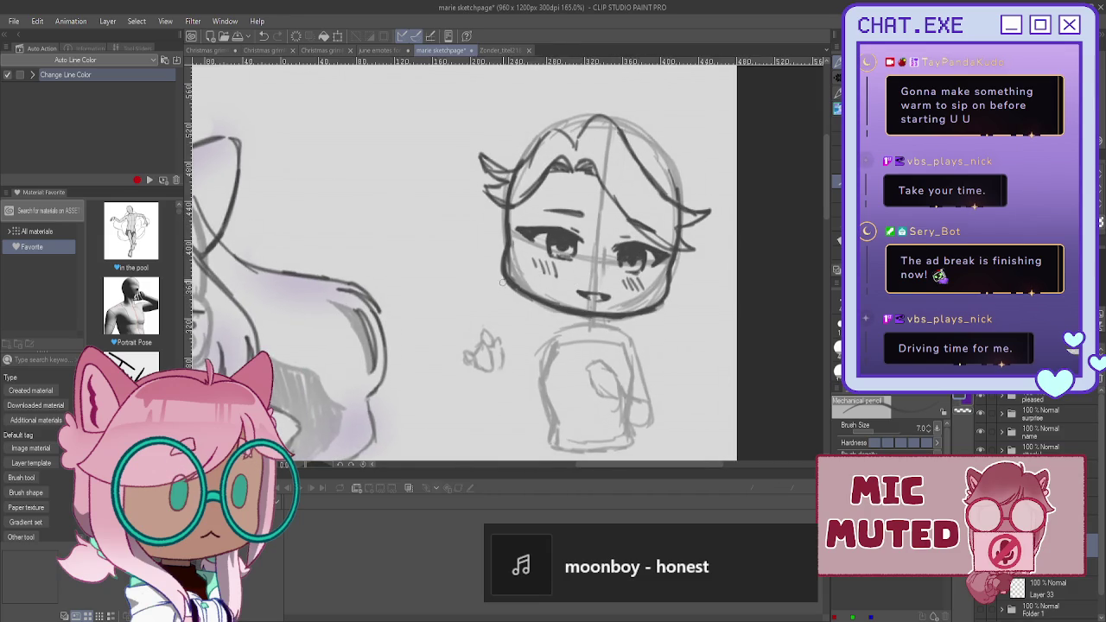
pyautogui.scroll(1, 547, 123)
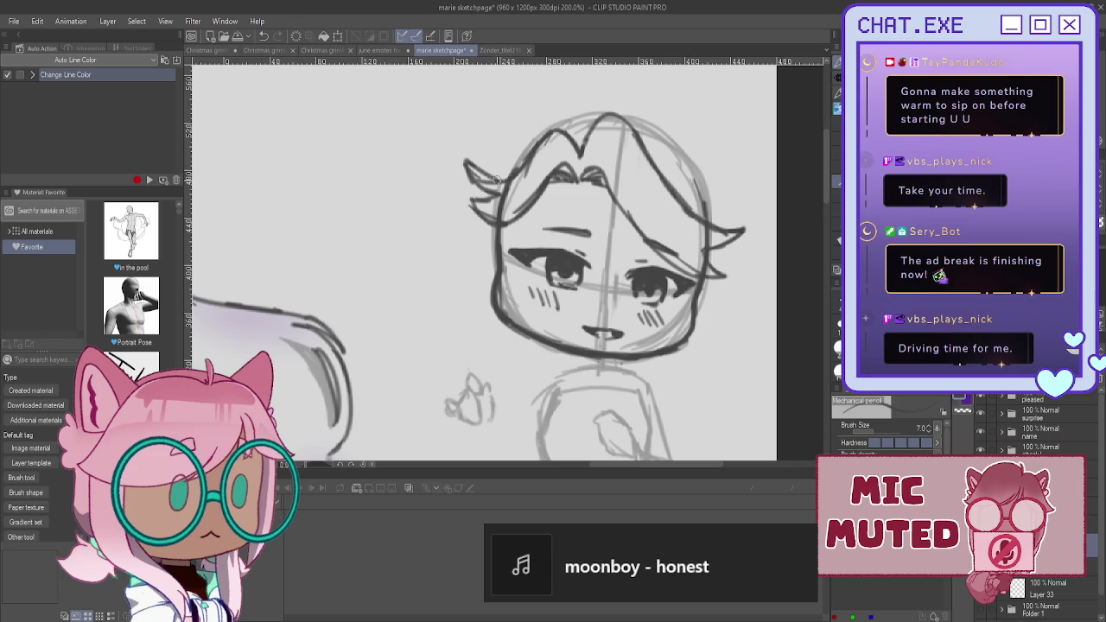
# - Sketch hair falling down both sides of the head and darken the cheek lines
pyautogui.moveTo(468, 178); pyautogui.dragTo(500, 183)
pyautogui.moveTo(724, 194); pyautogui.dragTo(746, 308)
pyautogui.moveTo(731, 260)
pyautogui.mouseDown()
pyautogui.moveTo(750, 351)
pyautogui.moveTo(692, 365)
pyautogui.mouseUp()
pyautogui.moveTo(697, 276)
pyautogui.mouseDown()
pyautogui.moveTo(690, 342)
pyautogui.moveTo(662, 356)
pyautogui.mouseUp()
pyautogui.moveTo(488, 237)
pyautogui.mouseDown()
pyautogui.moveTo(453, 282)
pyautogui.moveTo(479, 317)
pyautogui.mouseUp()
pyautogui.moveTo(516, 225); pyautogui.dragTo(504, 301)
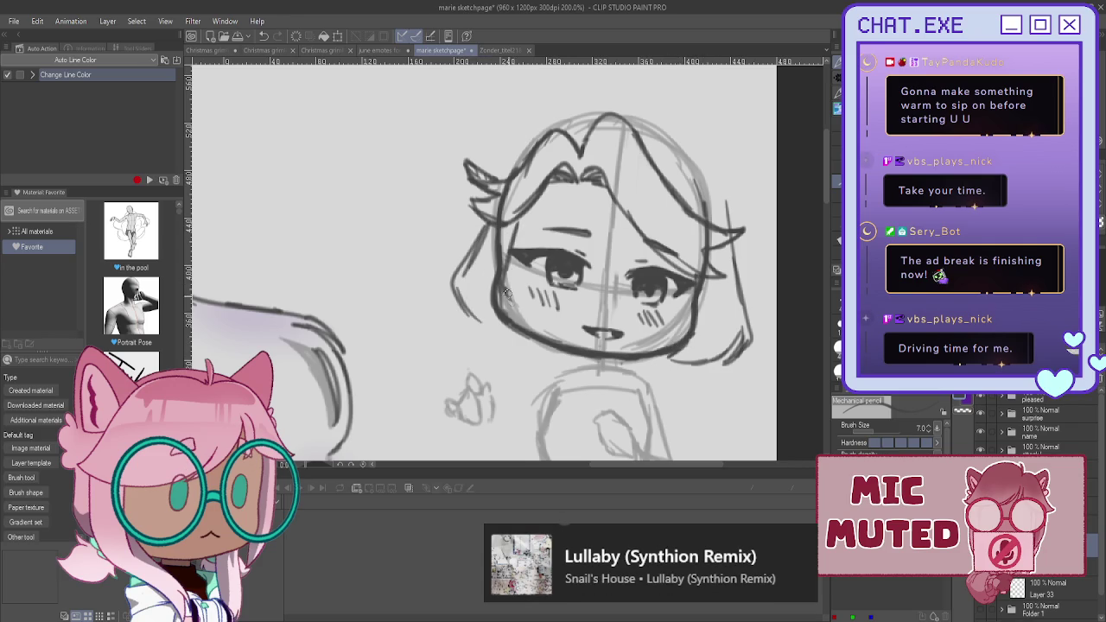
# - Add a hooked hair strand down the right side and darken the right cheek
pyautogui.hotkey('ctrl', 'z')
pyautogui.hotkey('ctrl', 'z')
pyautogui.hotkey('ctrl', 'z')
pyautogui.hotkey('ctrl', 'z')
pyautogui.hotkey('ctrl', 'z')
pyautogui.hotkey('ctrl', 'z')
pyautogui.hotkey('ctrl', 'z')
pyautogui.hotkey('ctrl', 'z')
pyautogui.hotkey('ctrl', 'z')
pyautogui.scroll(1, 1028, 596)
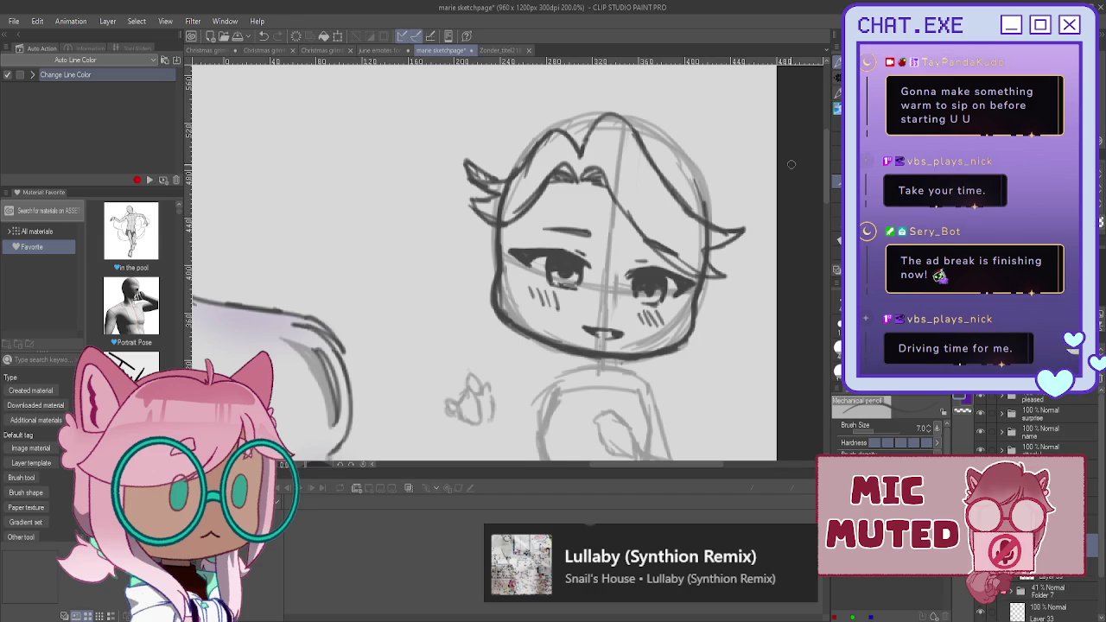
pyautogui.moveTo(729, 209)
pyautogui.mouseDown()
pyautogui.moveTo(733, 294)
pyautogui.moveTo(752, 336)
pyautogui.moveTo(717, 368)
pyautogui.moveTo(700, 365)
pyautogui.mouseUp()
pyautogui.moveTo(722, 349); pyautogui.dragTo(679, 361)
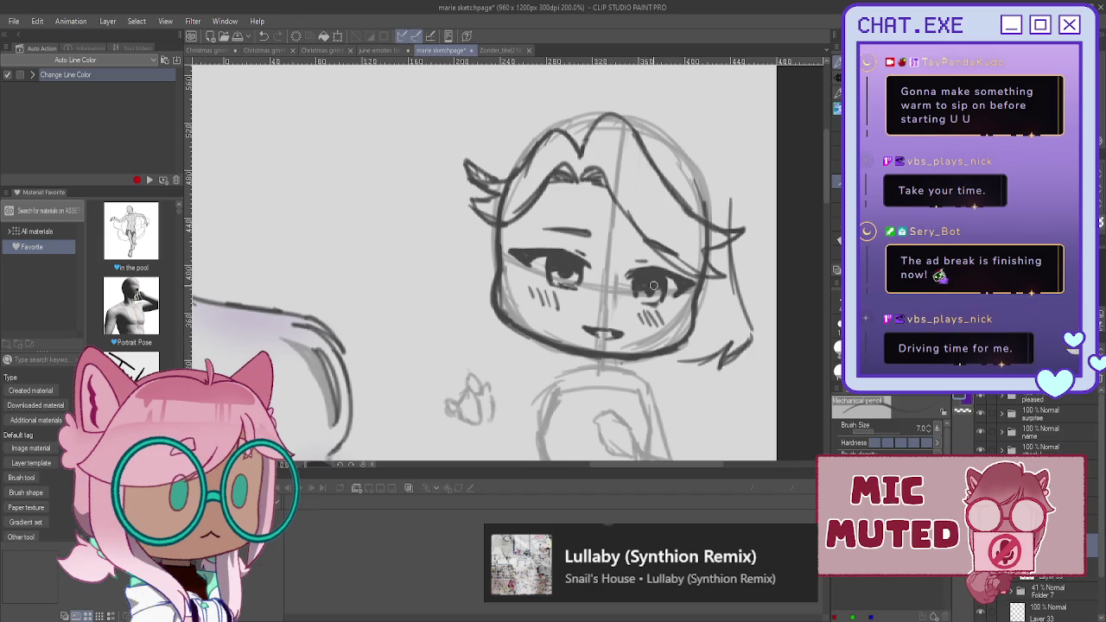
pyautogui.moveTo(700, 285)
pyautogui.mouseDown()
pyautogui.moveTo(669, 337)
pyautogui.moveTo(650, 333)
pyautogui.moveTo(650, 353)
pyautogui.mouseUp()
# - Redraw the left face, cheek and jaw outline with darker lines
pyautogui.moveTo(492, 216); pyautogui.dragTo(471, 270)
pyautogui.hotkey('ctrl', 'z')
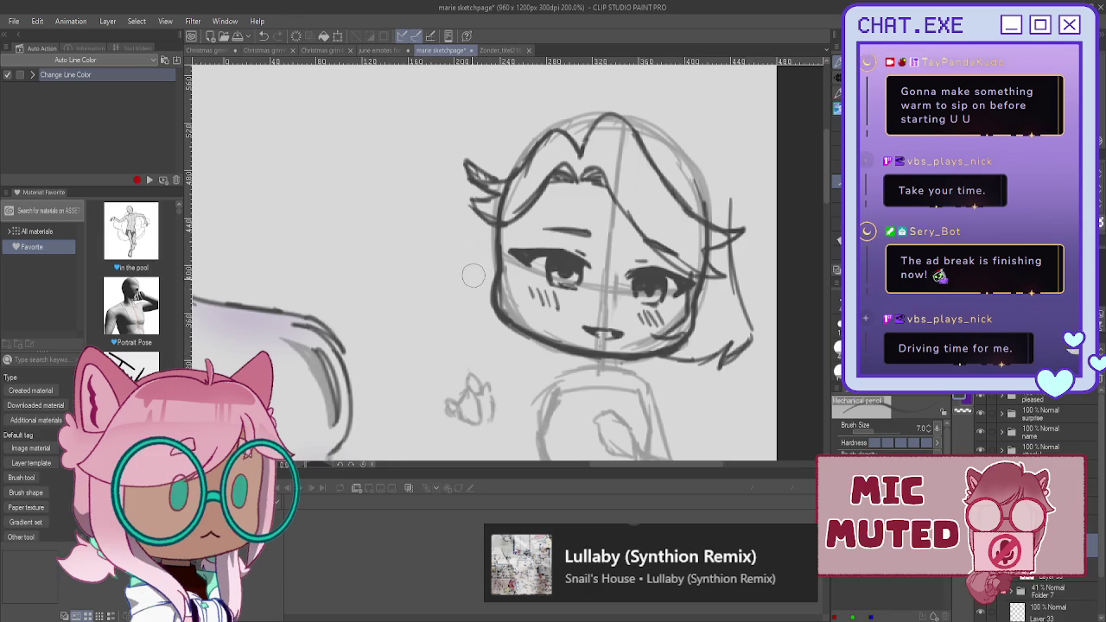
pyautogui.moveTo(486, 206)
pyautogui.mouseDown()
pyautogui.moveTo(443, 292)
pyautogui.moveTo(466, 318)
pyautogui.moveTo(505, 324)
pyautogui.mouseUp()
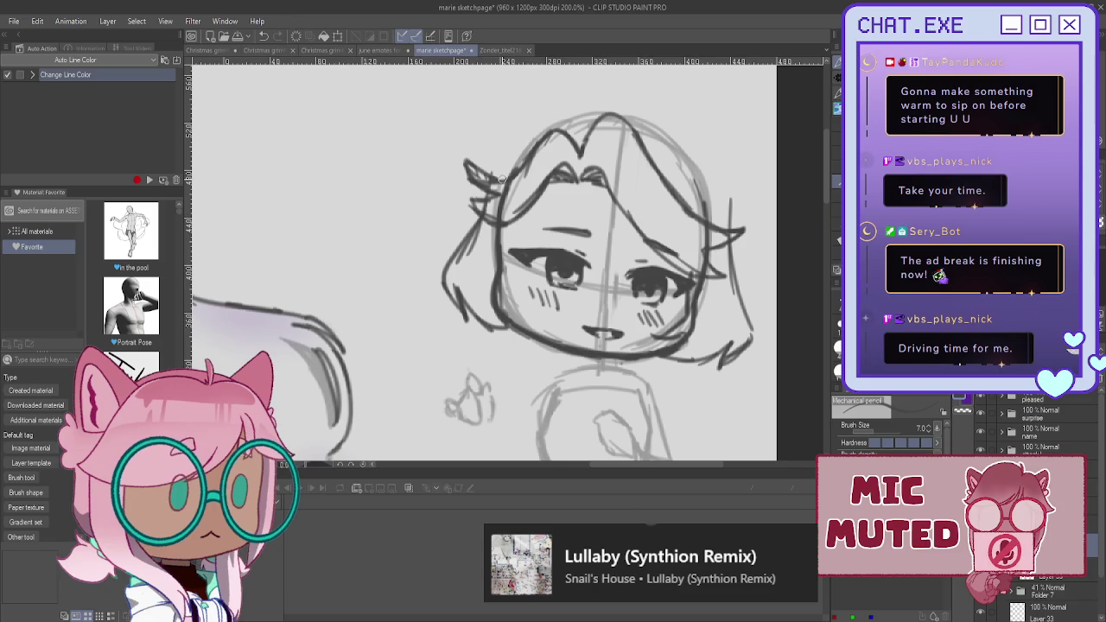
pyautogui.moveTo(510, 224)
pyautogui.mouseDown()
pyautogui.moveTo(506, 294)
pyautogui.moveTo(535, 311)
pyautogui.moveTo(501, 321)
pyautogui.moveTo(523, 335)
pyautogui.mouseUp()
pyautogui.moveTo(466, 302)
pyautogui.mouseDown()
pyautogui.moveTo(506, 333)
pyautogui.moveTo(486, 327)
pyautogui.moveTo(506, 329)
pyautogui.mouseUp()
pyautogui.hotkey('ctrl', 'z')
pyautogui.moveTo(446, 278)
pyautogui.mouseDown()
pyautogui.moveTo(512, 328)
pyautogui.moveTo(463, 302)
pyautogui.moveTo(495, 330)
pyautogui.moveTo(463, 316)
pyautogui.mouseUp()
# - Firm up the left and right hair outlines with darker strokes
pyautogui.moveTo(460, 250); pyautogui.dragTo(453, 274)
pyautogui.hotkey('ctrl', 'z')
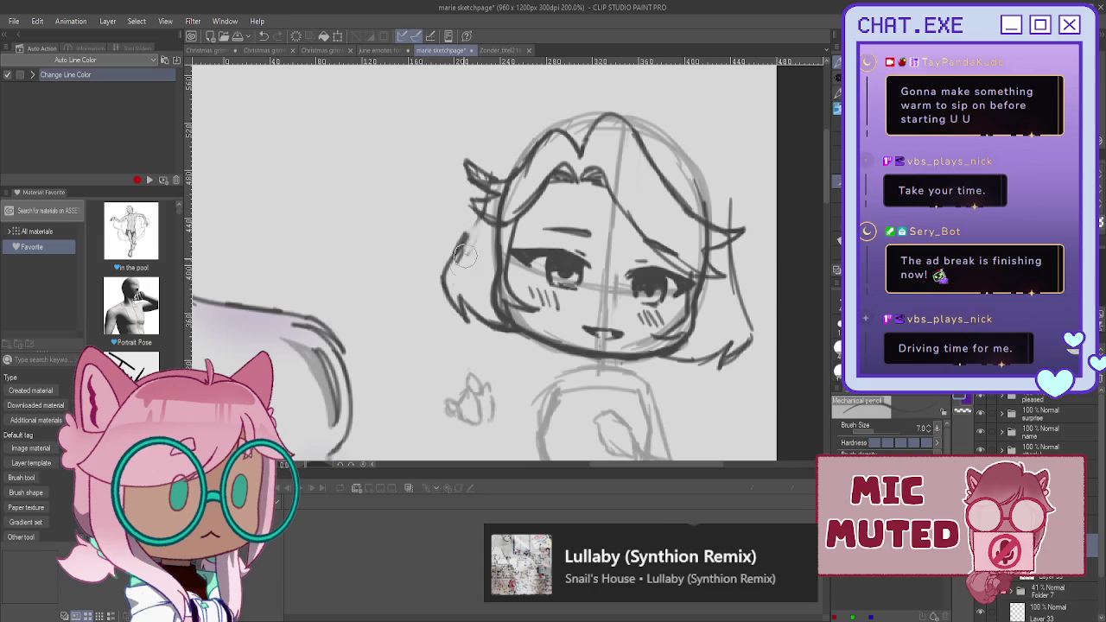
pyautogui.moveTo(485, 179); pyautogui.dragTo(456, 251)
pyautogui.moveTo(473, 208); pyautogui.dragTo(444, 263)
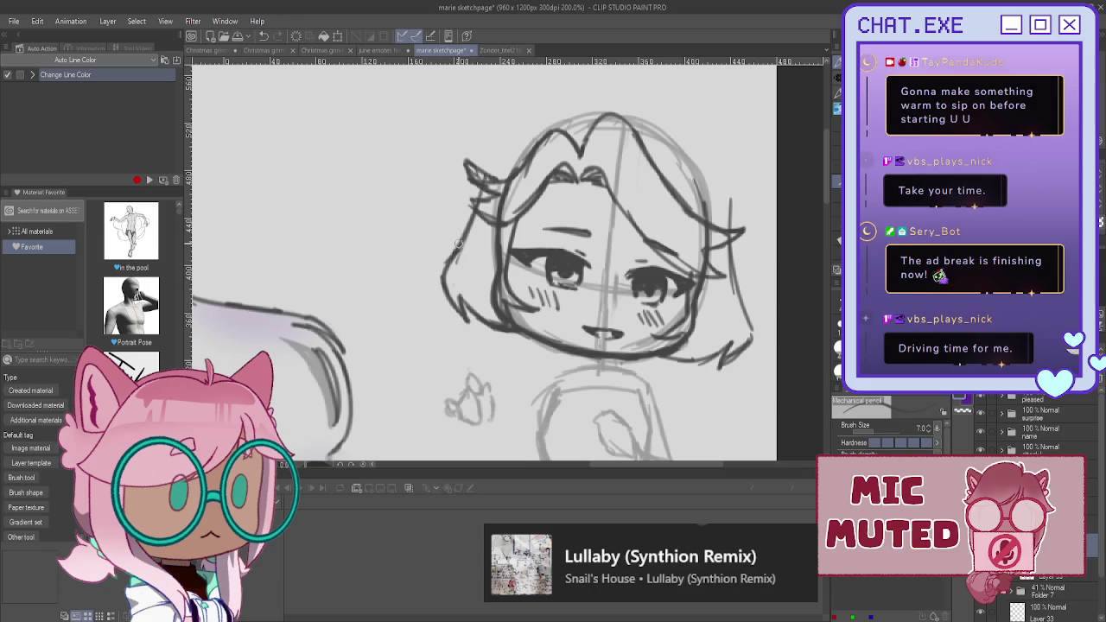
pyautogui.moveTo(719, 195); pyautogui.dragTo(732, 276)
pyautogui.moveTo(727, 238); pyautogui.dragTo(730, 280)
pyautogui.moveTo(665, 129); pyautogui.dragTo(717, 173)
pyautogui.hotkey('ctrl', 'z')
# - Sketch a cat ear with inner fur on the right side of the head
pyautogui.moveTo(540, 99)
pyautogui.mouseDown()
pyautogui.moveTo(570, 199)
pyautogui.moveTo(536, 136)
pyautogui.moveTo(518, 258)
pyautogui.mouseUp()
pyautogui.moveTo(720, 241)
pyautogui.mouseDown()
pyautogui.moveTo(782, 178)
pyautogui.moveTo(767, 300)
pyautogui.mouseUp()
pyautogui.moveTo(781, 178)
pyautogui.mouseDown()
pyautogui.moveTo(701, 256)
pyautogui.moveTo(757, 311)
pyautogui.mouseUp()
pyautogui.moveTo(783, 200)
pyautogui.mouseDown()
pyautogui.moveTo(739, 262)
pyautogui.moveTo(759, 265)
pyautogui.moveTo(744, 274)
pyautogui.moveTo(754, 269)
pyautogui.moveTo(750, 295)
pyautogui.mouseUp()
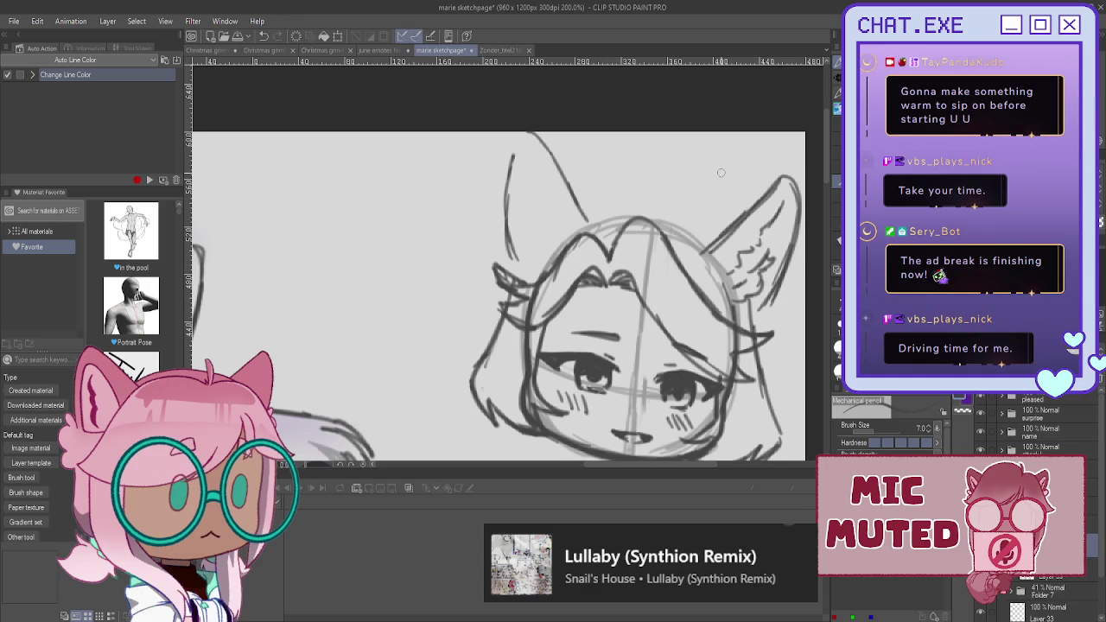
# - Darken both cat ears' outer edges and add fur strokes inside the left ear
pyautogui.moveTo(785, 175); pyautogui.dragTo(693, 246)
pyautogui.moveTo(782, 276); pyautogui.dragTo(753, 325)
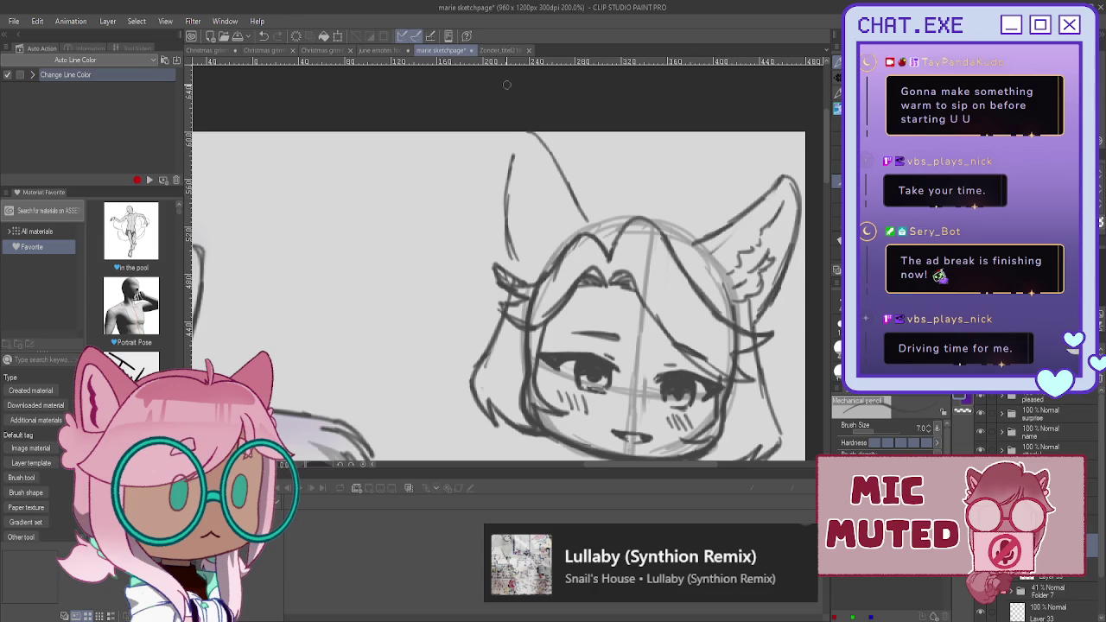
pyautogui.moveTo(535, 138)
pyautogui.mouseDown()
pyautogui.moveTo(598, 226)
pyautogui.moveTo(519, 134)
pyautogui.moveTo(513, 269)
pyautogui.mouseUp()
pyautogui.moveTo(524, 152); pyautogui.dragTo(561, 246)
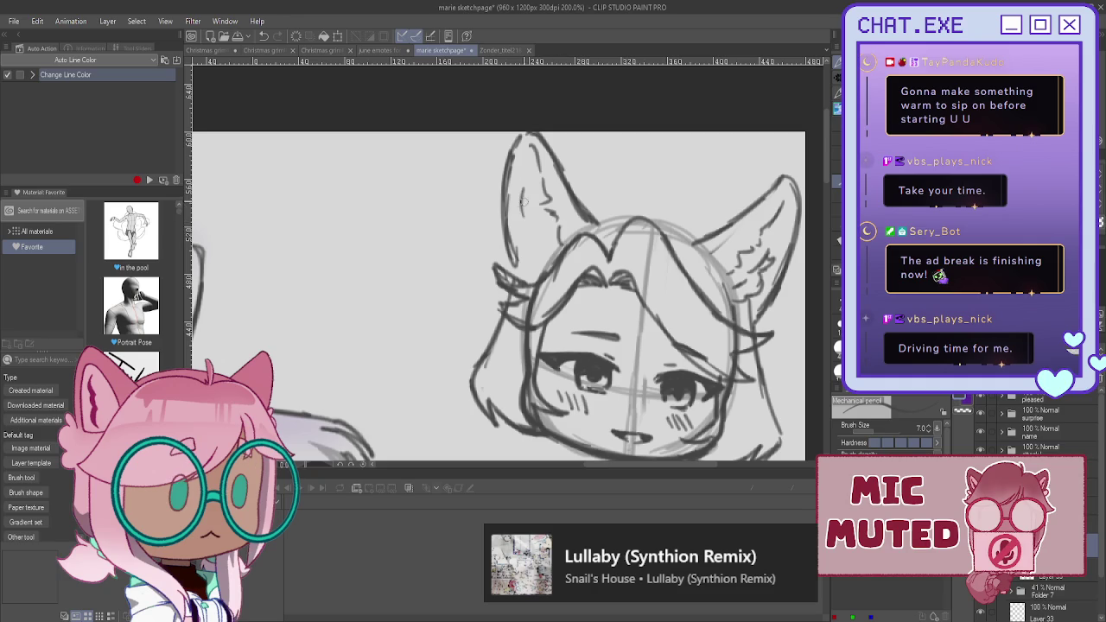
pyautogui.moveTo(528, 183); pyautogui.dragTo(539, 235)
pyautogui.moveTo(526, 185)
pyautogui.mouseDown()
pyautogui.moveTo(520, 234)
pyautogui.moveTo(538, 253)
pyautogui.mouseUp()
# - Draw an arch over the top of the head and zoom out to 135%
pyautogui.moveTo(689, 226)
pyautogui.mouseDown()
pyautogui.moveTo(594, 214)
pyautogui.moveTo(630, 194)
pyautogui.moveTo(679, 209)
pyautogui.mouseUp()
pyautogui.moveTo(605, 200); pyautogui.dragTo(690, 229)
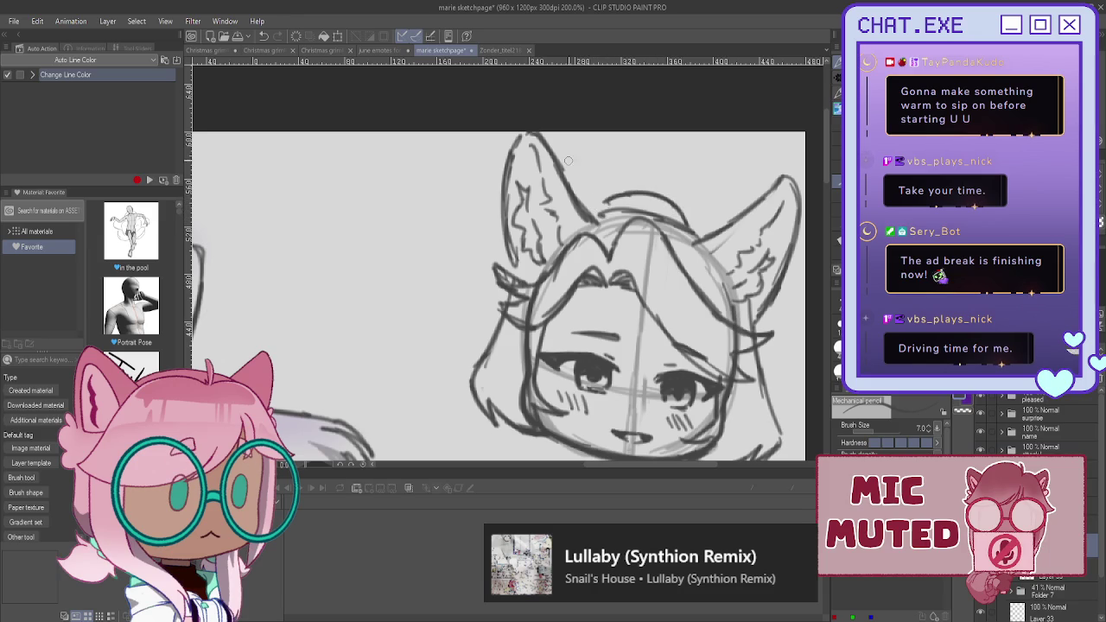
pyautogui.hotkey('ctrl', '-')
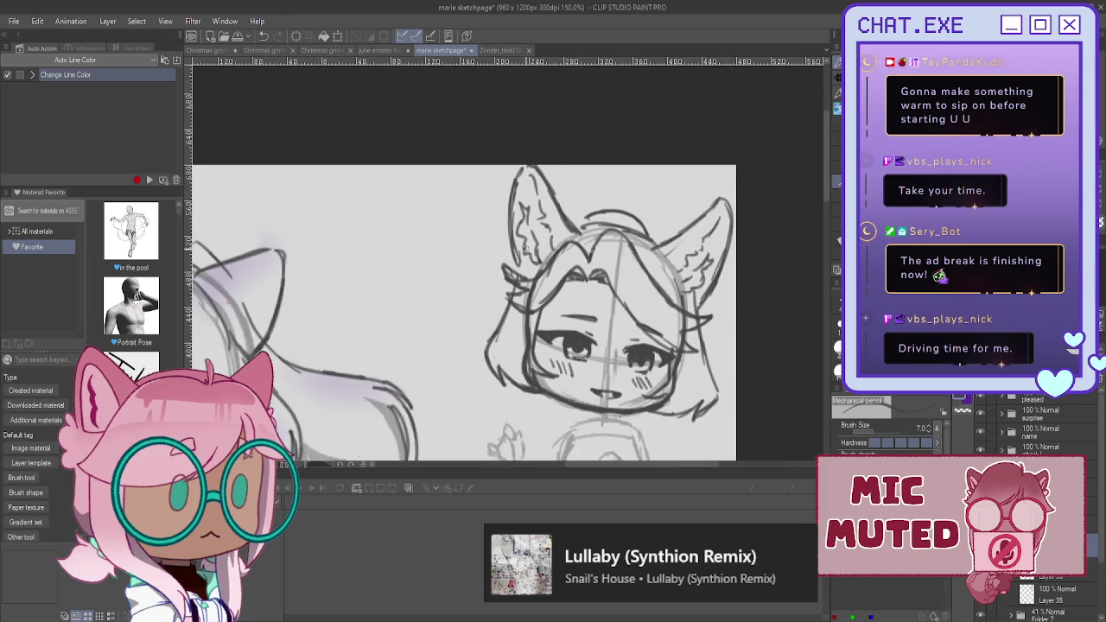
pyautogui.hotkey('ctrl', '-')
pyautogui.hotkey('ctrl', '-')
pyautogui.moveTo(531, 78); pyautogui.dragTo(550, 77)
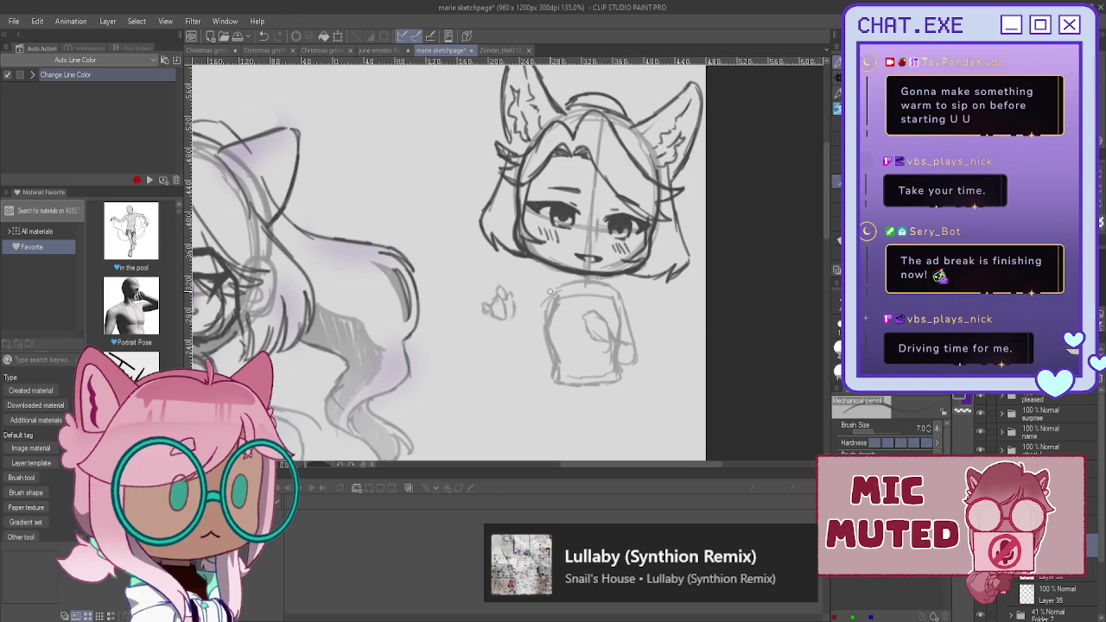
pyautogui.click(211, 36)
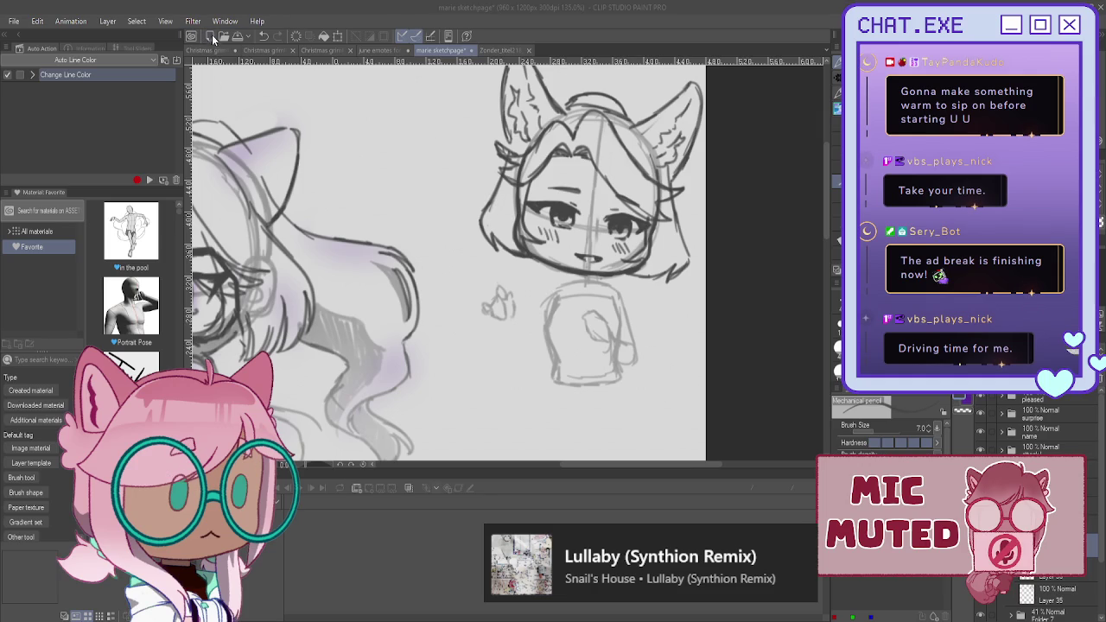
# - Create a blank canvas and write 'QUICK BRB' / 'GETTING GROCERIS OUT THE CAR' near its top
pyautogui.press('Return')
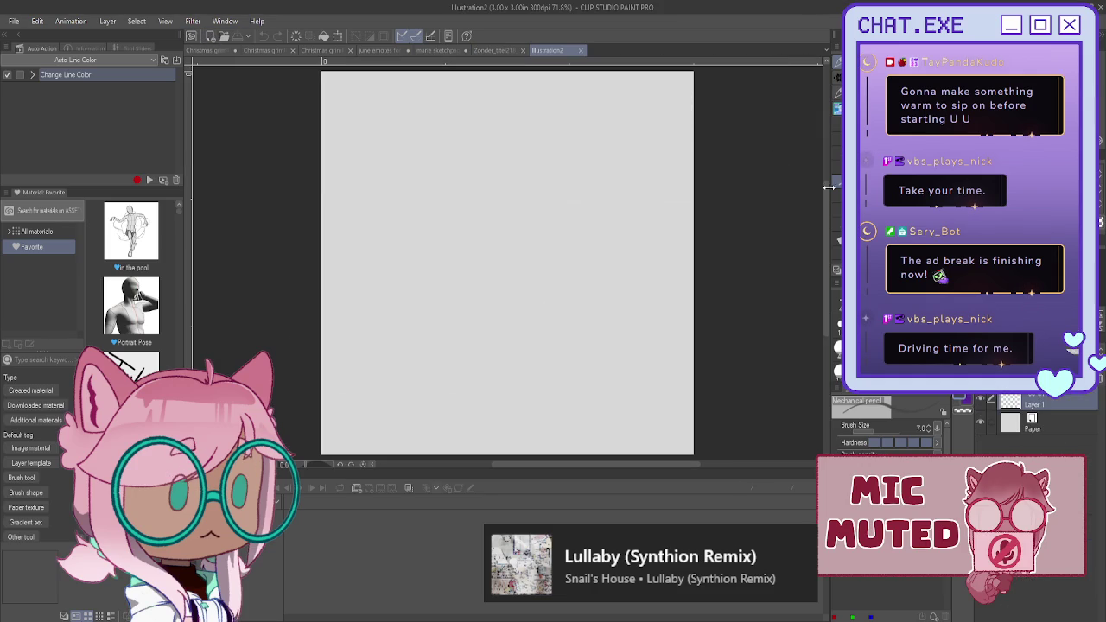
pyautogui.press('t')
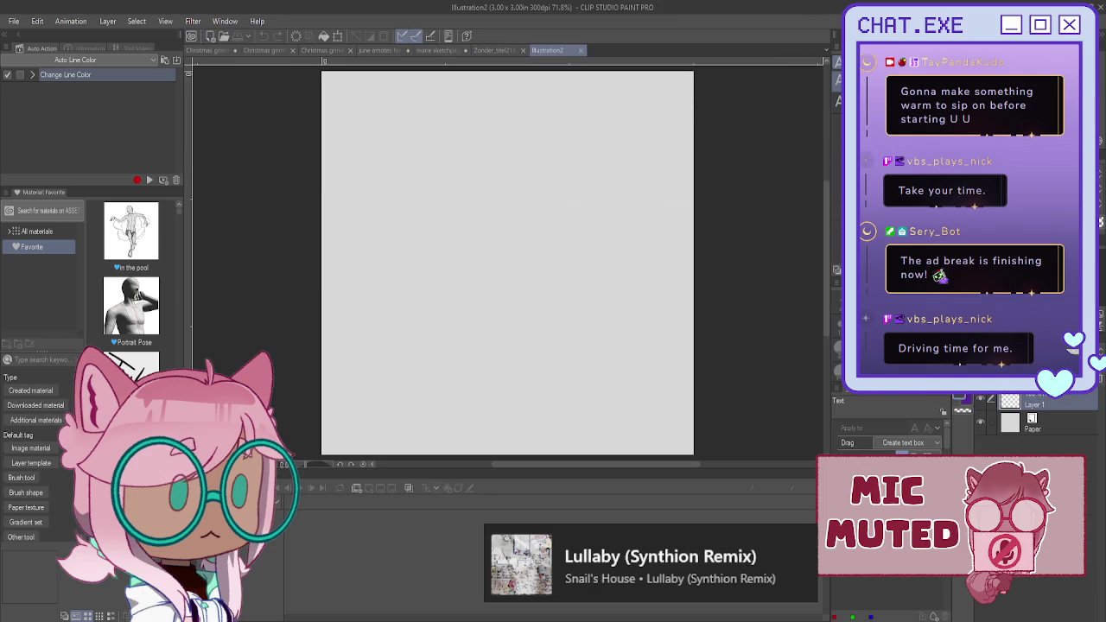
pyautogui.click(632, 142)
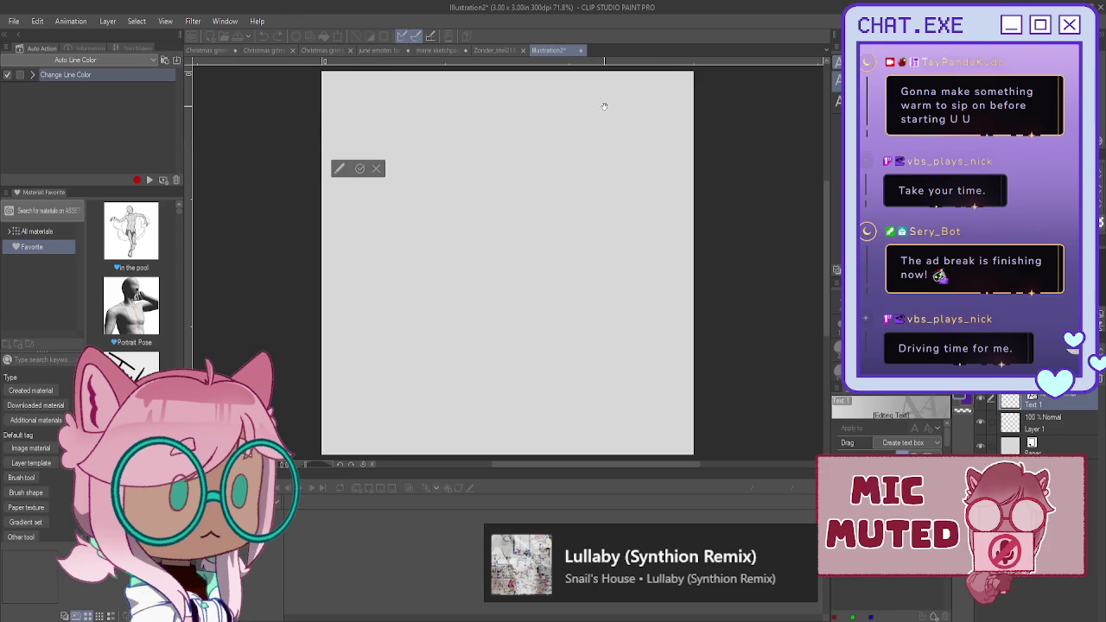
pyautogui.write('QUICK BRB')
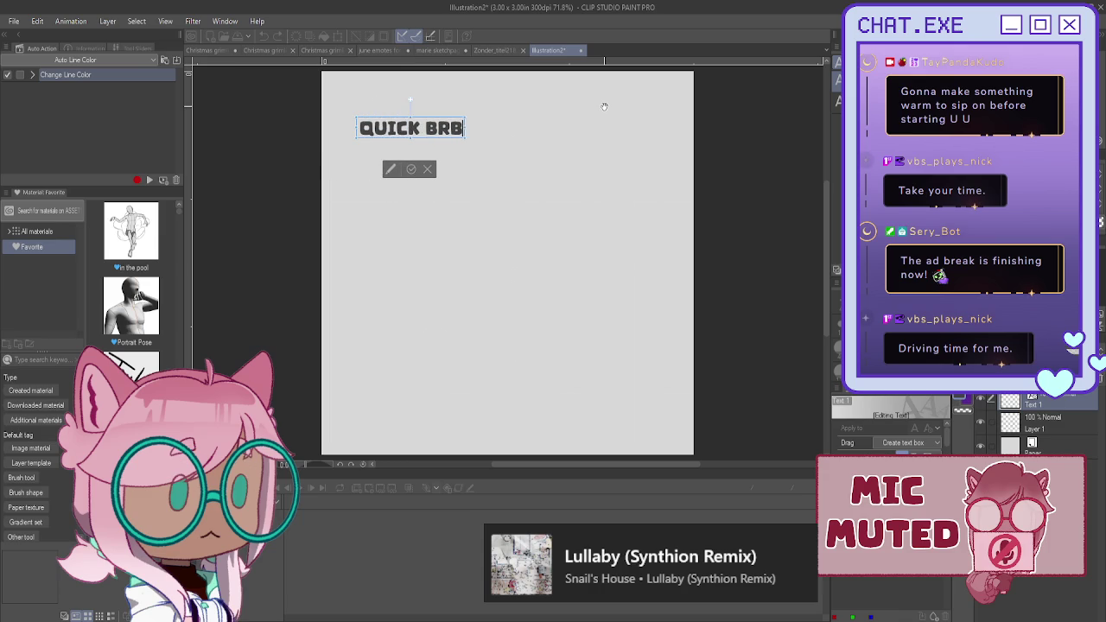
pyautogui.press('Return')
pyautogui.write('GETTING GROCERI')
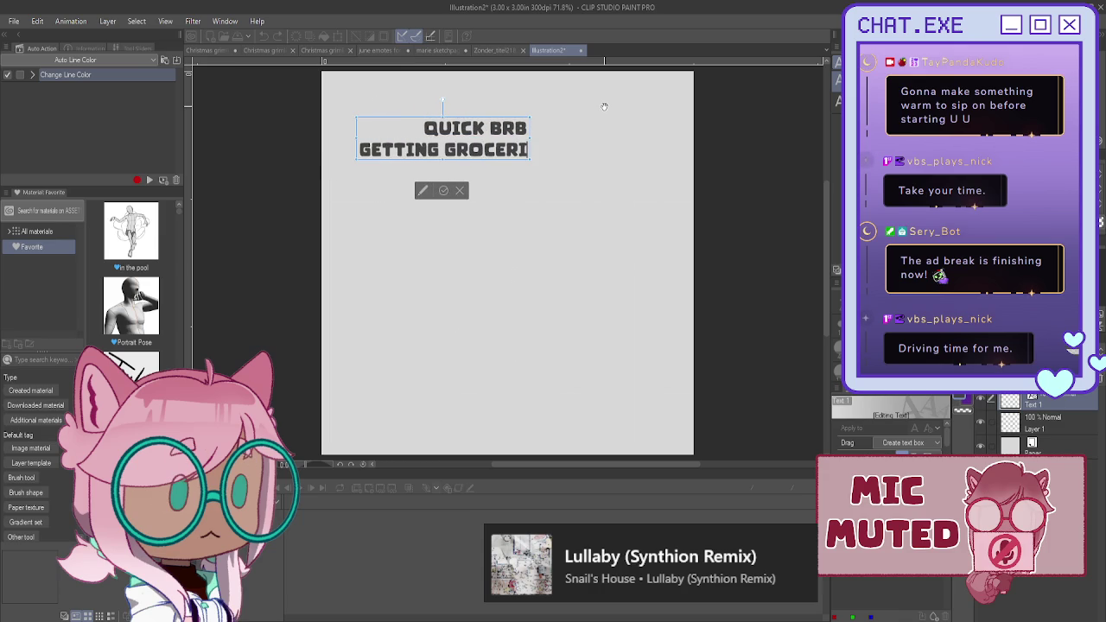
pyautogui.write('S OUT THE CAR')
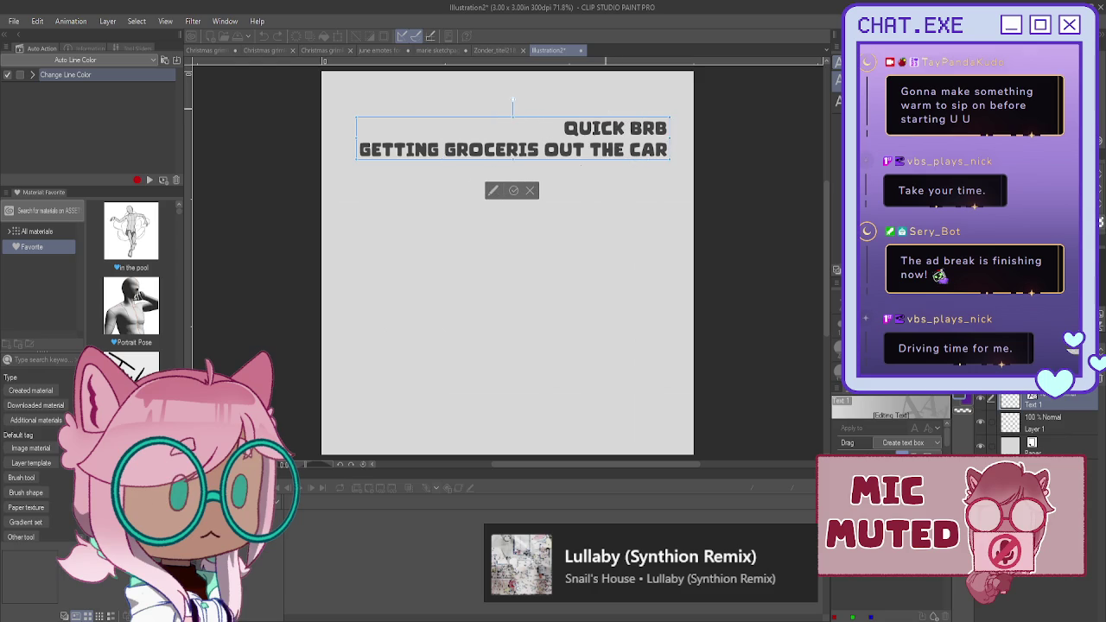
pyautogui.click(514, 191)
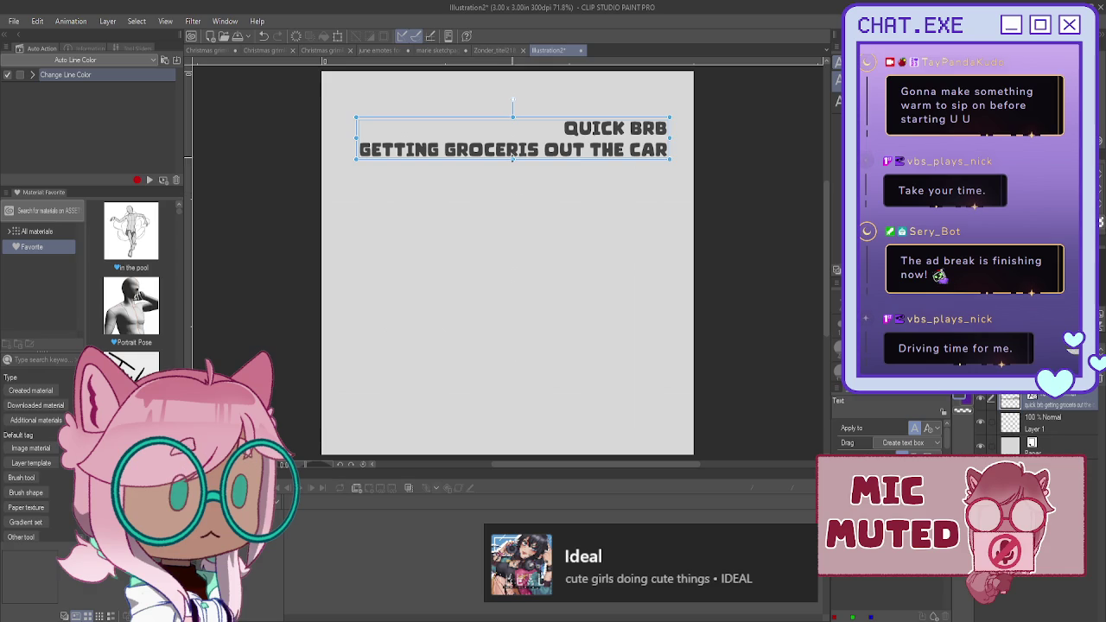
# - Switch to the Zonder_titel218 fox-girl artwork
pyautogui.click(496, 50)
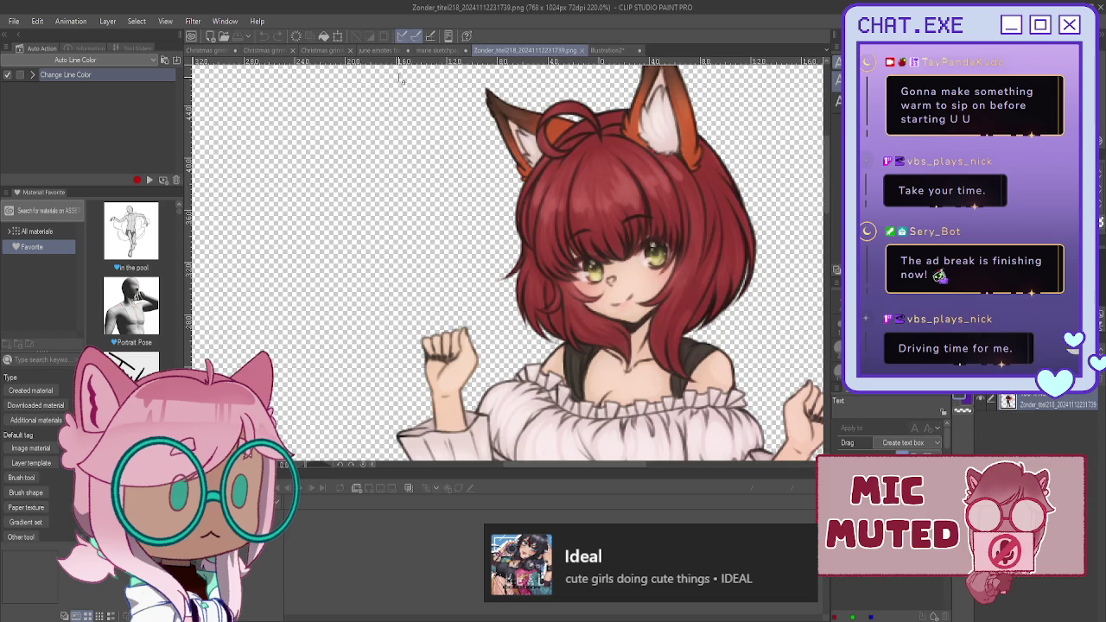
# - View the two Christmas bell chibi animations, then return to the marie sketchpage
pyautogui.click(215, 50)
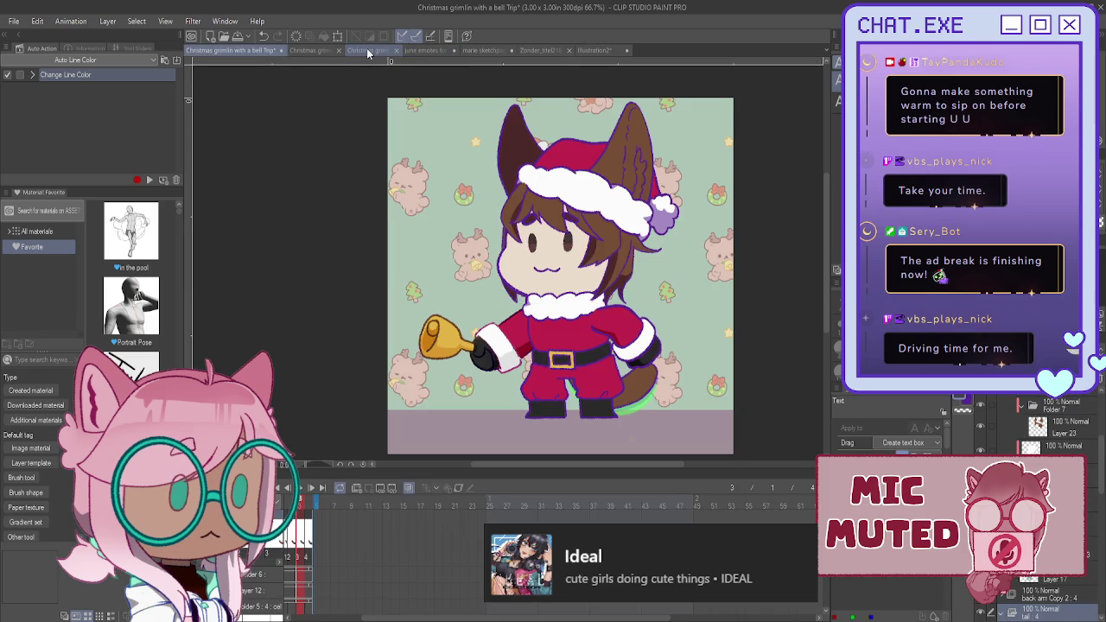
pyautogui.click(366, 50)
pyautogui.click(501, 52)
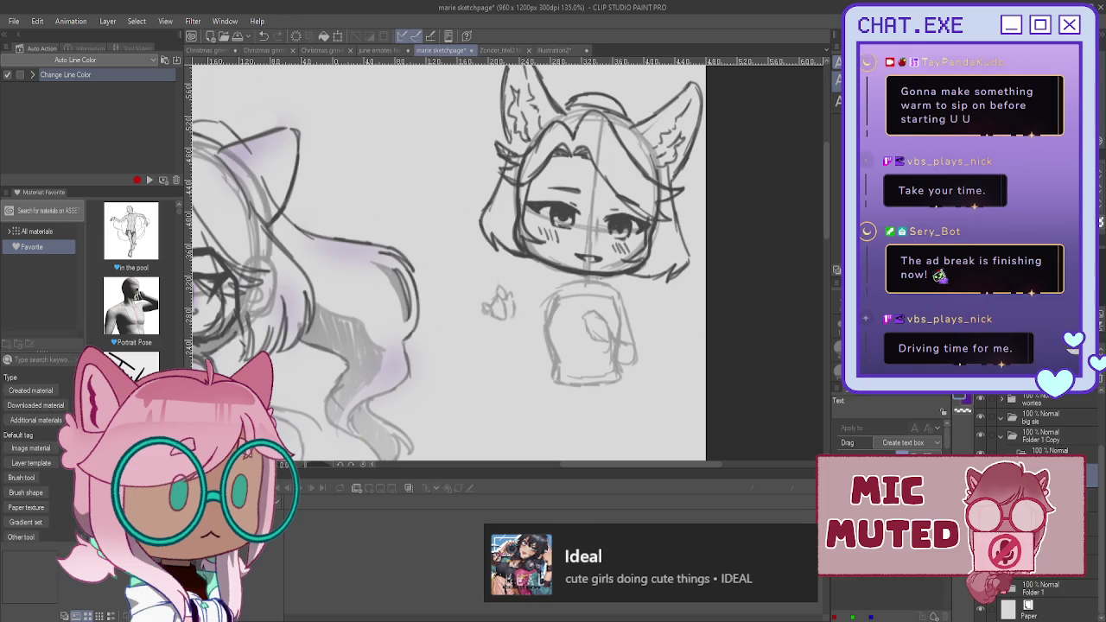
# - Zoom in with the Mechanical pencil and draw the neck and right shoulder line
pyautogui.press('p')
pyautogui.scroll(1, 556, 302)
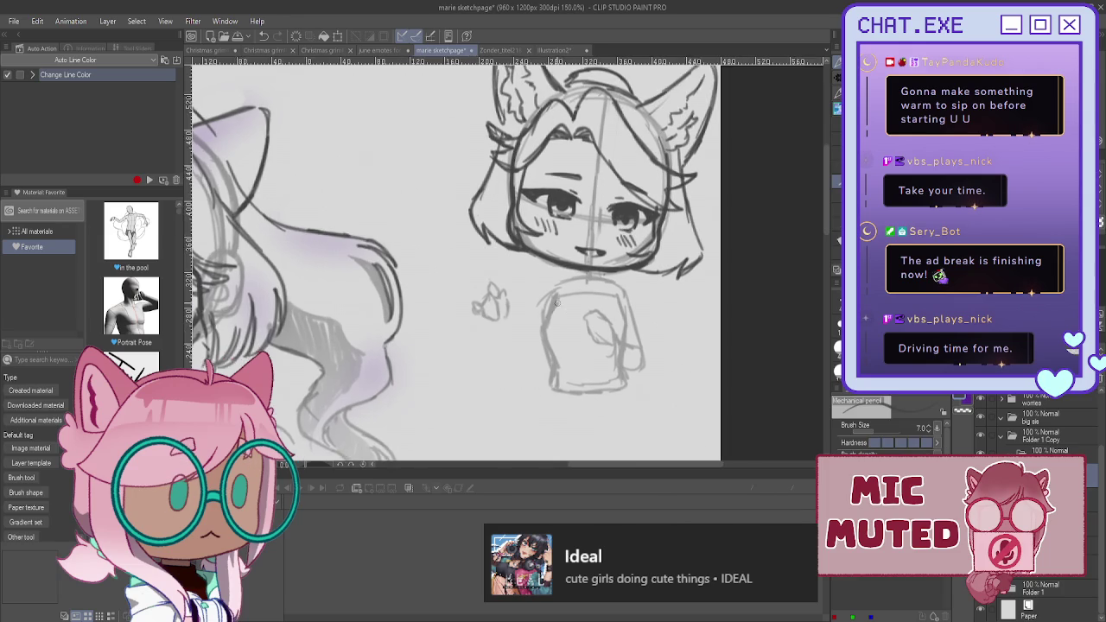
pyautogui.scroll(1, 556, 302)
pyautogui.scroll(1, 562, 285)
pyautogui.scroll(1, 605, 272)
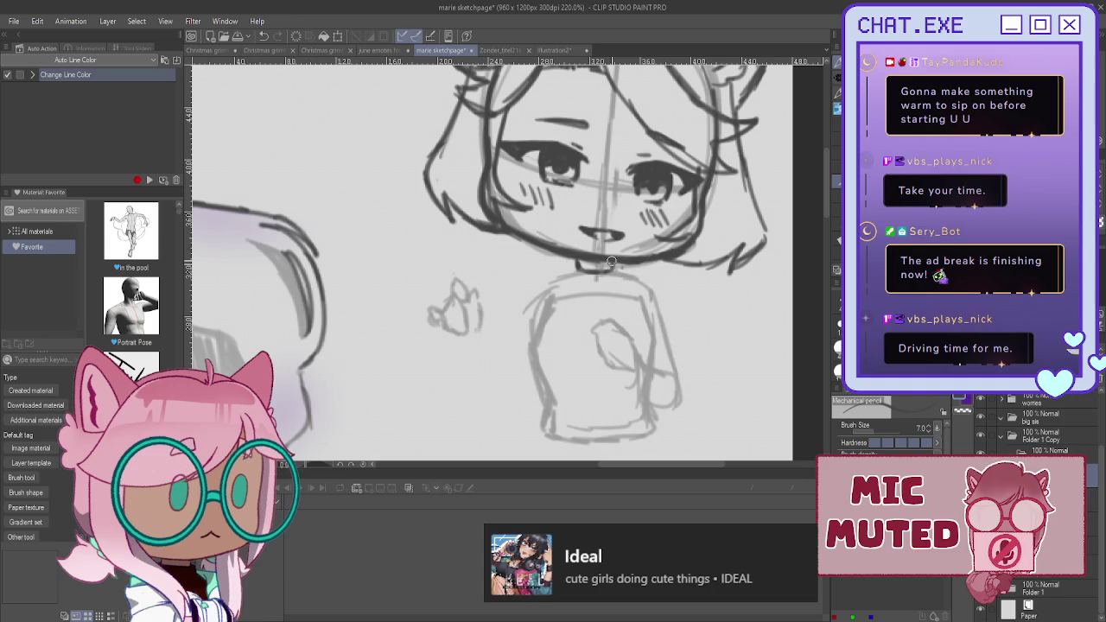
pyautogui.moveTo(611, 271)
pyautogui.mouseDown()
pyautogui.moveTo(666, 315)
pyautogui.moveTo(619, 322)
pyautogui.mouseUp()
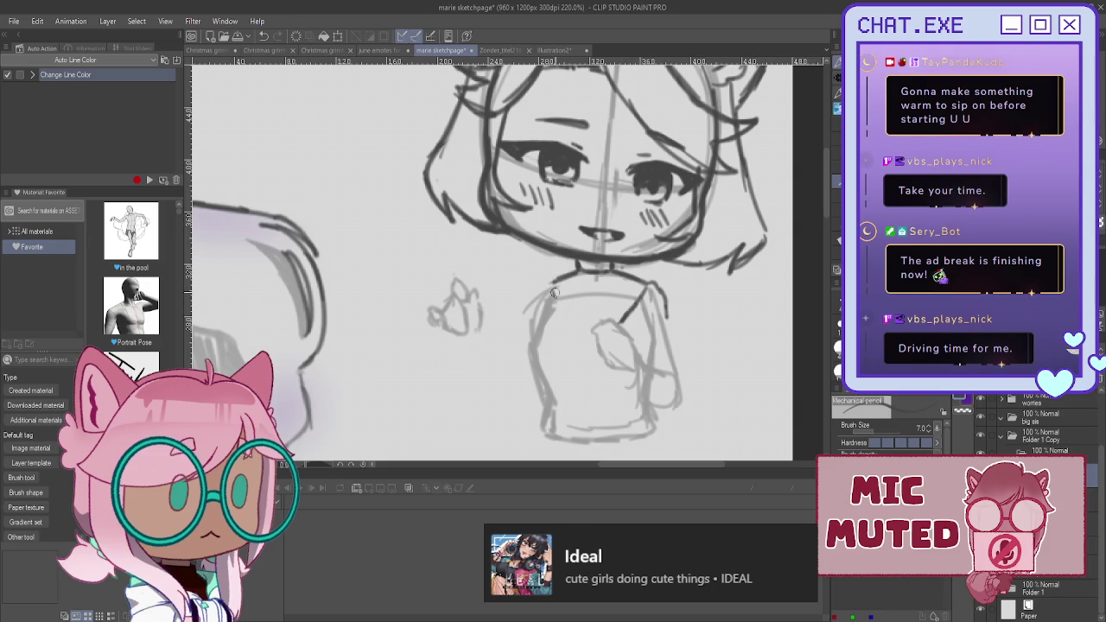
pyautogui.moveTo(635, 280); pyautogui.dragTo(631, 306)
pyautogui.hotkey('ctrl', 'z')
pyautogui.moveTo(638, 275)
pyautogui.mouseDown()
pyautogui.moveTo(630, 304)
pyautogui.moveTo(633, 292)
pyautogui.mouseUp()
# - Sketch the left shoulder, the arm and sleeve lines, and strokes around the hand
pyautogui.moveTo(555, 278)
pyautogui.mouseDown()
pyautogui.moveTo(562, 299)
pyautogui.moveTo(545, 292)
pyautogui.moveTo(591, 327)
pyautogui.moveTo(615, 319)
pyautogui.moveTo(602, 344)
pyautogui.moveTo(613, 330)
pyautogui.moveTo(643, 357)
pyautogui.moveTo(651, 399)
pyautogui.mouseUp()
pyautogui.moveTo(664, 307)
pyautogui.mouseDown()
pyautogui.moveTo(687, 367)
pyautogui.moveTo(689, 390)
pyautogui.moveTo(676, 402)
pyautogui.moveTo(691, 391)
pyautogui.moveTo(680, 445)
pyautogui.mouseUp()
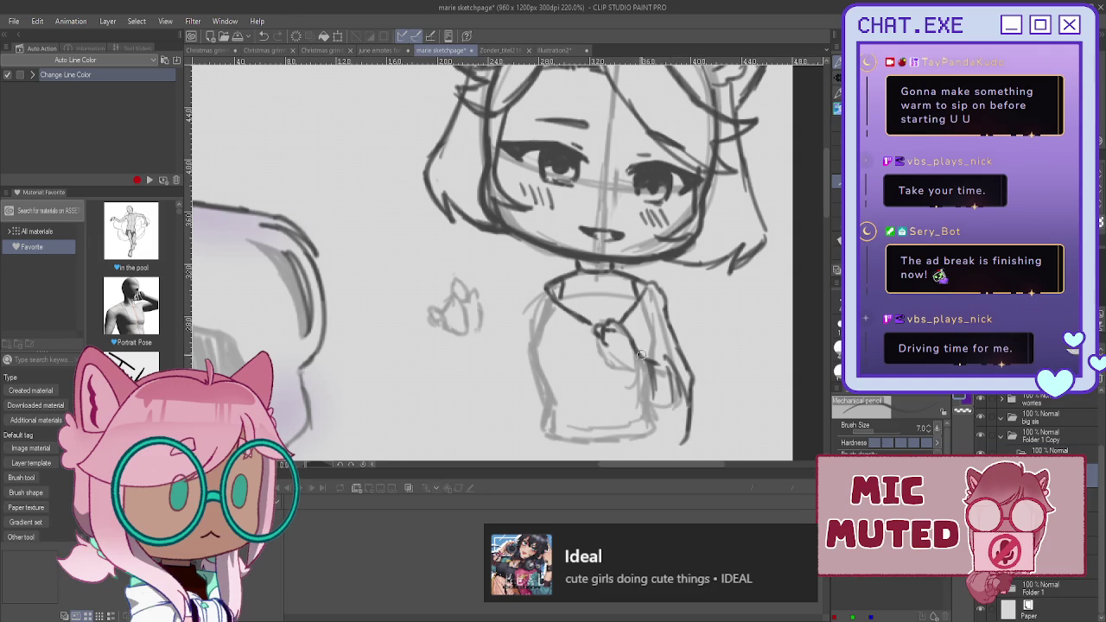
pyautogui.moveTo(648, 353)
pyautogui.mouseDown()
pyautogui.moveTo(676, 387)
pyautogui.moveTo(666, 443)
pyautogui.mouseUp()
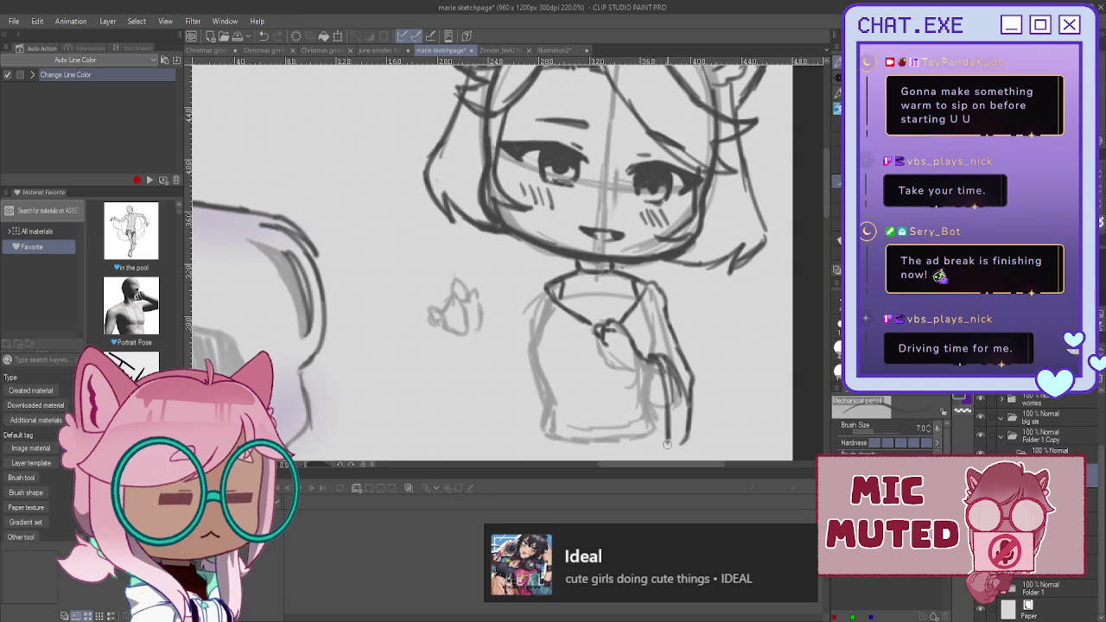
pyautogui.moveTo(647, 357)
pyautogui.mouseDown()
pyautogui.moveTo(650, 328)
pyautogui.moveTo(651, 358)
pyautogui.moveTo(605, 356)
pyautogui.moveTo(641, 377)
pyautogui.mouseUp()
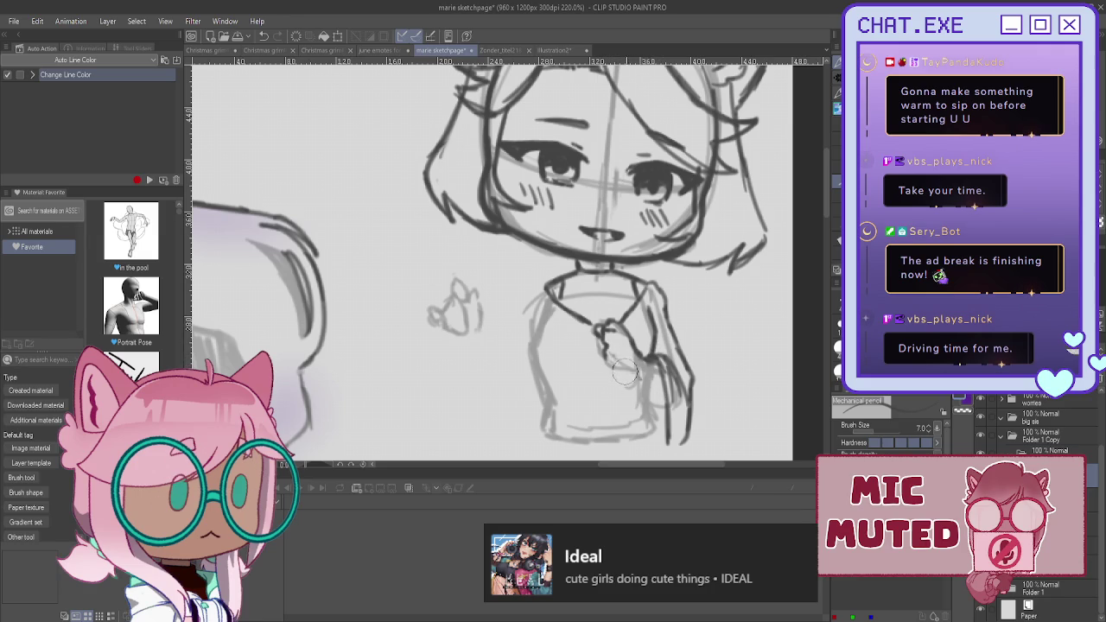
pyautogui.moveTo(641, 352)
pyautogui.mouseDown()
pyautogui.moveTo(631, 376)
pyautogui.moveTo(663, 401)
pyautogui.moveTo(610, 362)
pyautogui.moveTo(591, 323)
pyautogui.mouseUp()
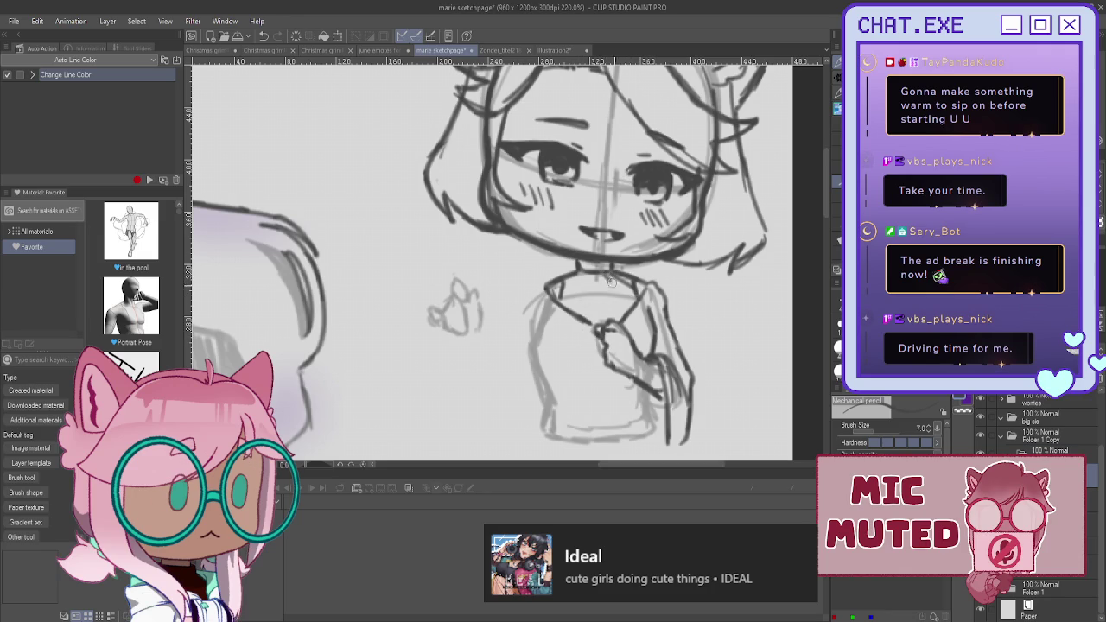
# - Draw the collar neckline and left body outline, and refine the small raised hand
pyautogui.moveTo(589, 276)
pyautogui.mouseDown()
pyautogui.moveTo(590, 316)
pyautogui.moveTo(558, 290)
pyautogui.moveTo(595, 285)
pyautogui.moveTo(575, 266)
pyautogui.mouseUp()
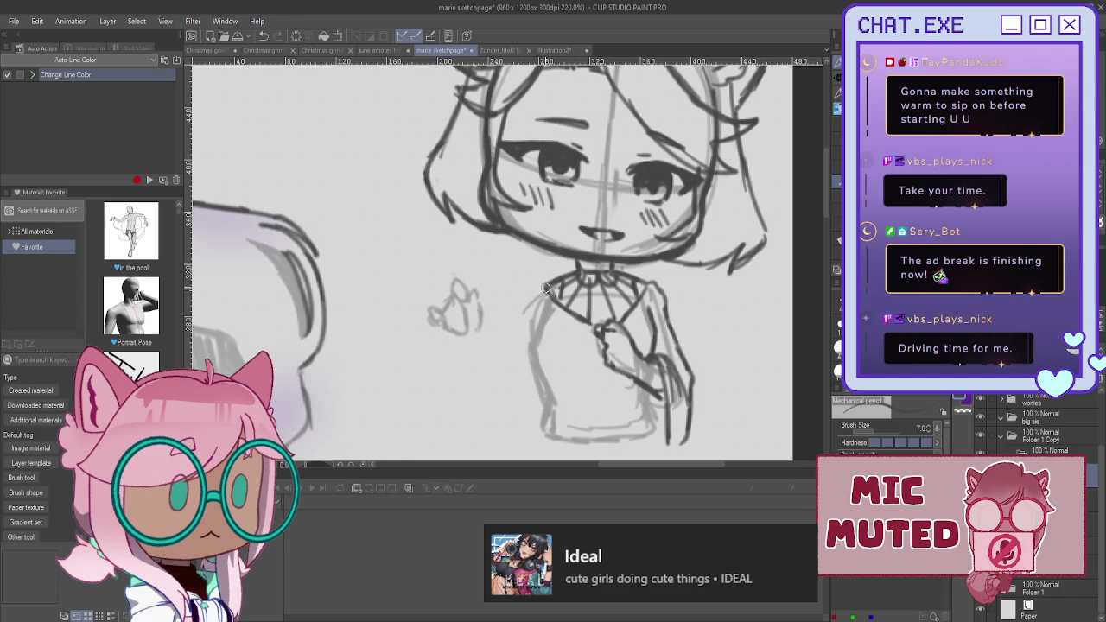
pyautogui.moveTo(536, 283); pyautogui.dragTo(524, 301)
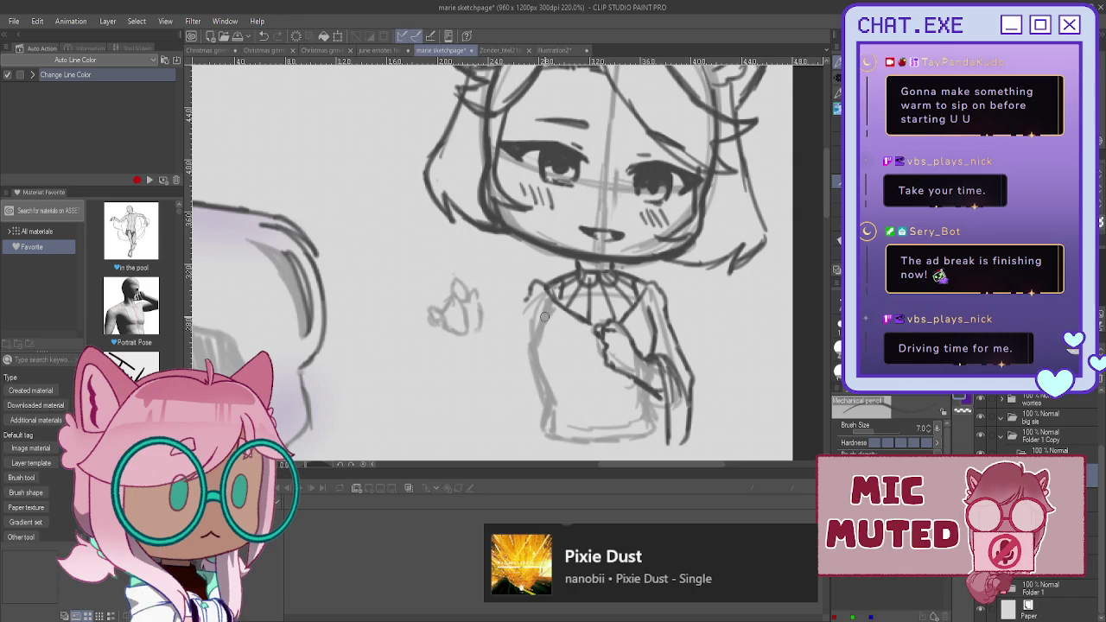
pyautogui.moveTo(540, 317); pyautogui.dragTo(532, 346)
pyautogui.moveTo(523, 299); pyautogui.dragTo(510, 339)
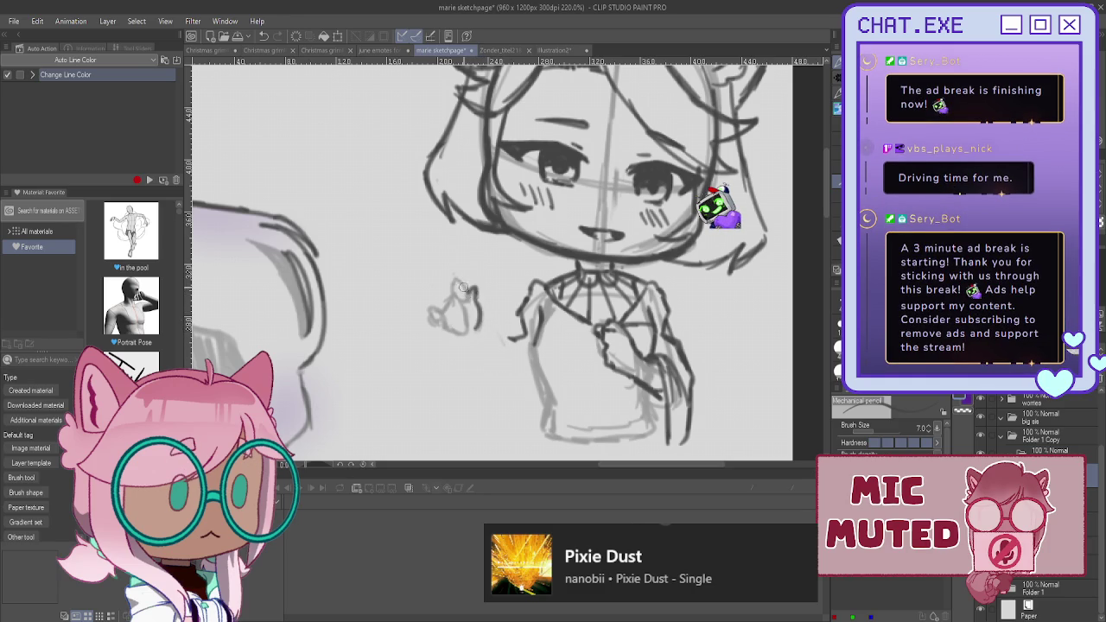
pyautogui.moveTo(463, 288)
pyautogui.mouseDown()
pyautogui.moveTo(457, 300)
pyautogui.moveTo(449, 290)
pyautogui.mouseUp()
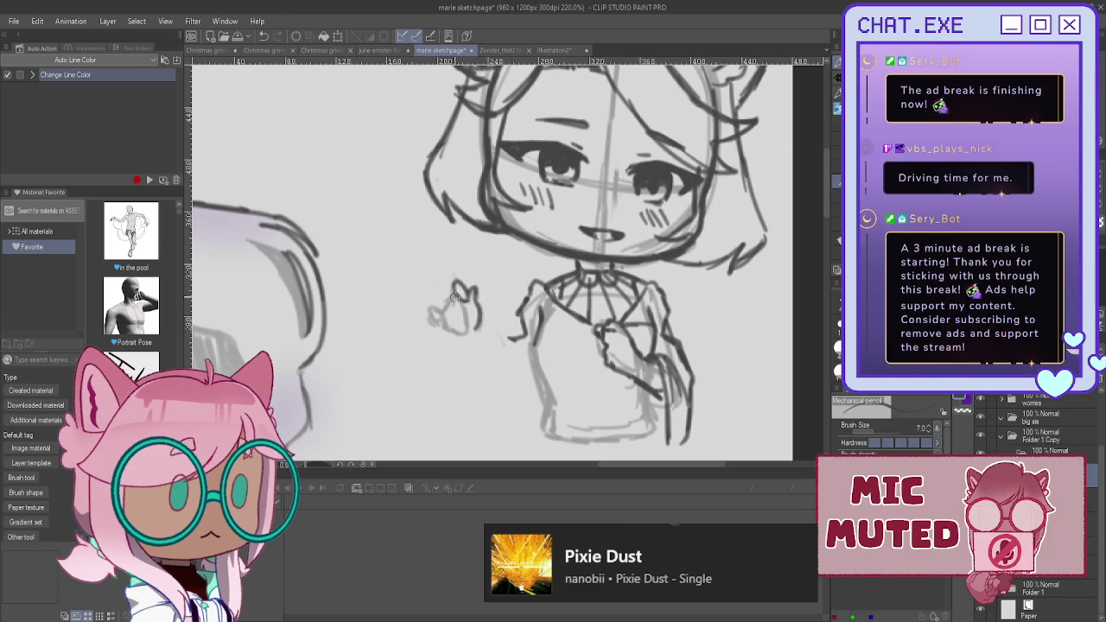
pyautogui.keyDown('ctrl'); pyautogui.keyDown('shift'); pyautogui.click(566, 244); pyautogui.keyUp('shift'); pyautogui.keyUp('ctrl')
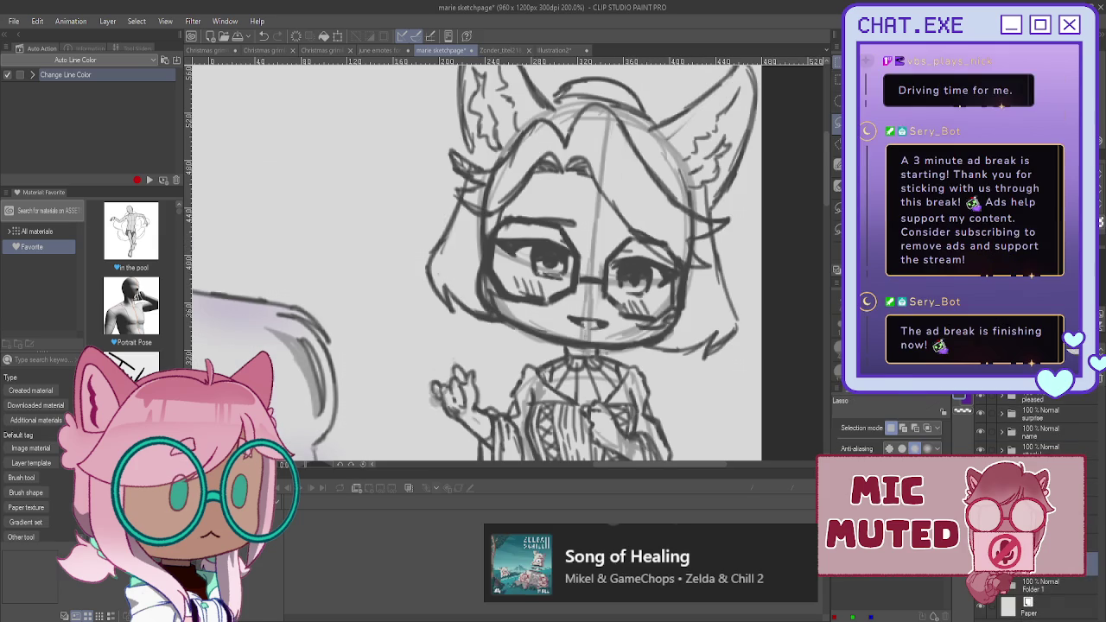
# - Shade the right side of the glasses chibi's face and hair in grey with the G-pen
pyautogui.press('p')
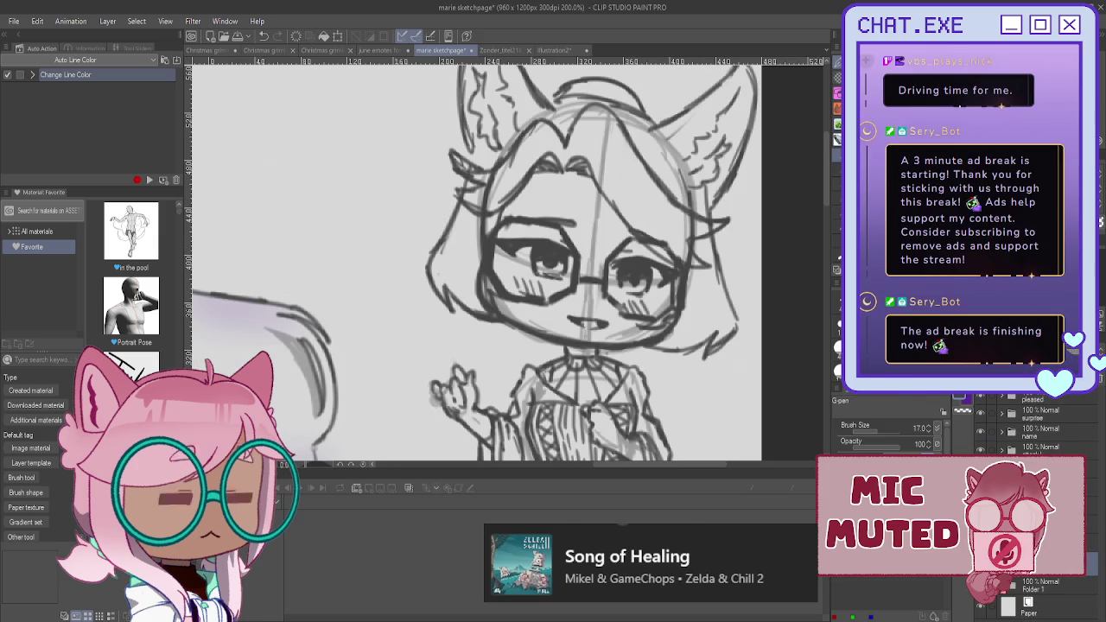
pyautogui.scroll(-3, 695, 210)
pyautogui.moveTo(695, 210)
pyautogui.mouseDown()
pyautogui.moveTo(691, 275)
pyautogui.moveTo(663, 285)
pyautogui.moveTo(683, 278)
pyautogui.moveTo(669, 293)
pyautogui.moveTo(698, 241)
pyautogui.moveTo(696, 285)
pyautogui.moveTo(706, 274)
pyautogui.mouseUp()
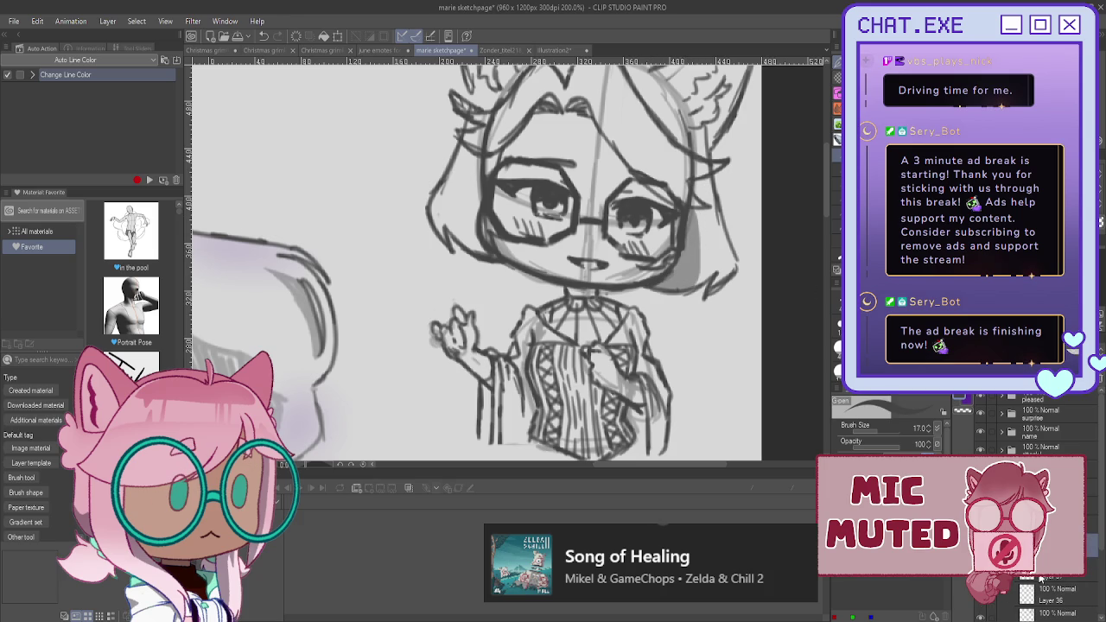
# - On Layer 36, pencil long hair locks down the right side and strands left of the collar
pyautogui.click(1039, 575)
pyautogui.press('p')
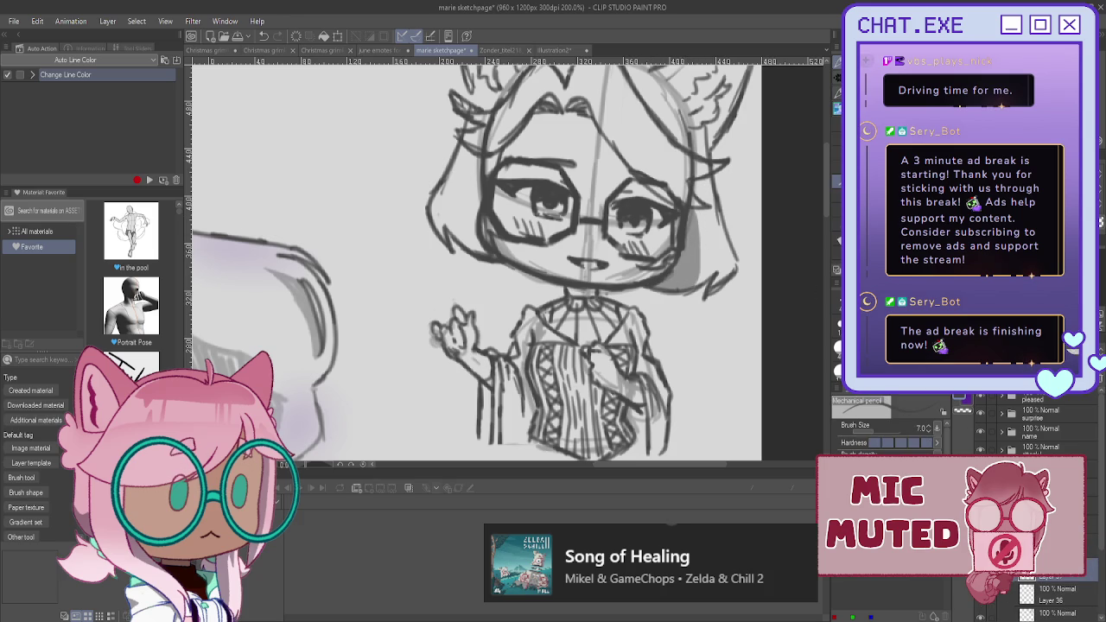
pyautogui.hotkey('ctrl', 'z')
pyautogui.hotkey('ctrl', 'y')
pyautogui.click(1054, 594)
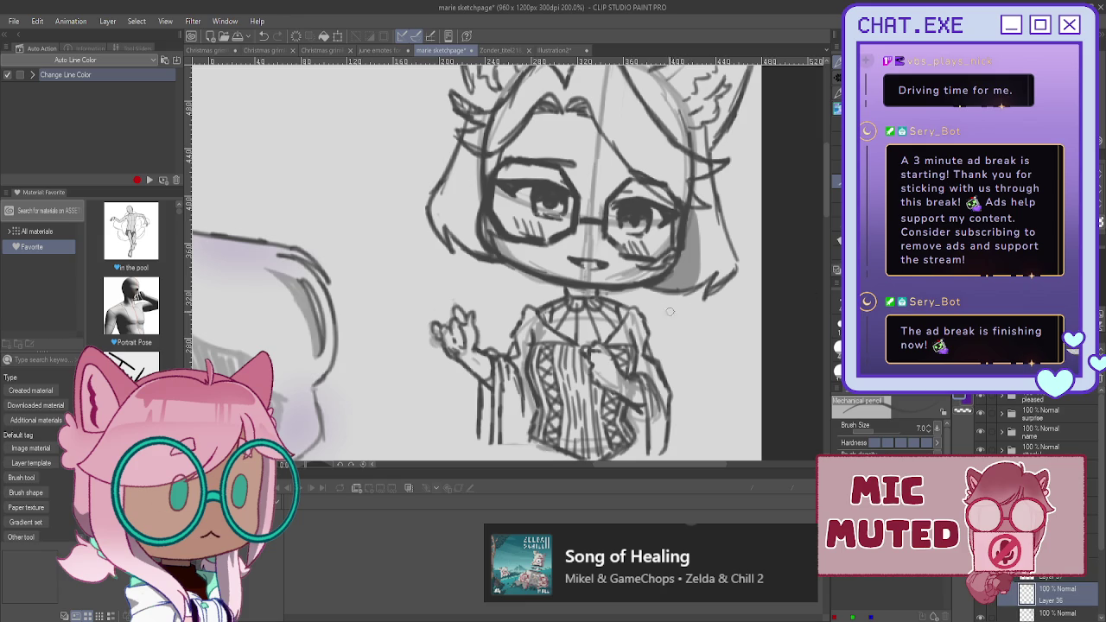
pyautogui.moveTo(670, 290)
pyautogui.mouseDown()
pyautogui.moveTo(727, 380)
pyautogui.moveTo(695, 425)
pyautogui.moveTo(682, 417)
pyautogui.mouseUp()
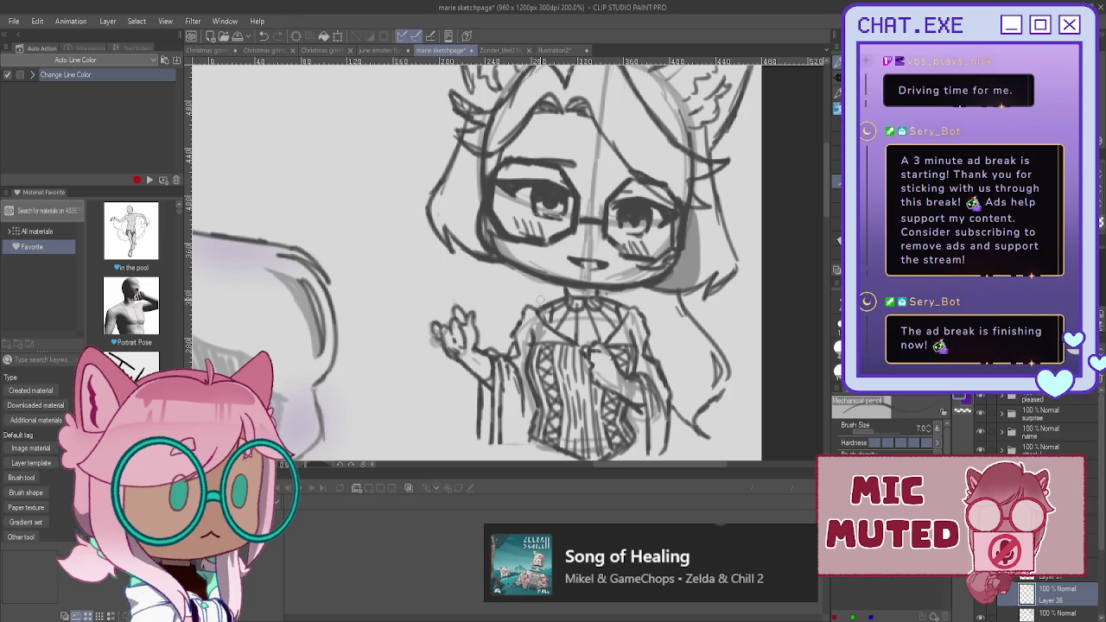
pyautogui.hotkey('ctrl', 'z')
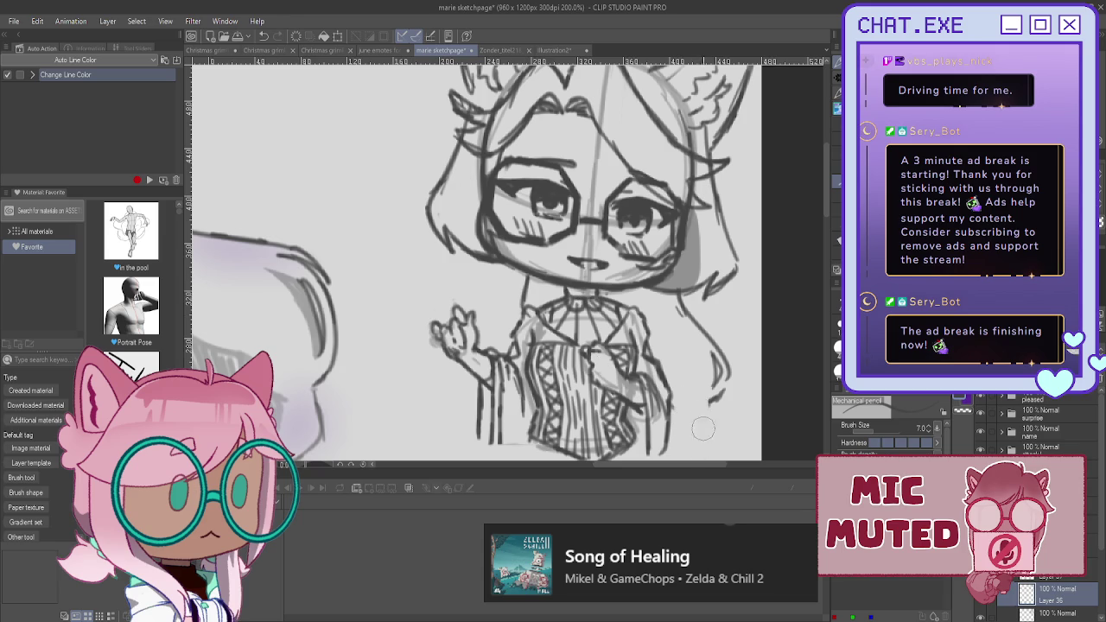
pyautogui.moveTo(722, 394); pyautogui.dragTo(670, 439)
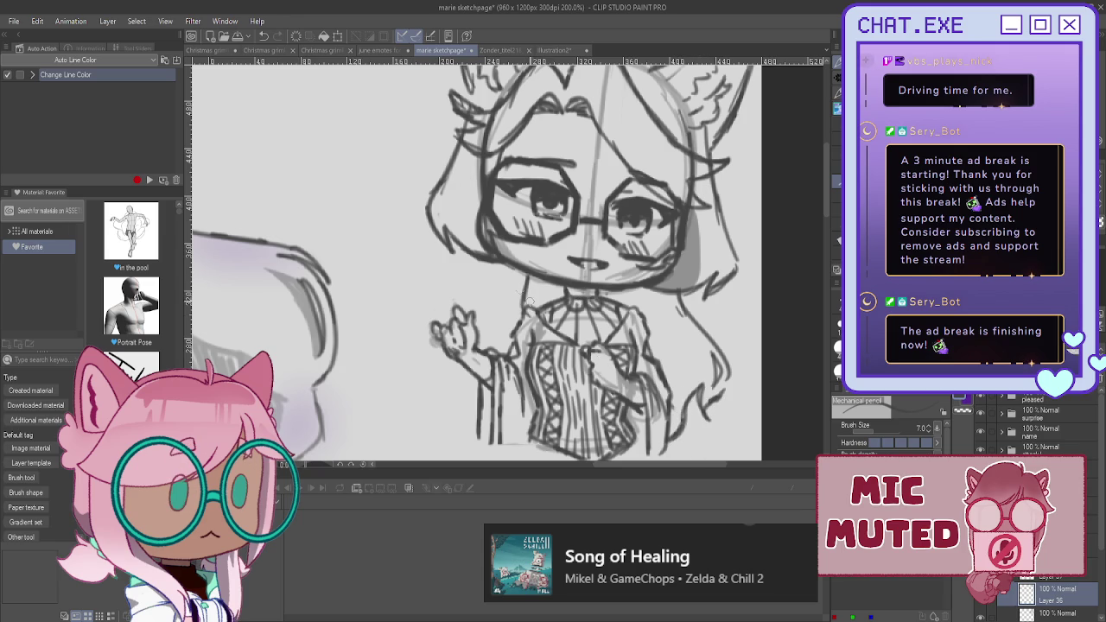
pyautogui.moveTo(509, 264); pyautogui.dragTo(498, 338)
pyautogui.moveTo(516, 283); pyautogui.dragTo(508, 323)
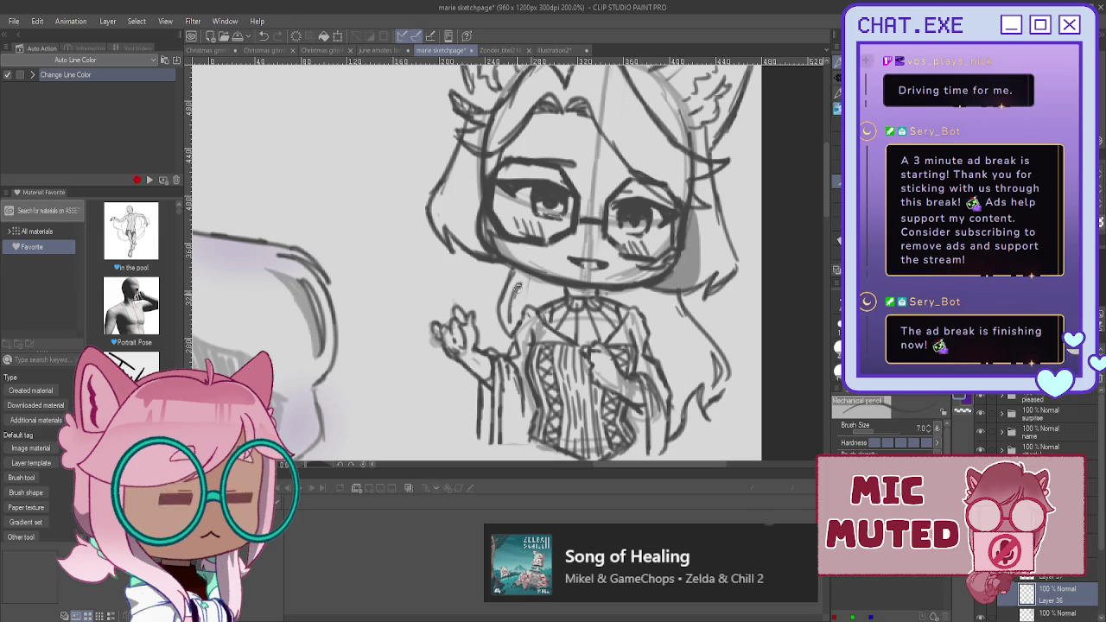
pyautogui.scroll(-1, 447, 257)
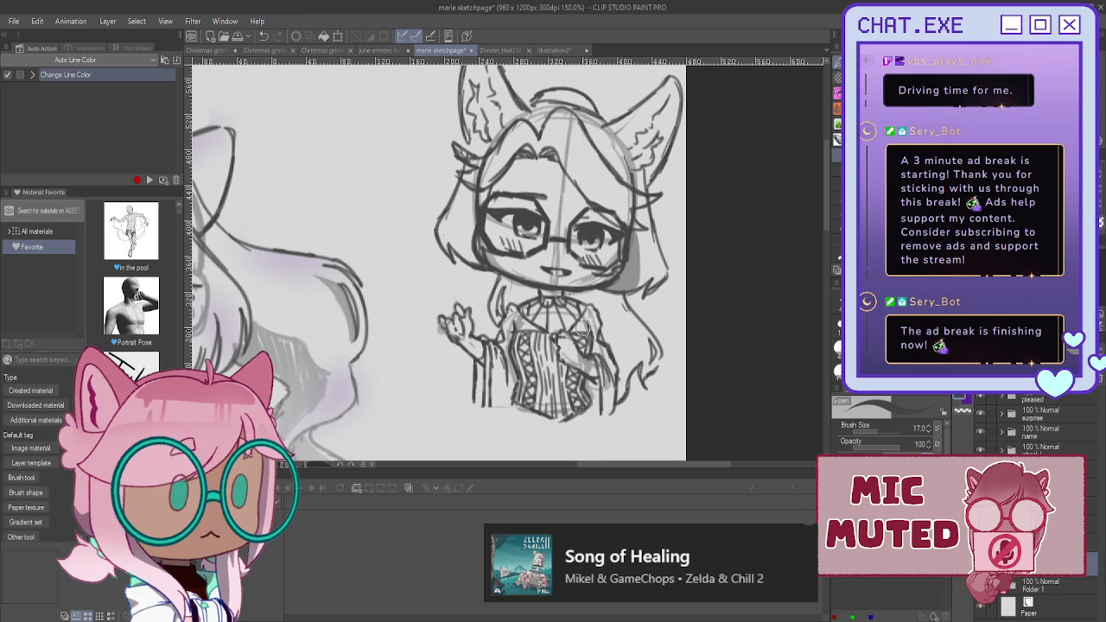
# - Deepen the grey hair shading beside the torso, the glasses and the cheek
pyautogui.scroll(1, 587, 328)
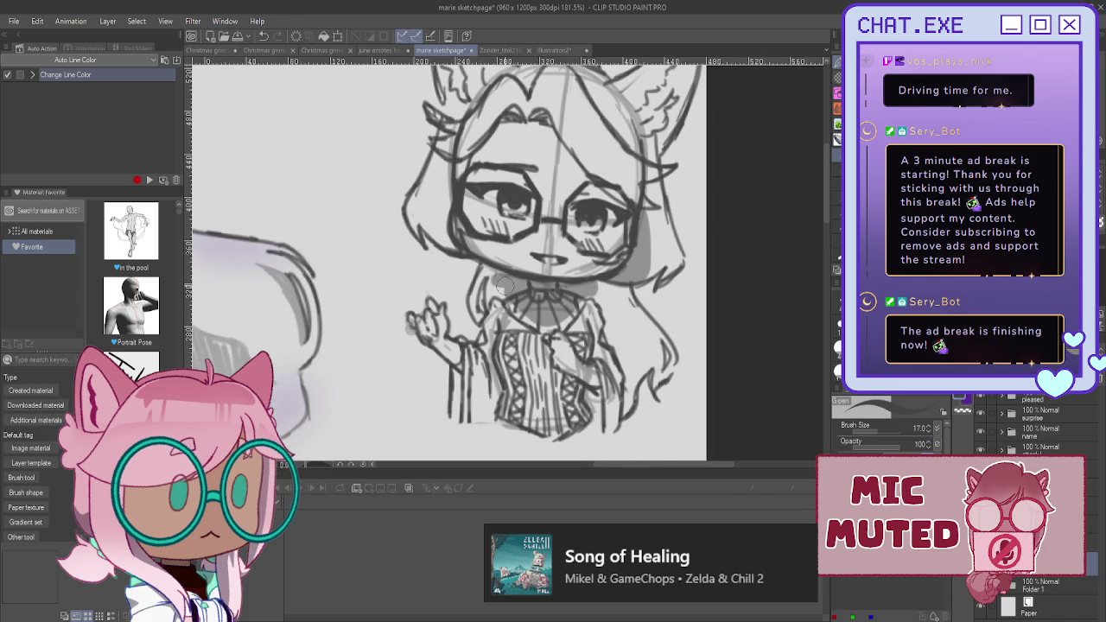
pyautogui.moveTo(596, 279)
pyautogui.mouseDown()
pyautogui.moveTo(627, 355)
pyautogui.moveTo(605, 328)
pyautogui.mouseUp()
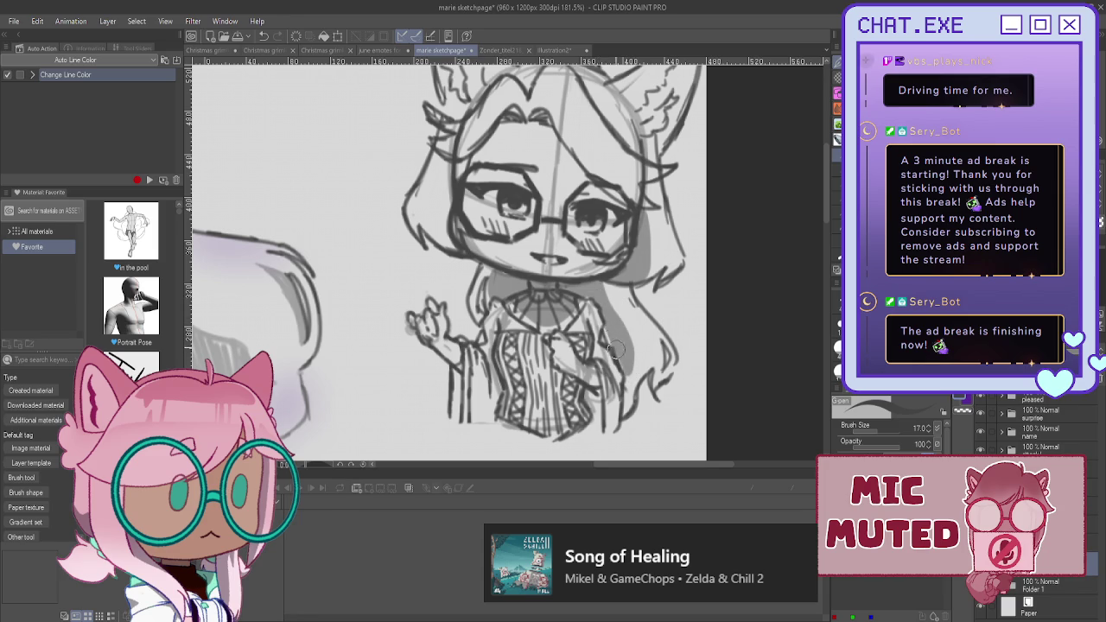
pyautogui.moveTo(451, 173); pyautogui.dragTo(449, 246)
pyautogui.moveTo(643, 216); pyautogui.dragTo(635, 258)
pyautogui.moveTo(639, 203); pyautogui.dragTo(622, 278)
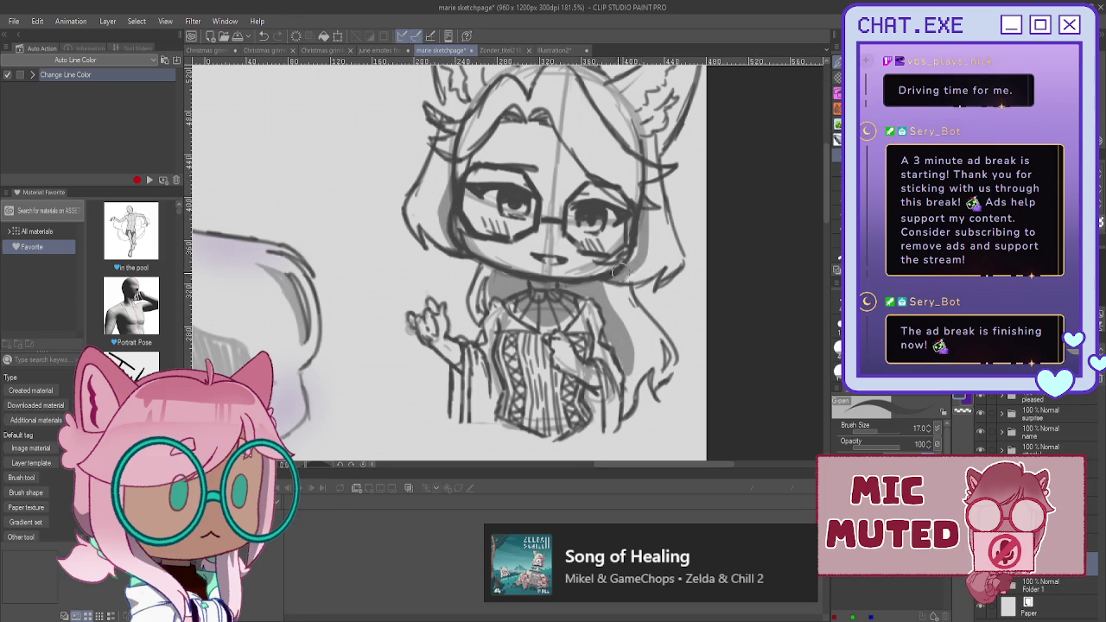
pyautogui.moveTo(637, 226); pyautogui.dragTo(622, 268)
pyautogui.moveTo(530, 173); pyautogui.dragTo(557, 297)
# - Draw strand lines from the bangs toward the eye and along the lower right hair
pyautogui.moveTo(571, 248); pyautogui.dragTo(625, 307)
pyautogui.moveTo(546, 227); pyautogui.dragTo(519, 259)
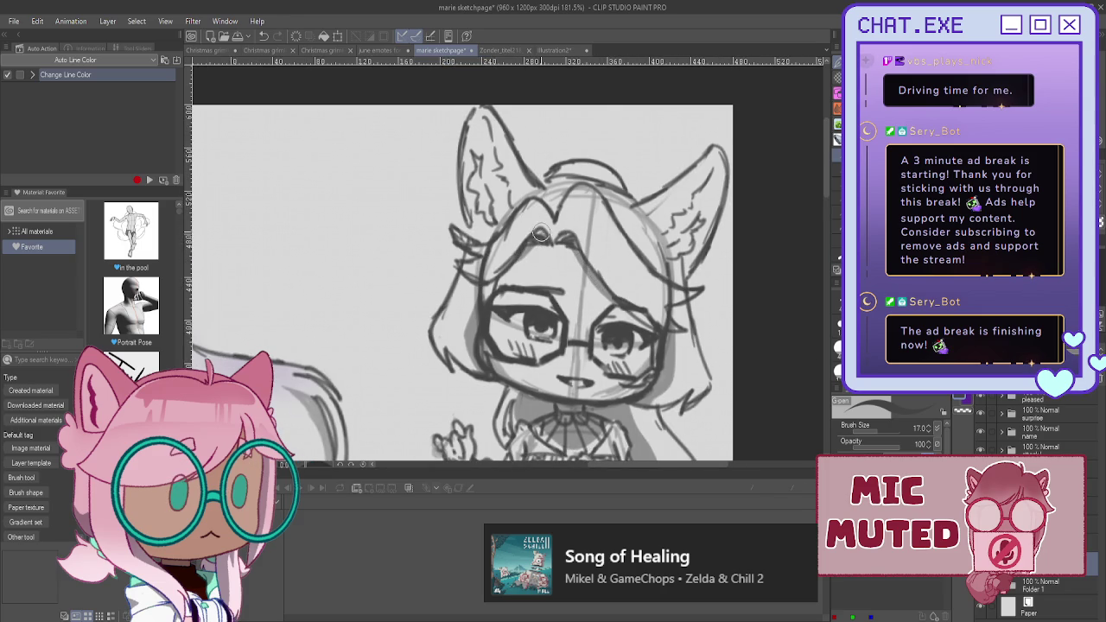
pyautogui.scroll(-2, 442, 251)
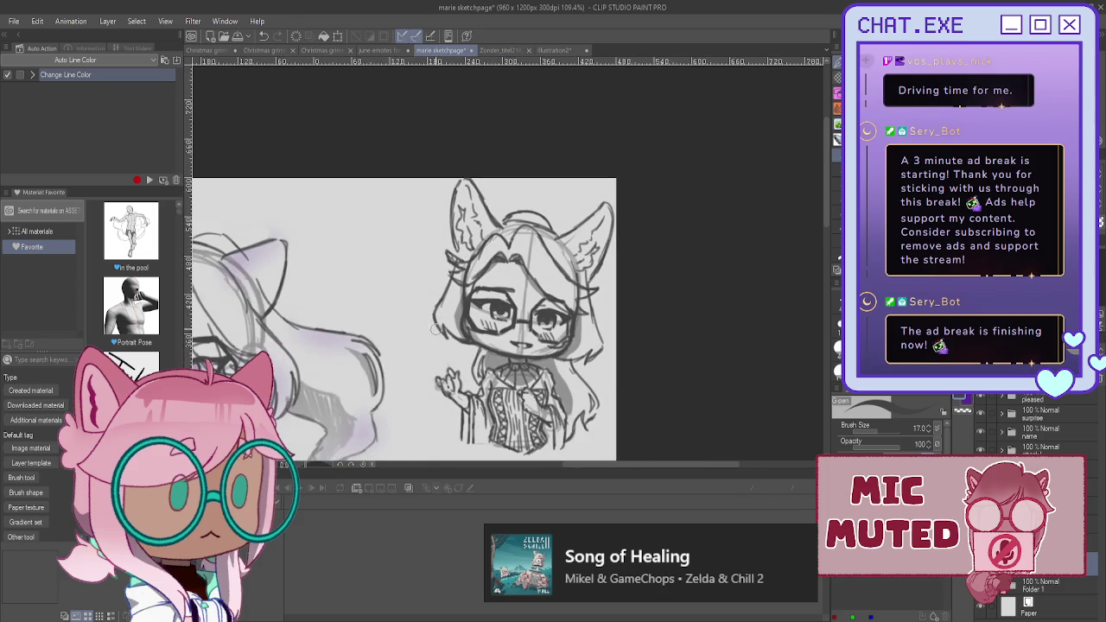
pyautogui.scroll(-1, 438, 359)
pyautogui.scroll(2, 455, 417)
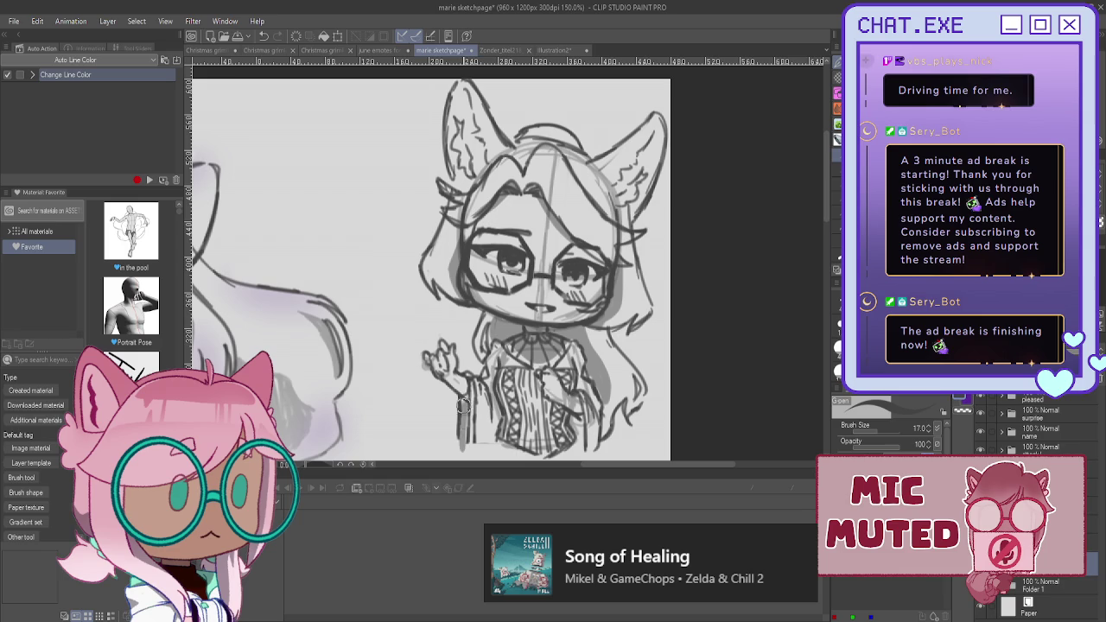
pyautogui.moveTo(577, 416); pyautogui.dragTo(576, 444)
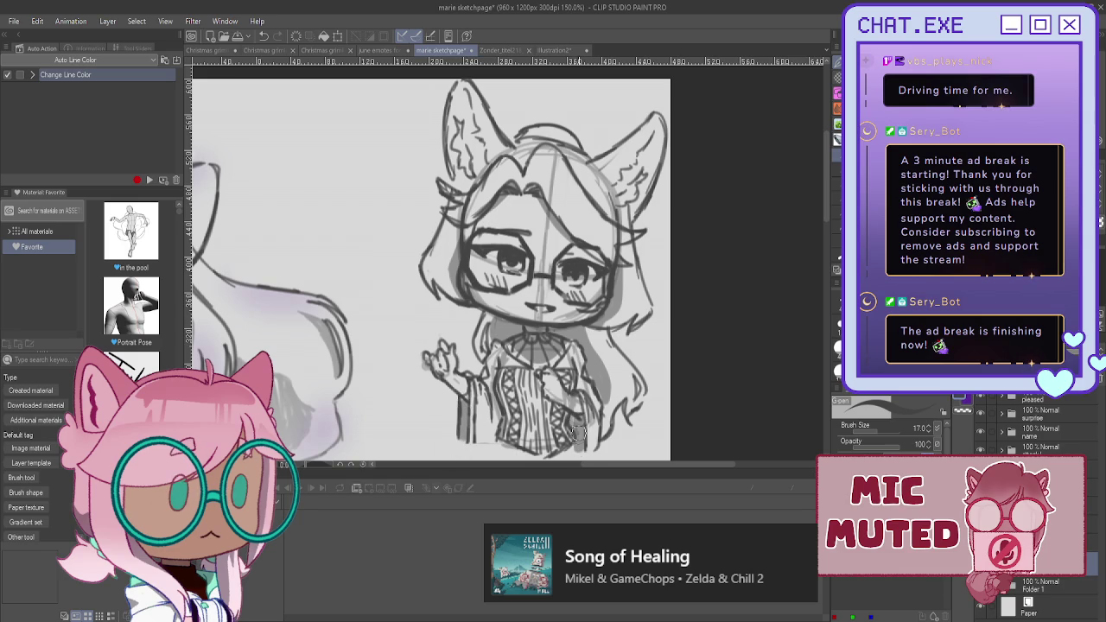
pyautogui.scroll(-2, 1014, 583)
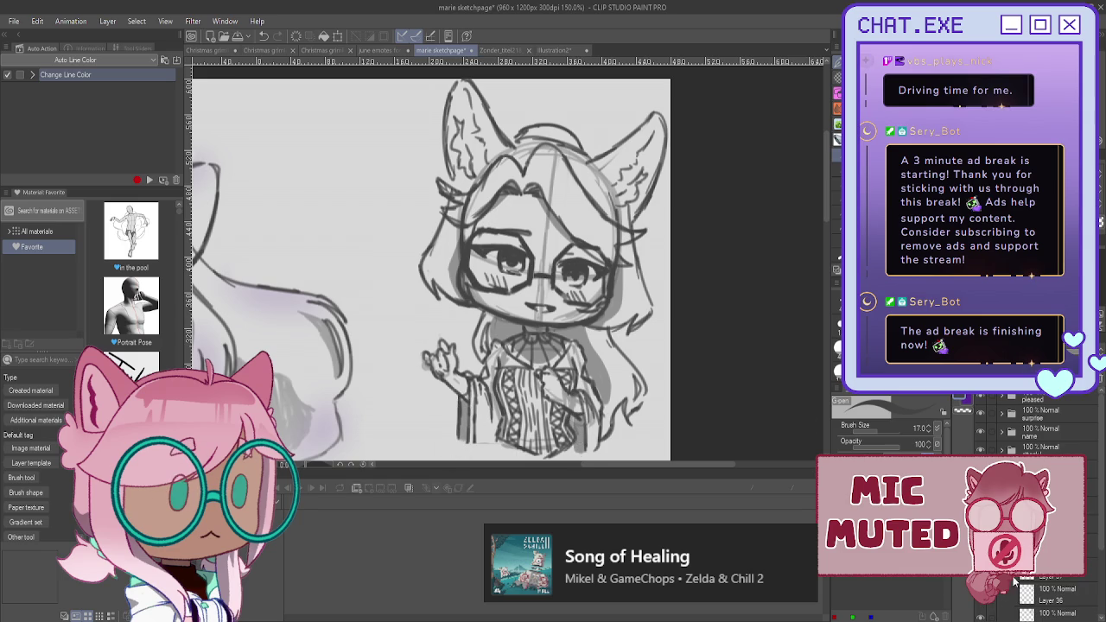
# - On Layer 37, pencil a small line near the dress bottom and briefly hide the right chibi to compare
pyautogui.click(1036, 588)
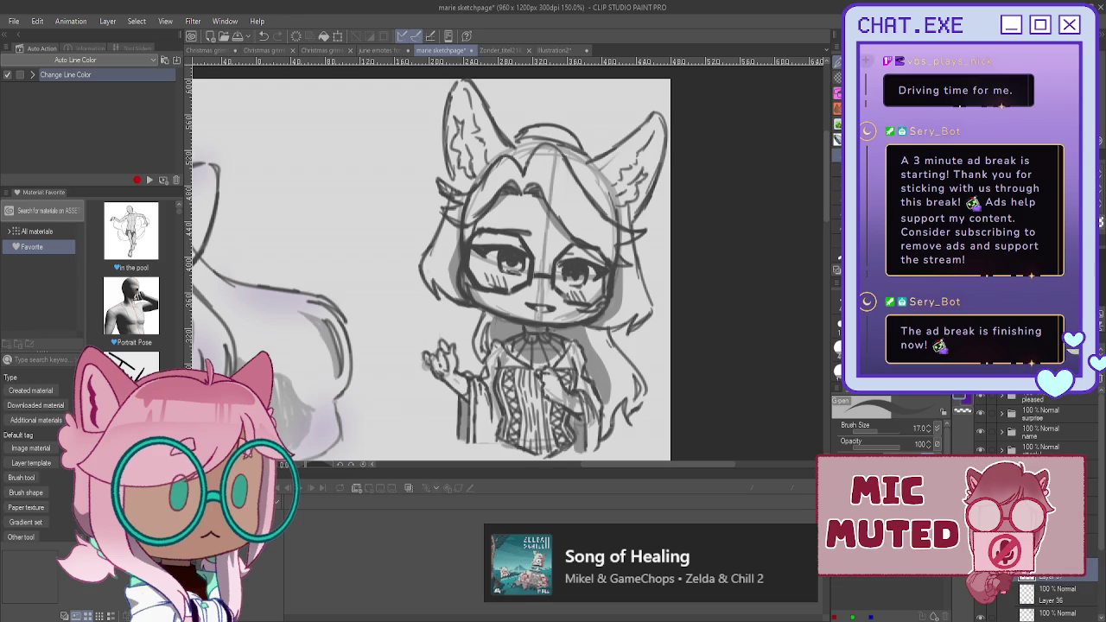
pyautogui.press('p')
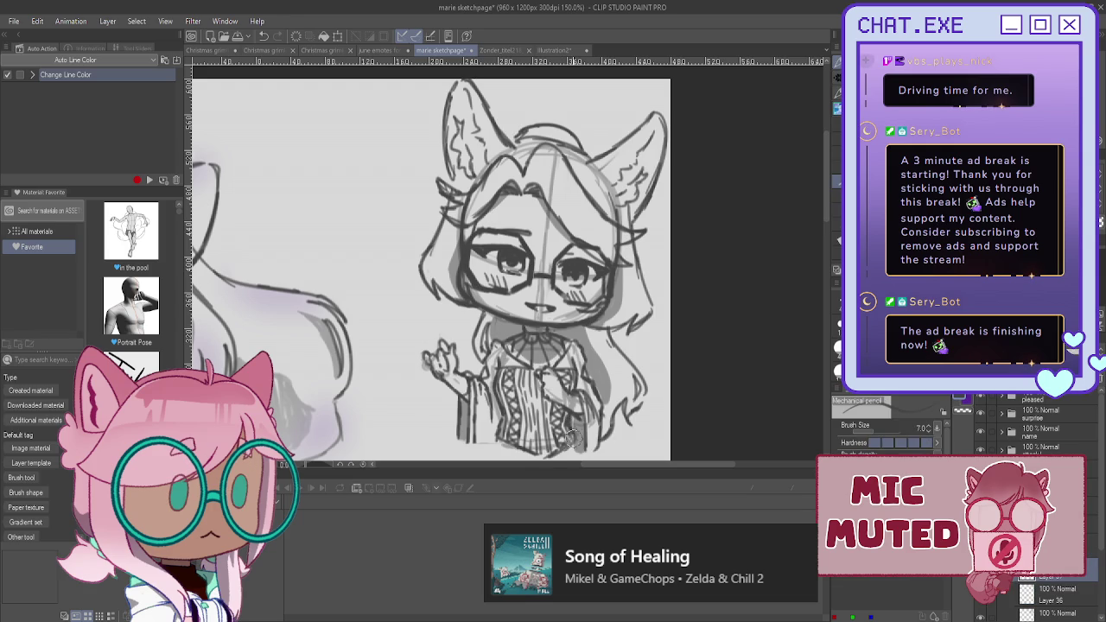
pyautogui.moveTo(570, 427)
pyautogui.mouseDown()
pyautogui.moveTo(570, 449)
pyautogui.moveTo(578, 417)
pyautogui.mouseUp()
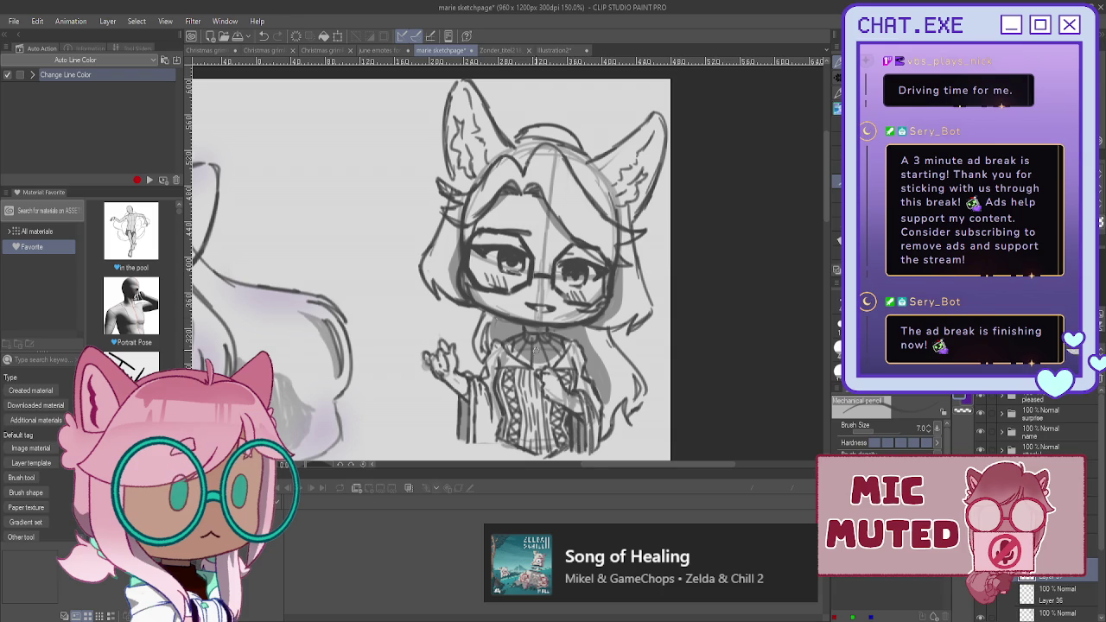
pyautogui.scroll(-2, 460, 153)
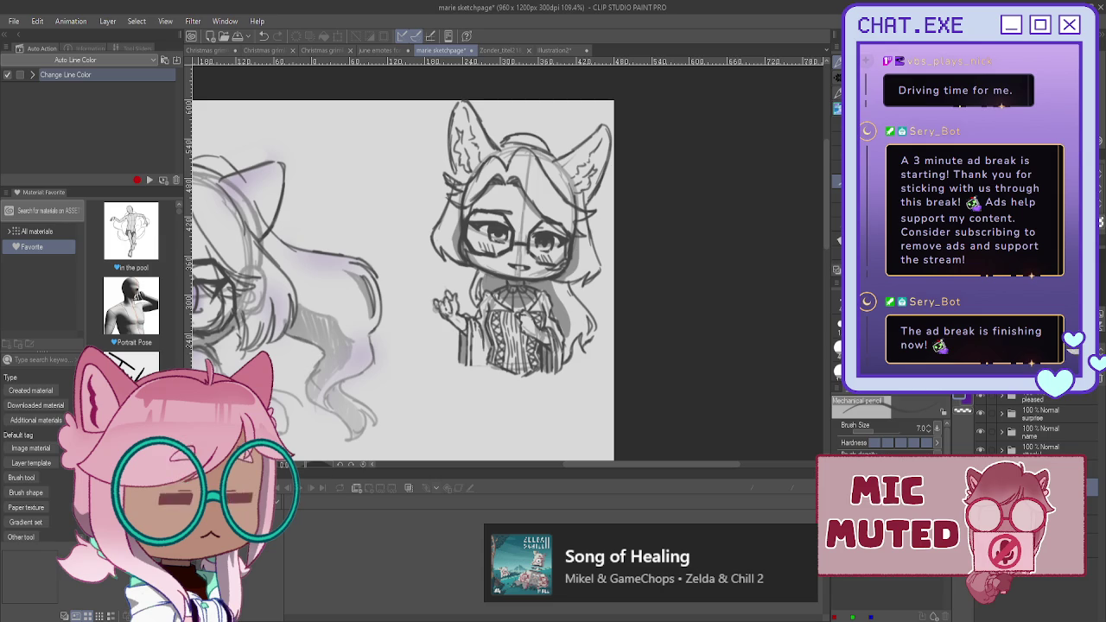
pyautogui.click(980, 410)
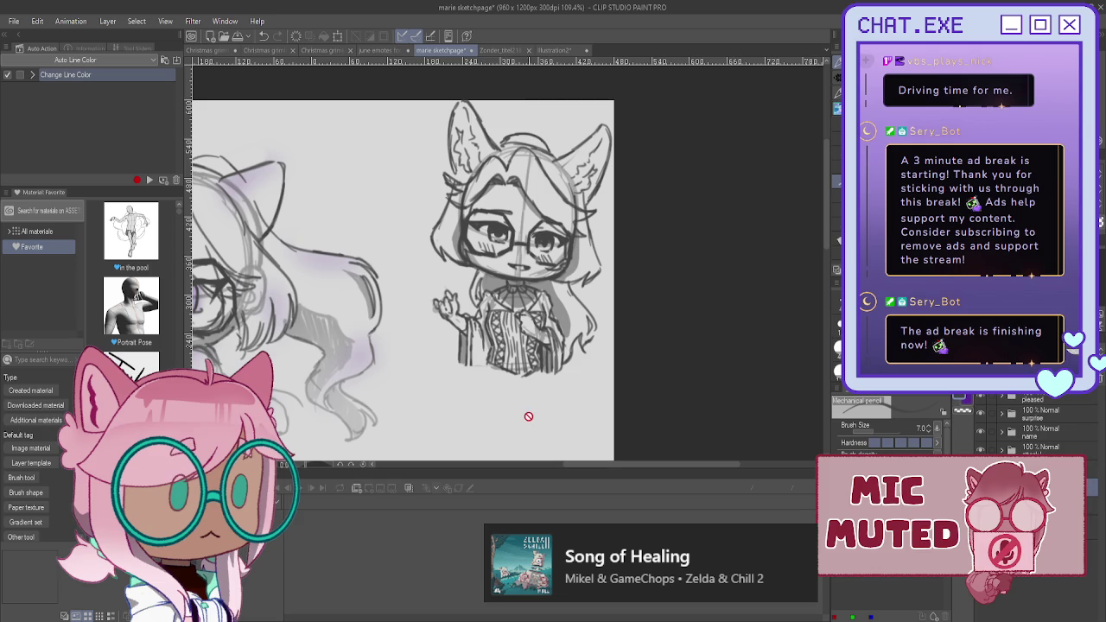
pyautogui.scroll(-2, 486, 380)
pyautogui.scroll(-1, 485, 380)
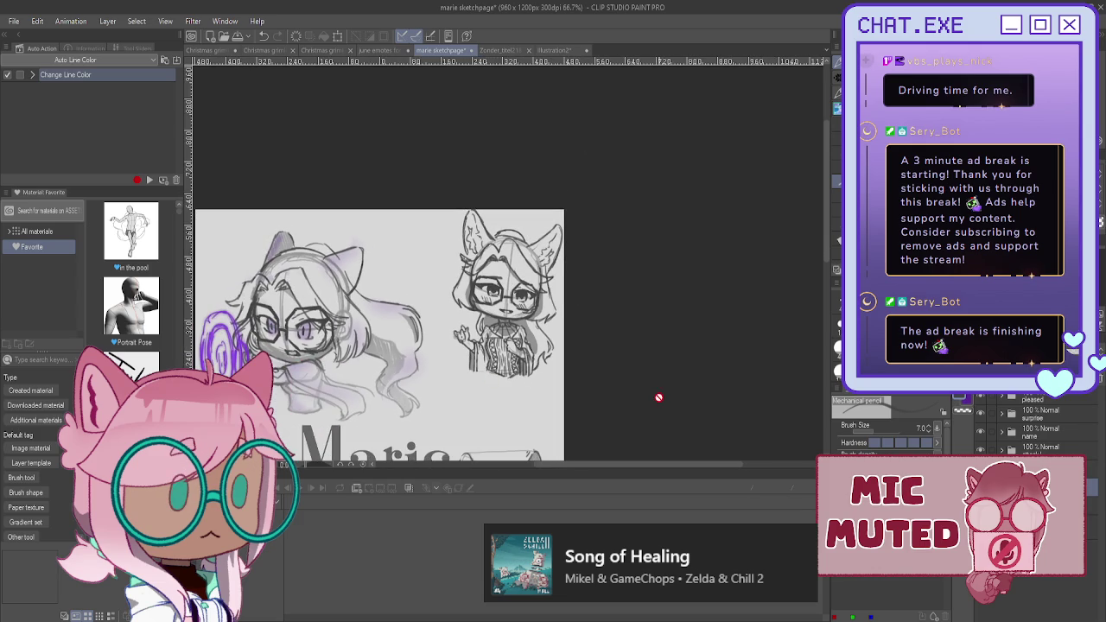
# - Resize and reposition the top-right glasses chibi sketch with Scale/Rotate and apply it
pyautogui.hotkey('ctrl', 't')
pyautogui.moveTo(507, 293); pyautogui.dragTo(637, 203)
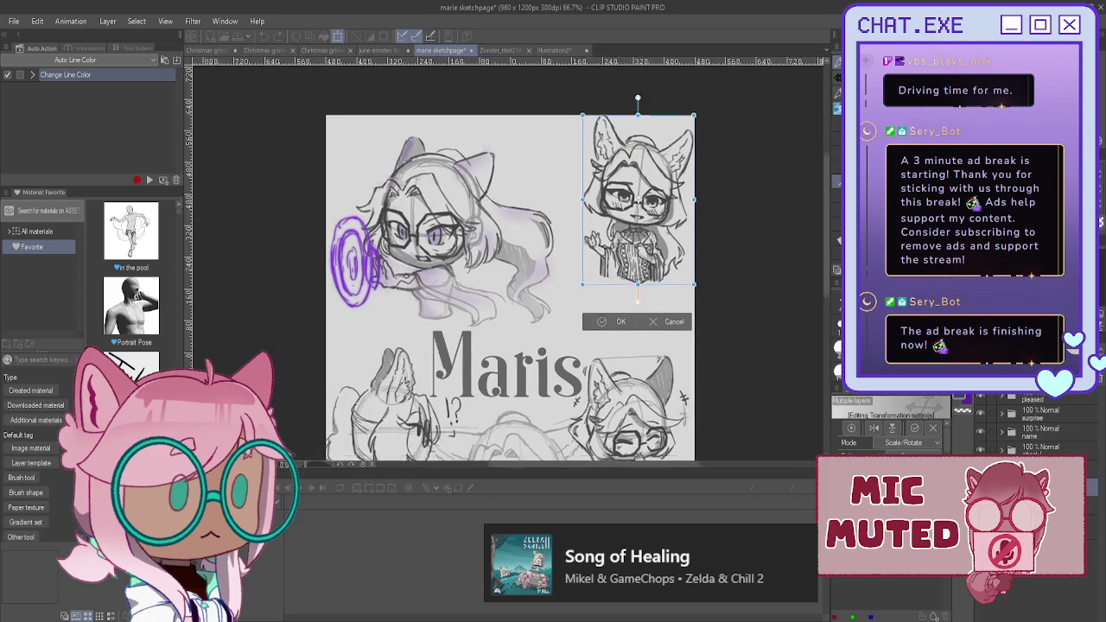
pyautogui.moveTo(580, 289); pyautogui.dragTo(587, 309)
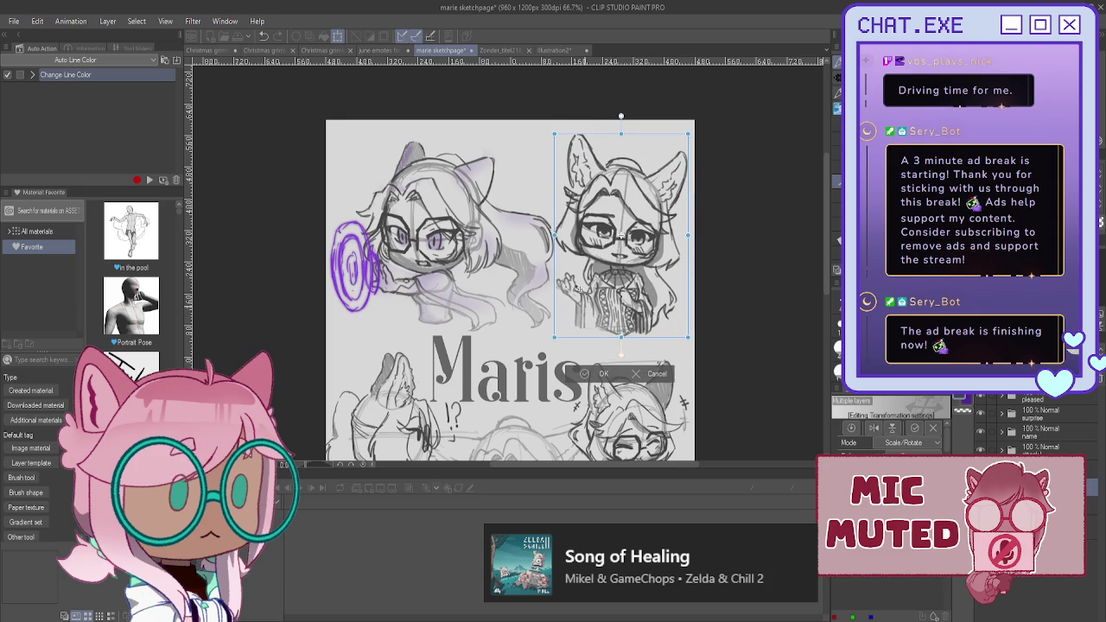
pyautogui.moveTo(613, 137); pyautogui.dragTo(615, 122)
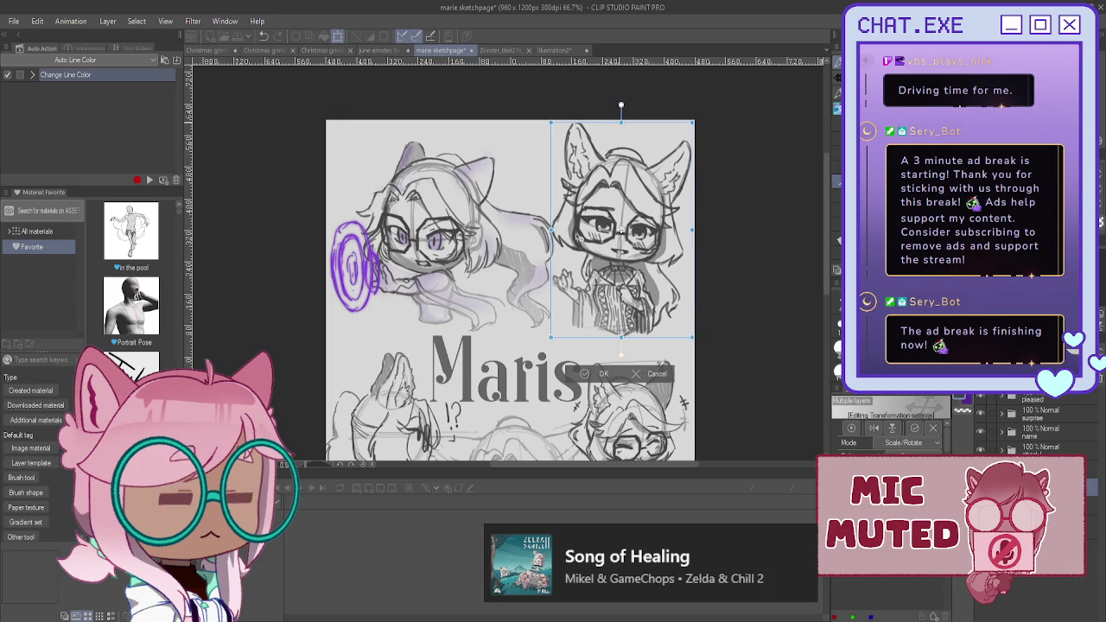
pyautogui.moveTo(620, 231); pyautogui.dragTo(602, 317)
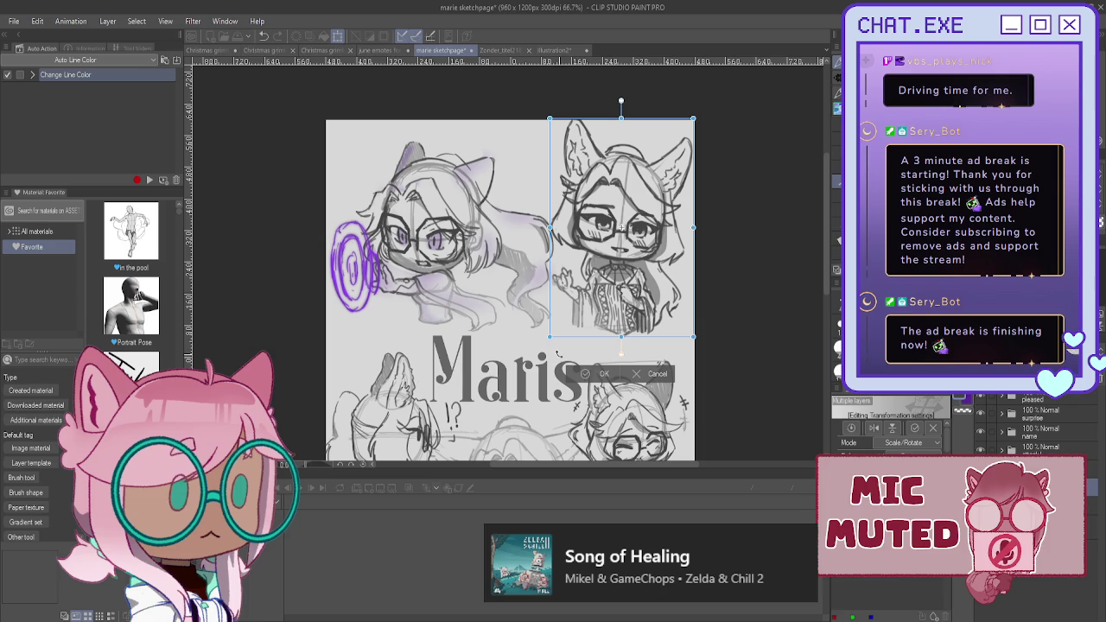
pyautogui.moveTo(550, 119); pyautogui.dragTo(553, 126)
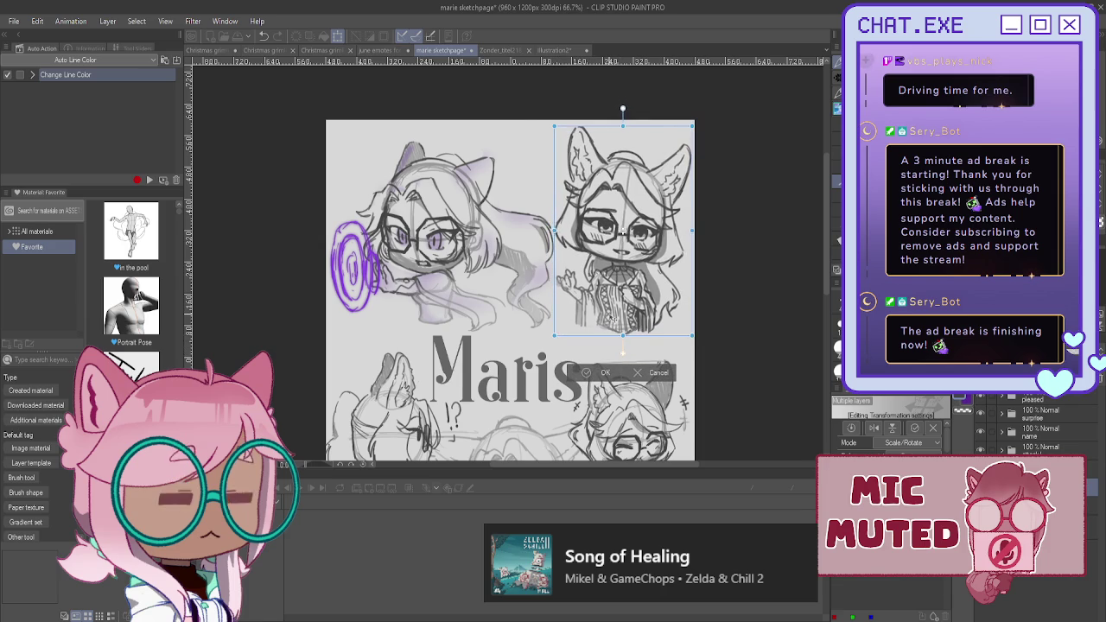
pyautogui.click(589, 374)
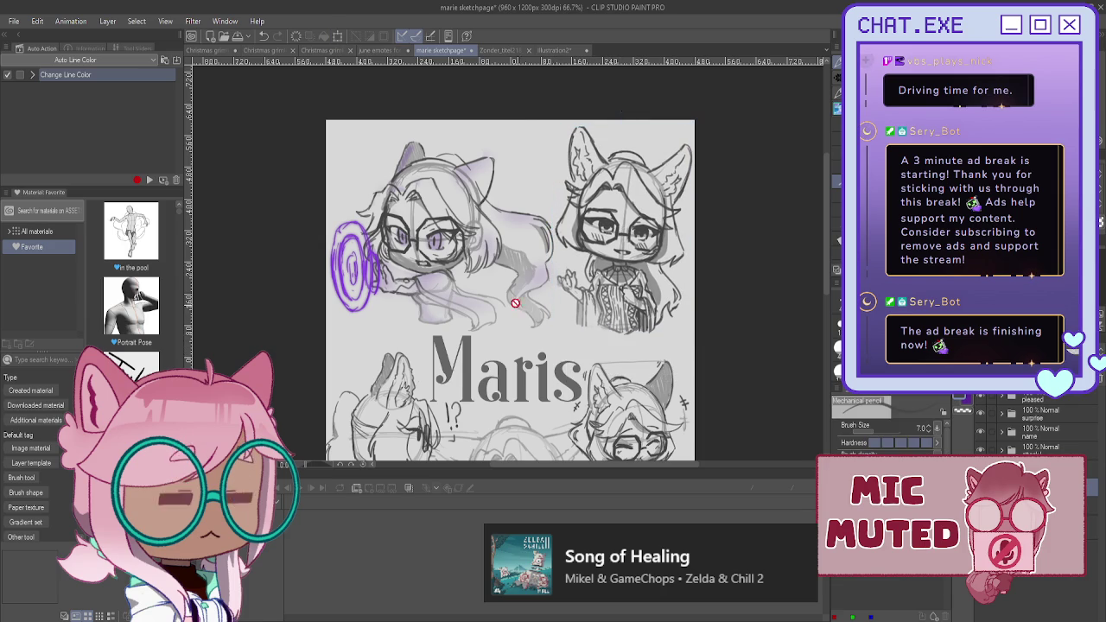
# - Zoom out to fit the page and save it as 'maris sketchpage'
pyautogui.scroll(-5, 758, 290)
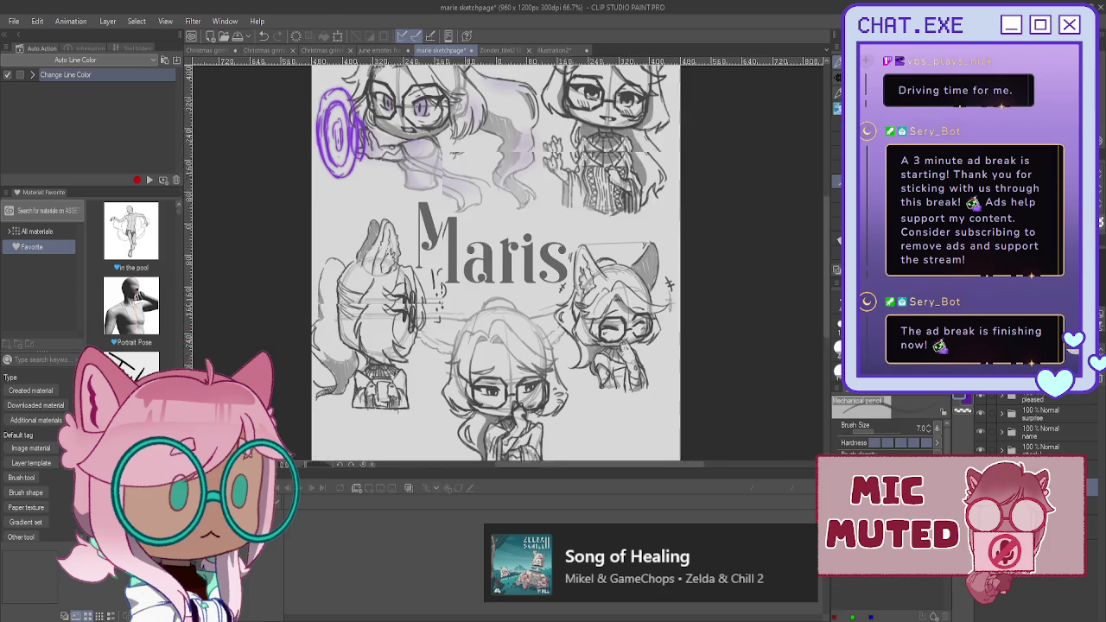
pyautogui.scroll(-2, 666, 331)
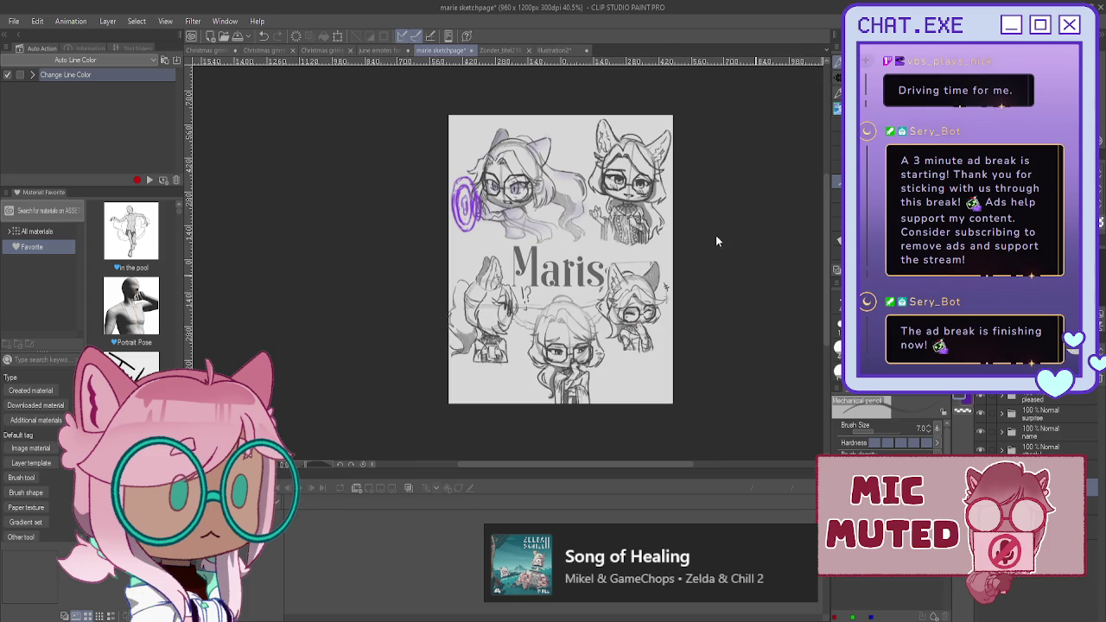
pyautogui.hotkey('ctrl', 's')
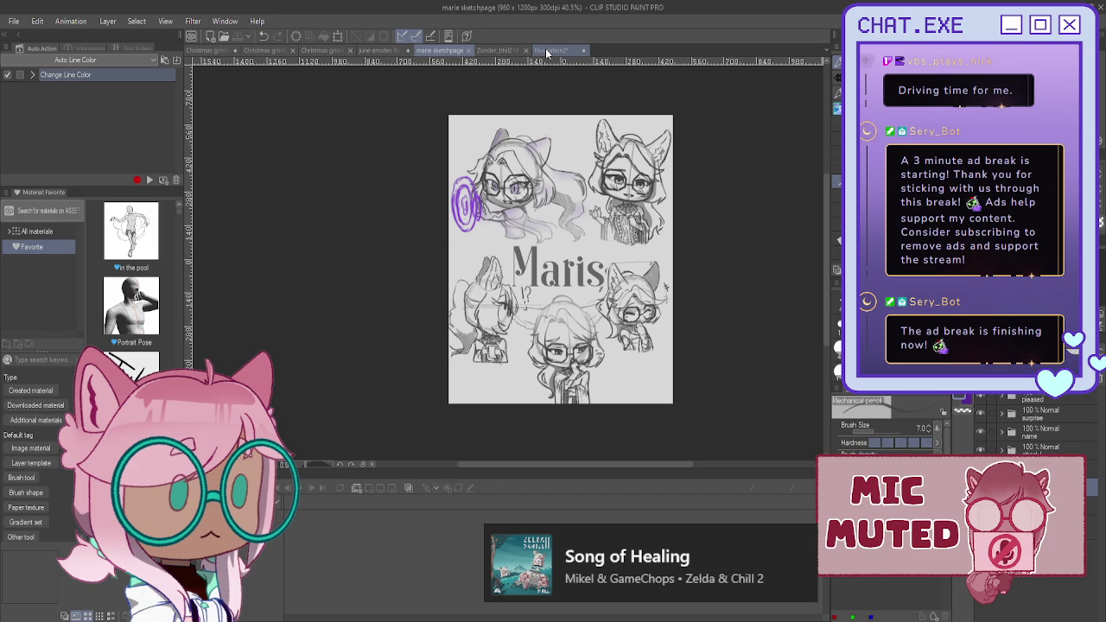
# - Replace the Illustration2 BRB note with 'GONNA SEND THE', then return to the marie sketchpage
pyautogui.click(545, 50)
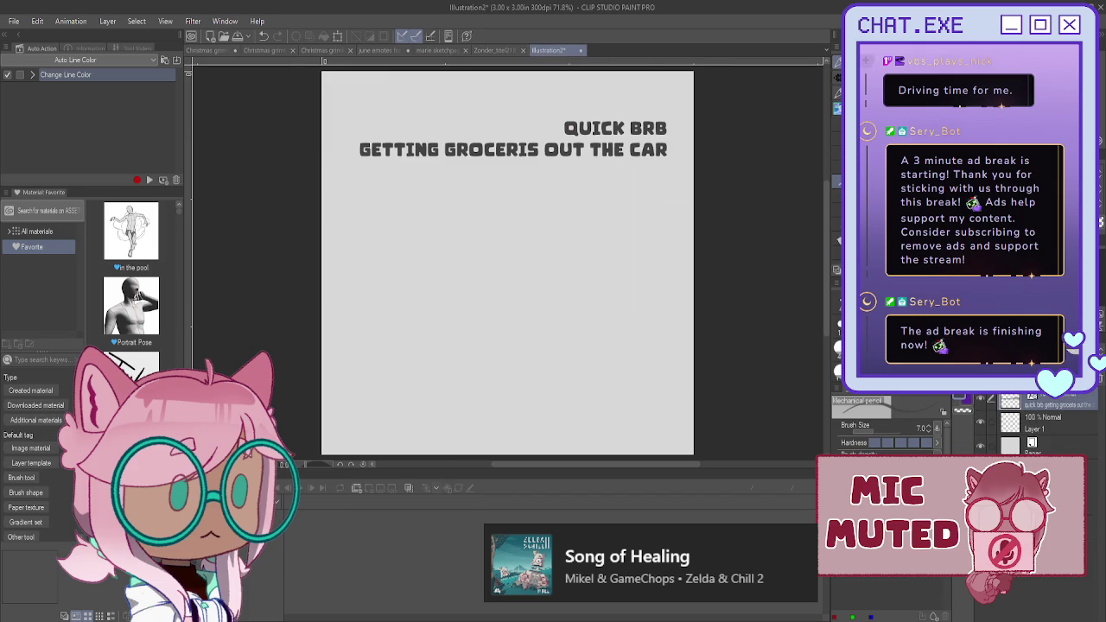
pyautogui.press('t')
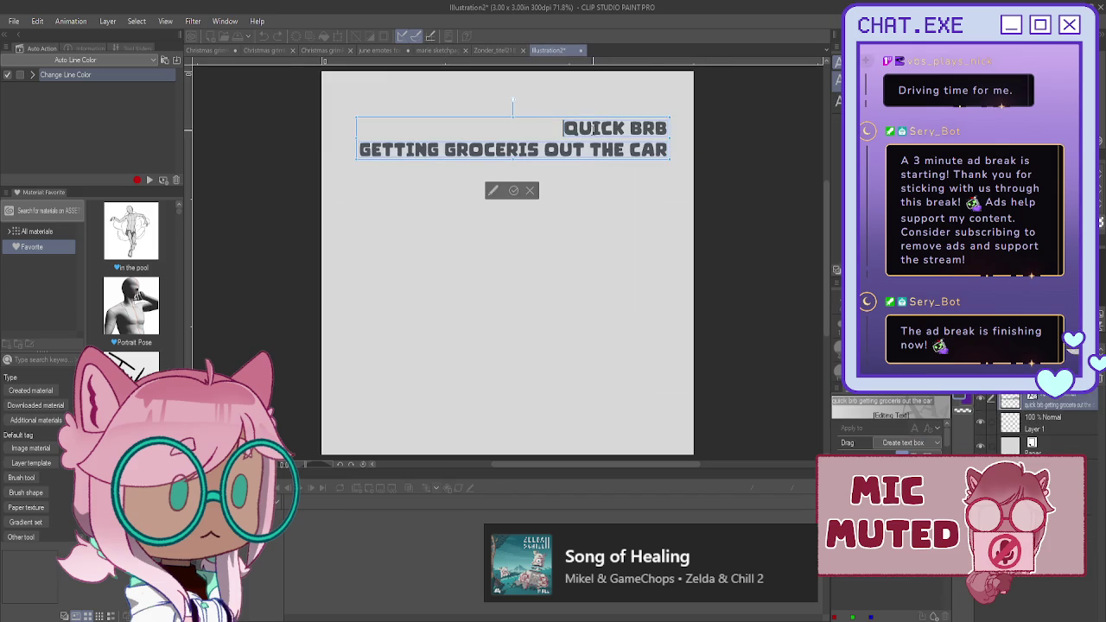
pyautogui.hotkey('ctrl', 'a')
pyautogui.press('BackSpace')
pyautogui.write('GONNA ')
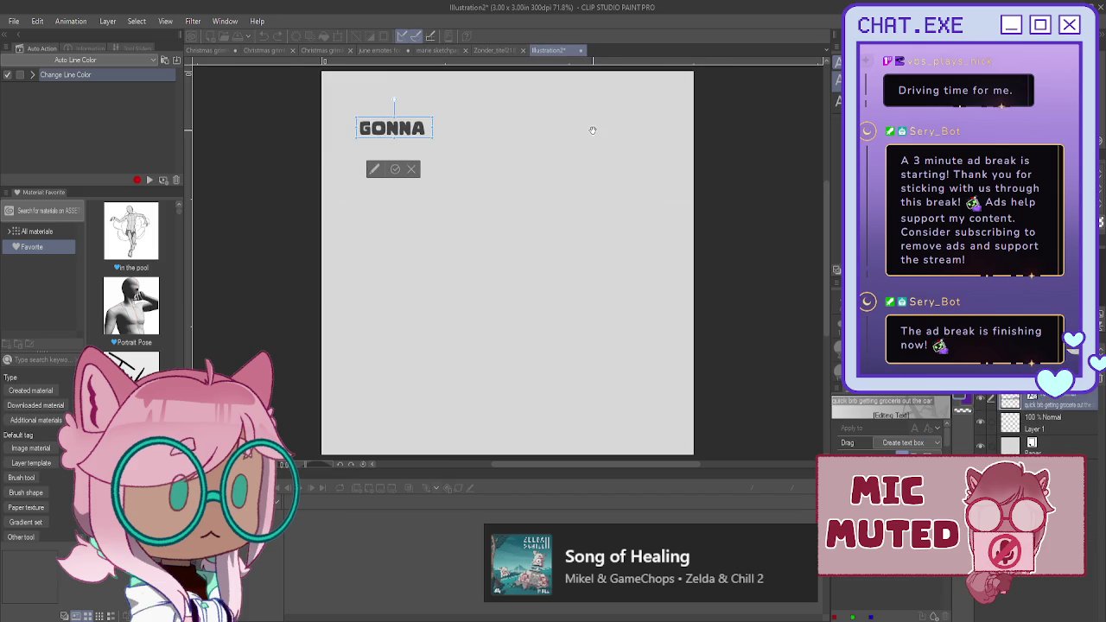
pyautogui.write('S')
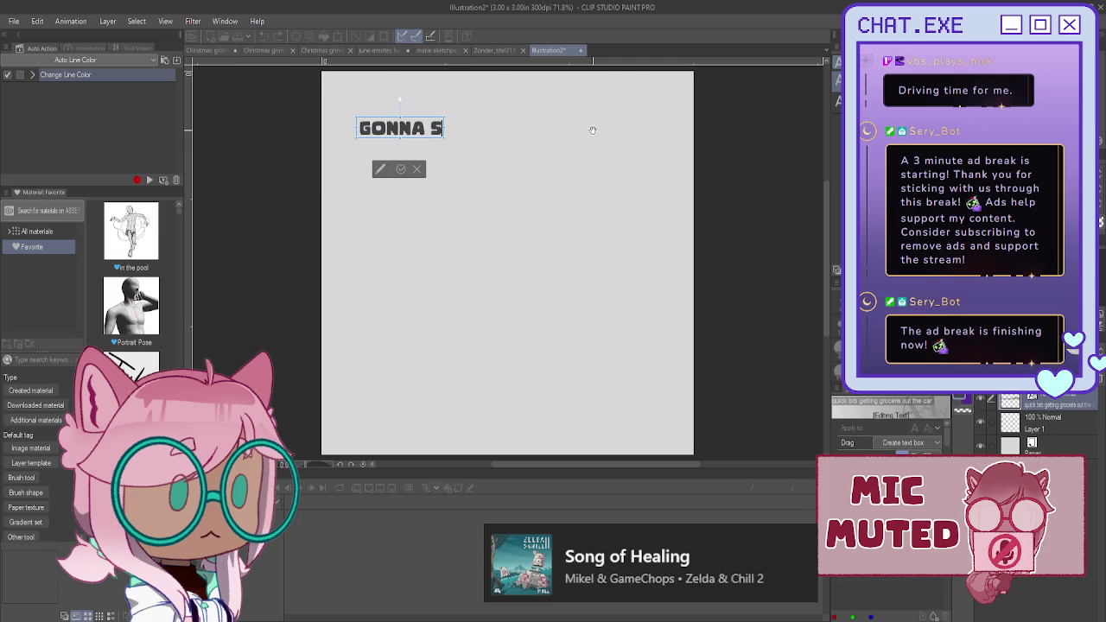
pyautogui.write('END THE')
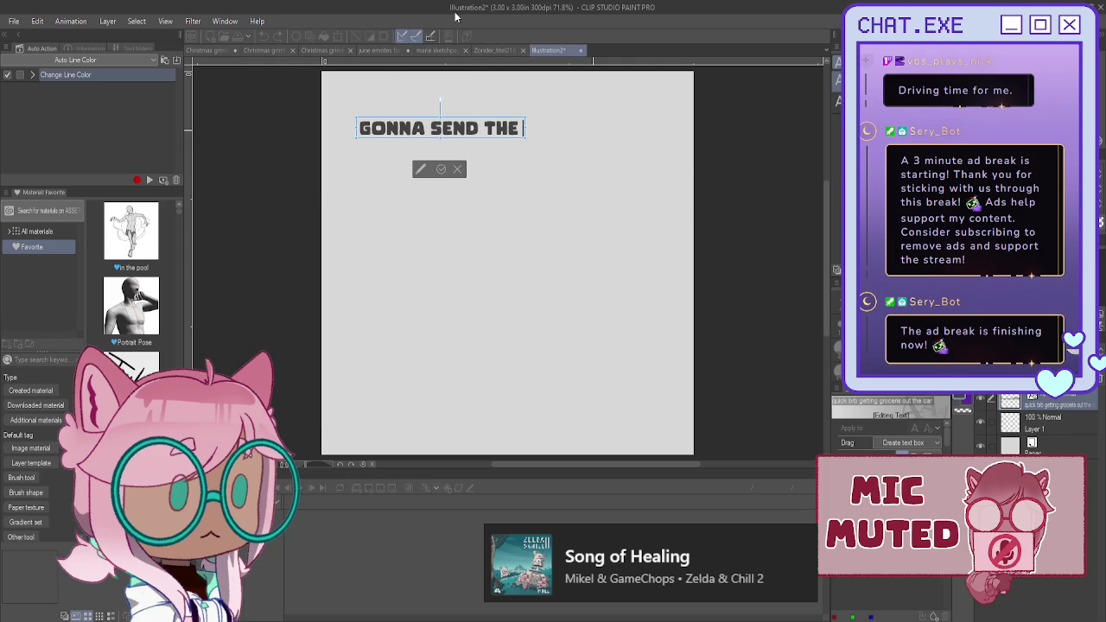
pyautogui.click(494, 51)
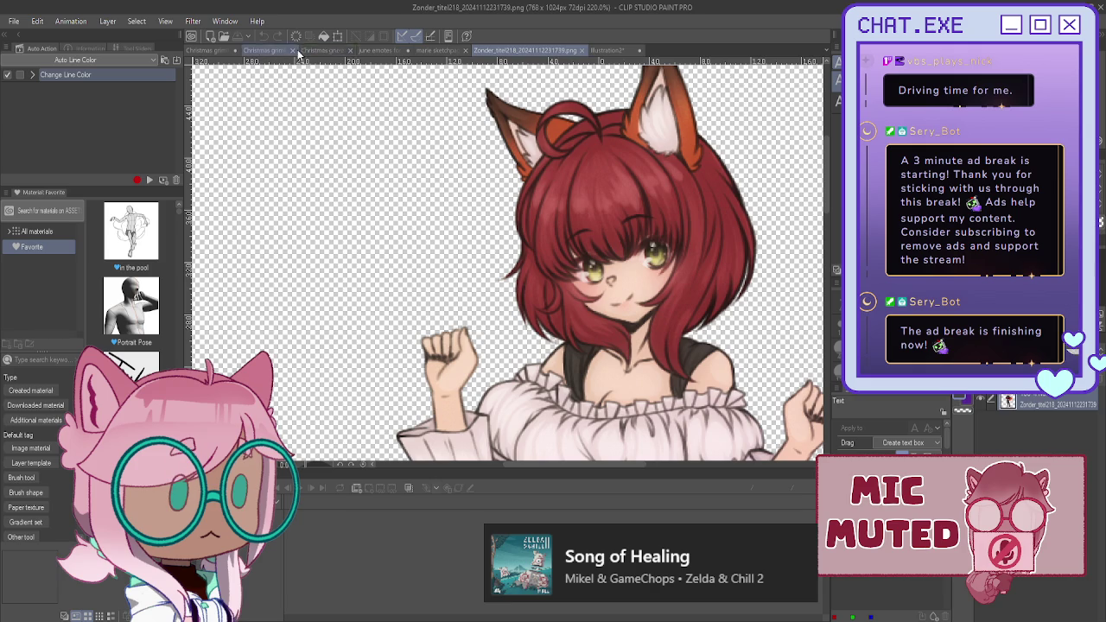
pyautogui.click(439, 50)
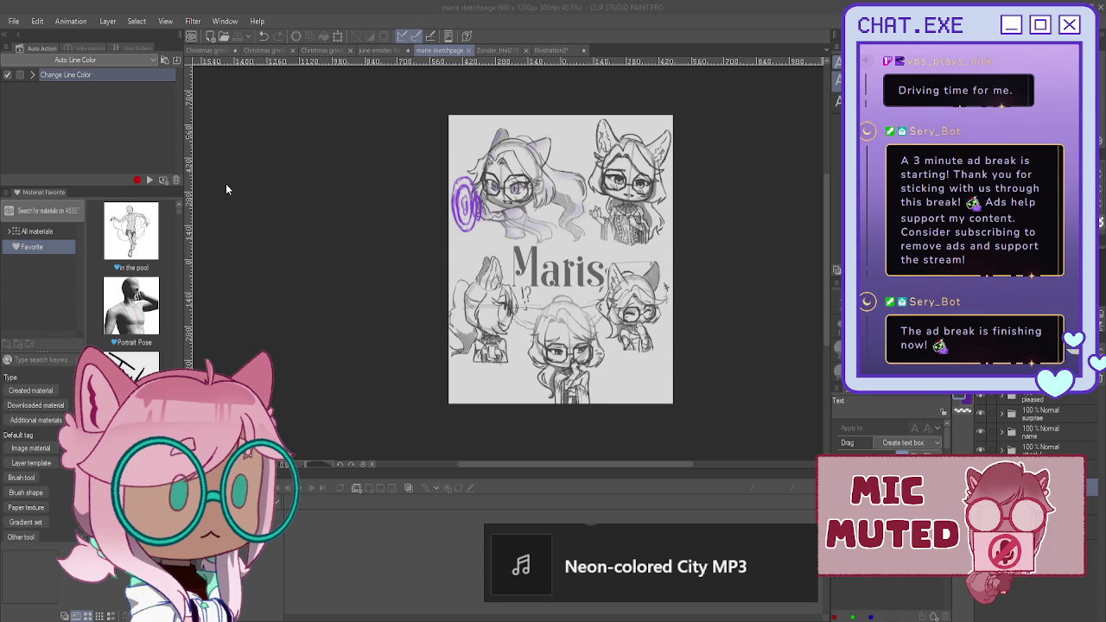
# - Switch to the 'Christmas grimlin with a bell' animation document
pyautogui.click(368, 66)
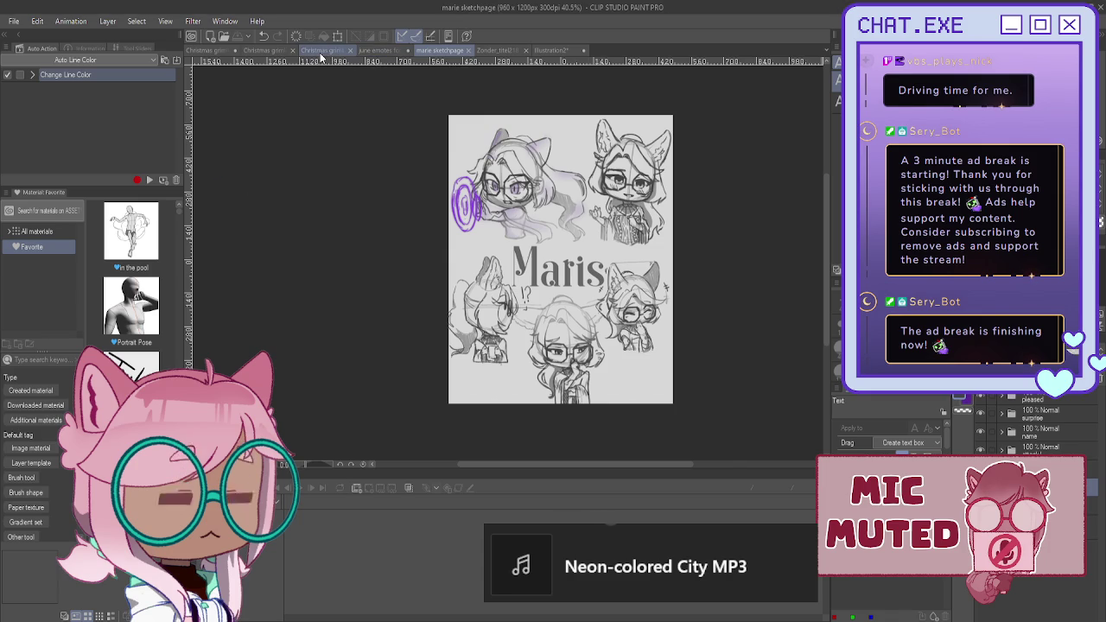
pyautogui.click(319, 52)
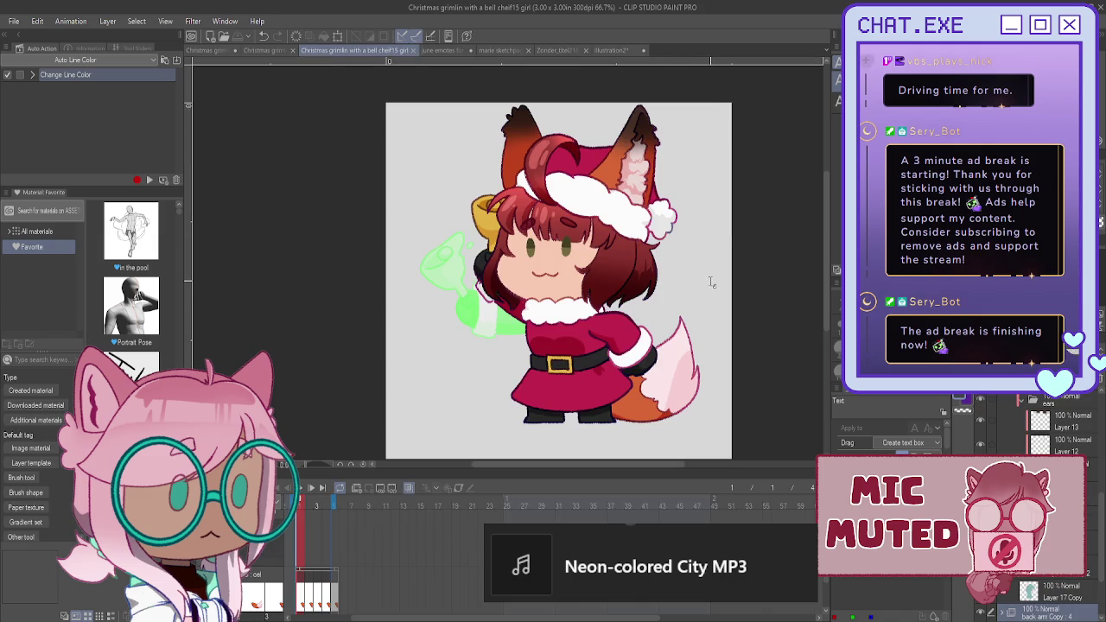
# - Play and stop the bell animation, scrub frames 1 to 3, and return to frame 1
pyautogui.click(300, 492)
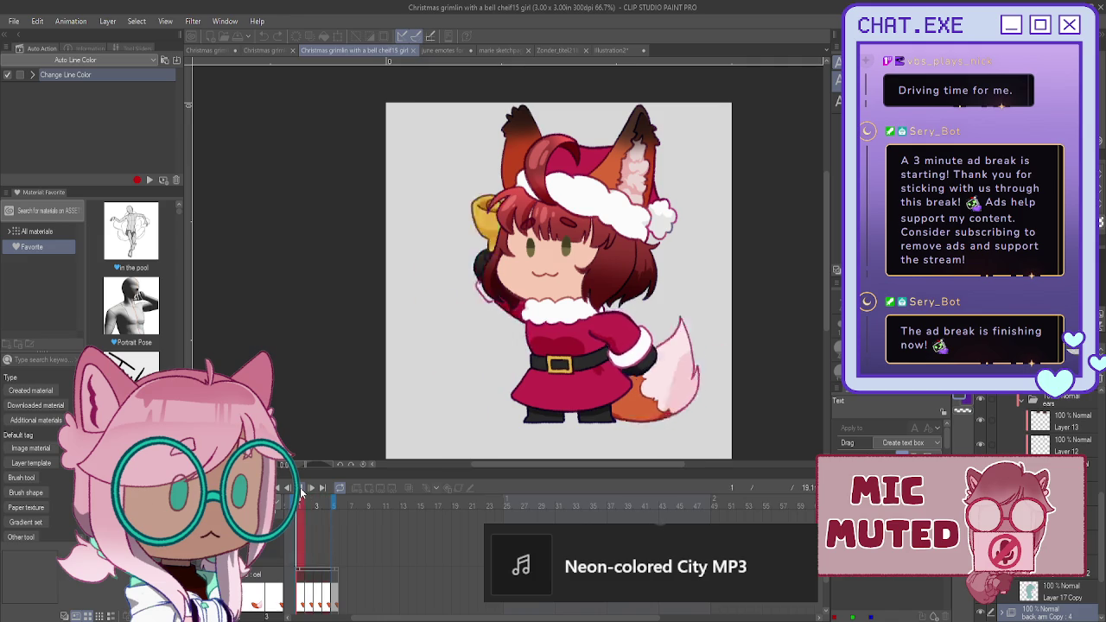
pyautogui.click(301, 492)
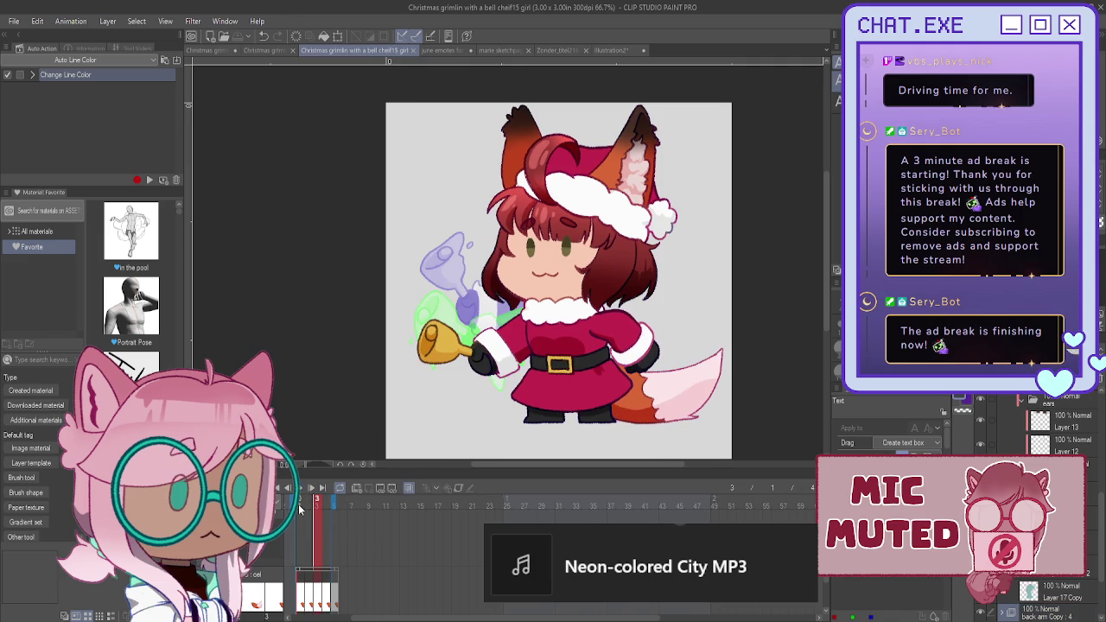
pyautogui.click(300, 508)
pyautogui.moveTo(303, 504); pyautogui.dragTo(332, 511)
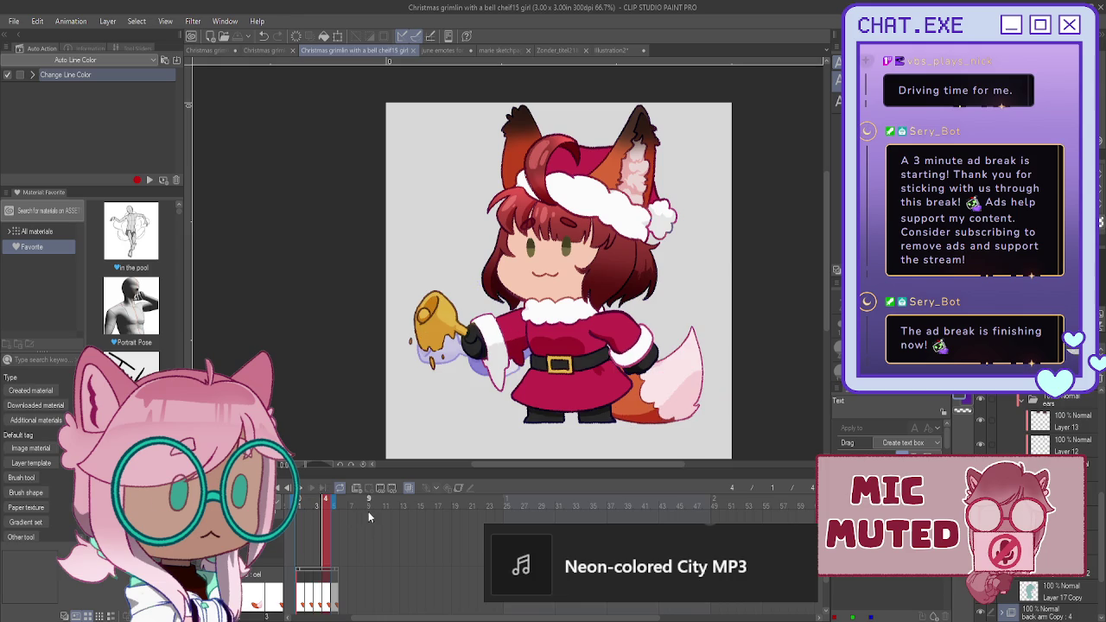
pyautogui.click(299, 508)
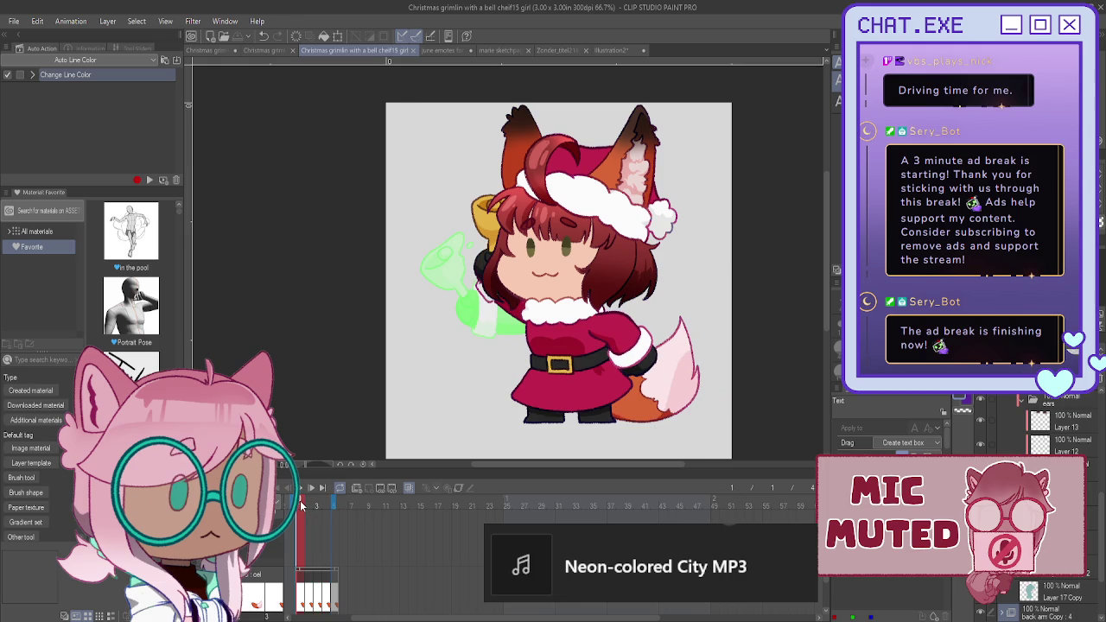
# - Make the patterned green Christmas background folder visible in the Layer panel
pyautogui.scroll(-5, 989, 615)
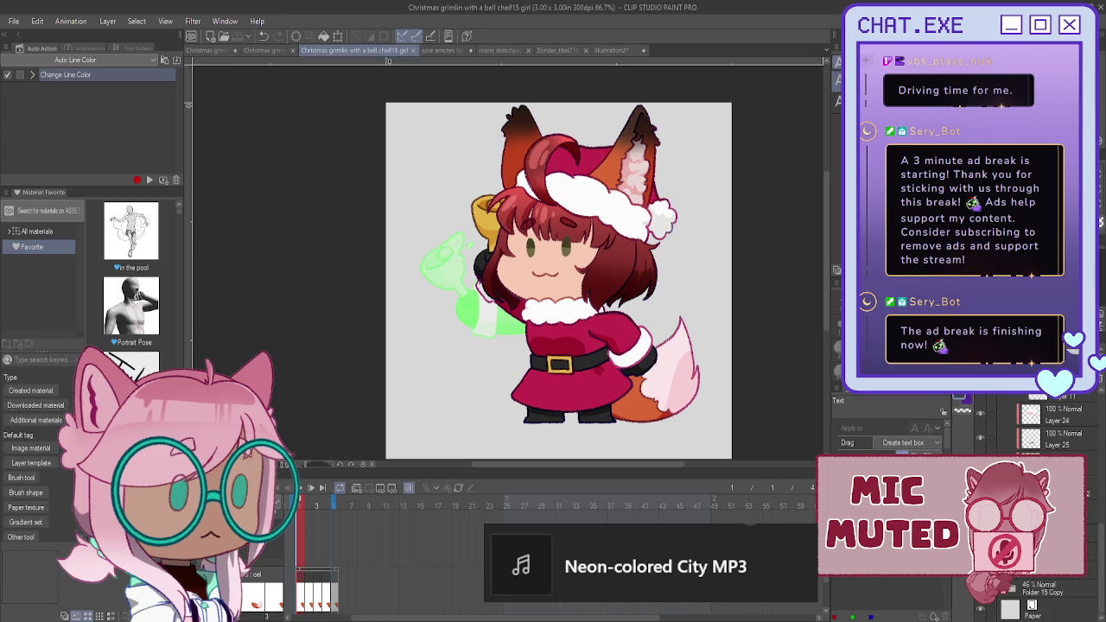
pyautogui.click(1033, 575)
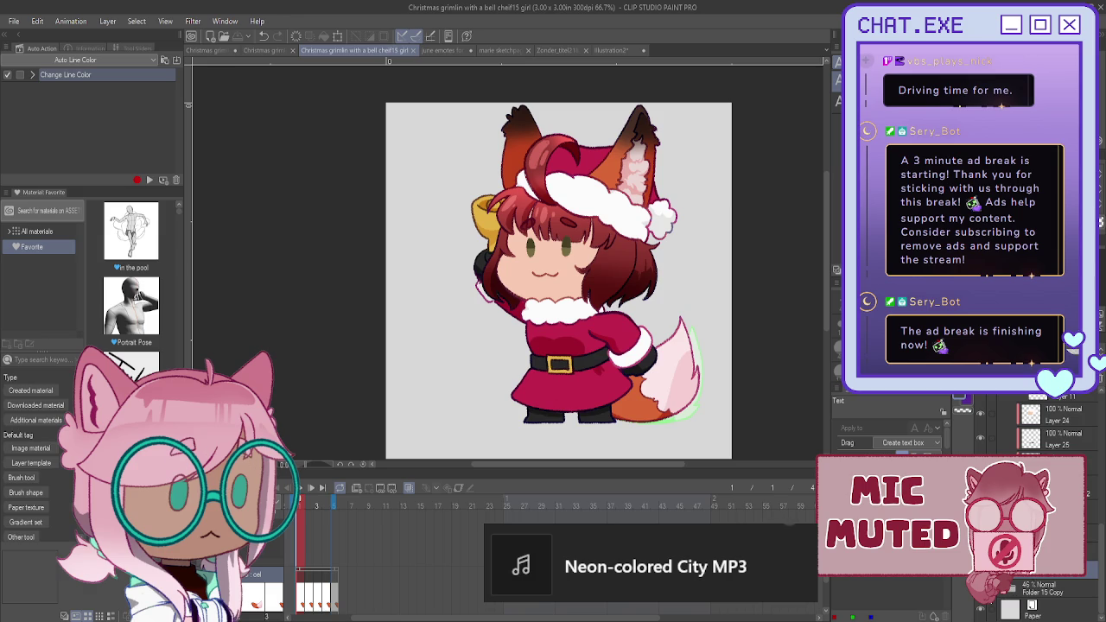
pyautogui.click(1012, 588)
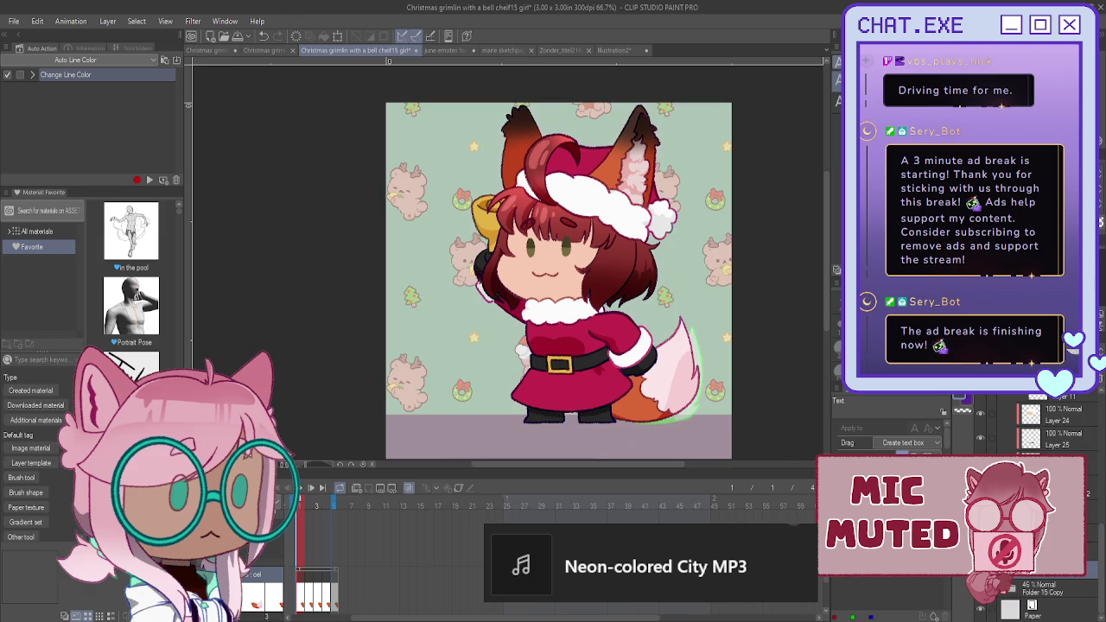
# - Select the Folder 15 Copy background layer and set it to 100% opacity
pyautogui.click(1045, 589)
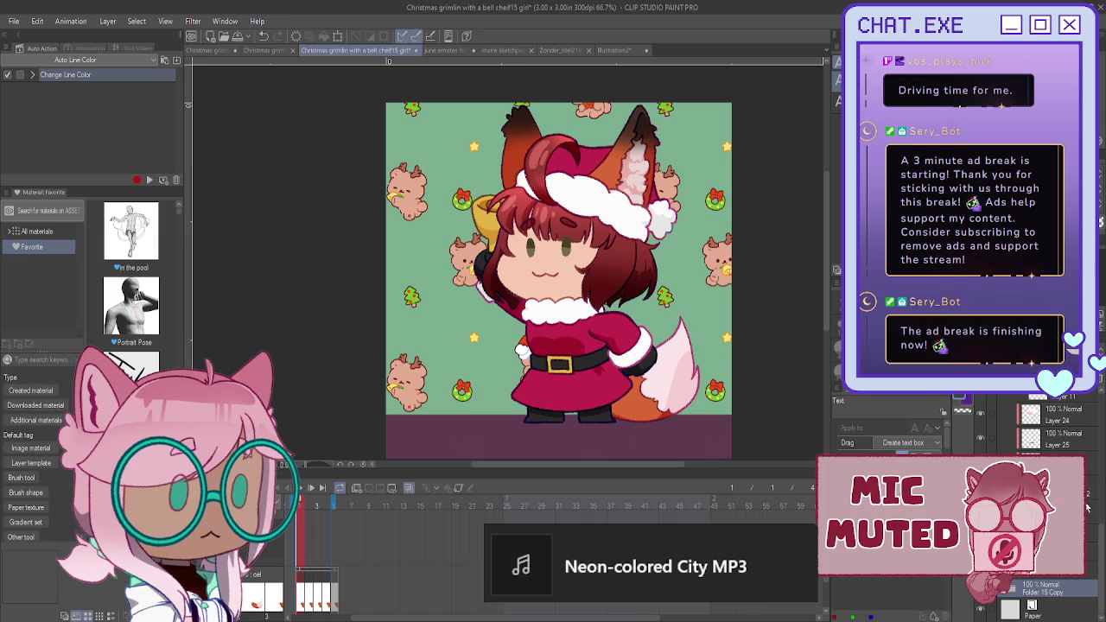
pyautogui.scroll(2, 1053, 518)
pyautogui.scroll(1, 1054, 518)
pyautogui.scroll(1, 1054, 519)
pyautogui.scroll(2, 1015, 436)
pyautogui.scroll(2, 1015, 436)
pyautogui.scroll(1, 1014, 436)
# - Expand the front arm Copy 4 folder and its subfolder, then step to frame 4
pyautogui.click(1001, 421)
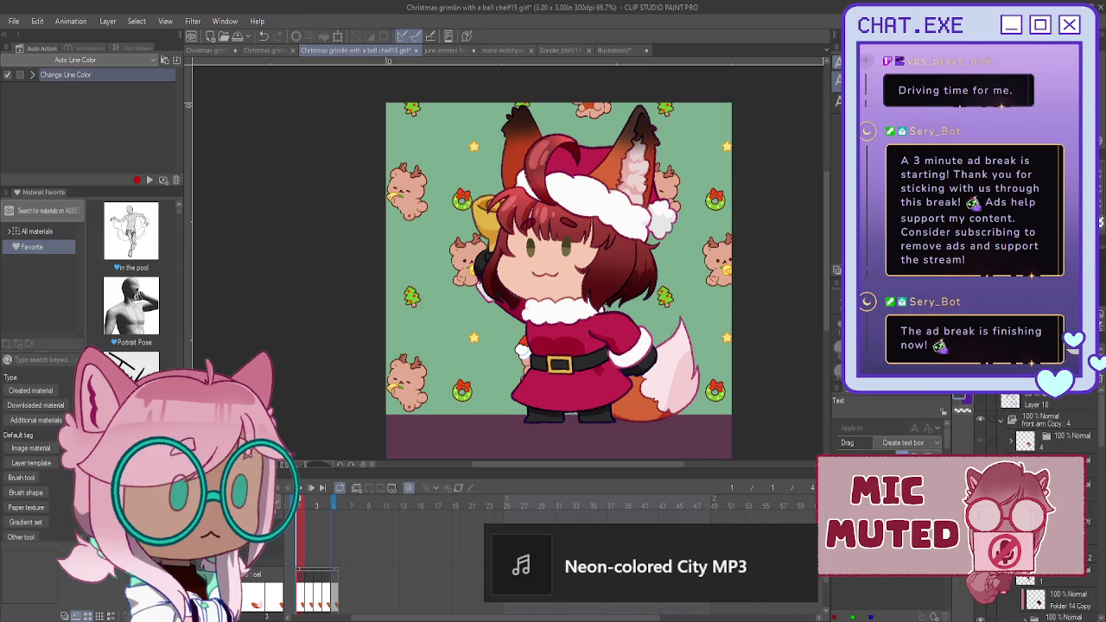
pyautogui.click(1010, 437)
pyautogui.scroll(-2, 1006, 446)
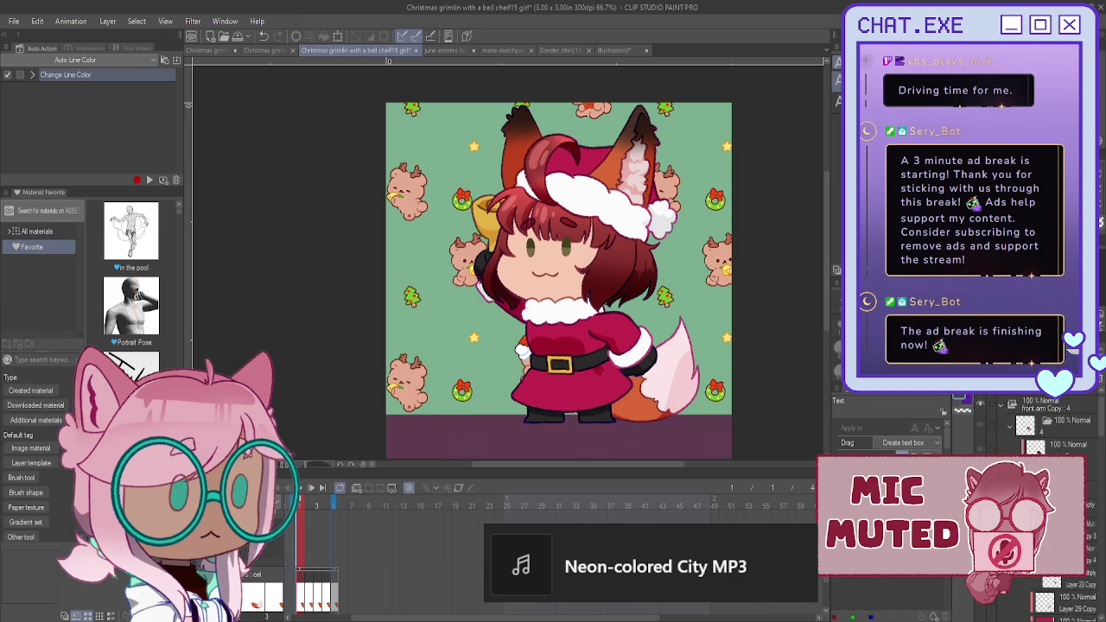
pyautogui.press('Right')
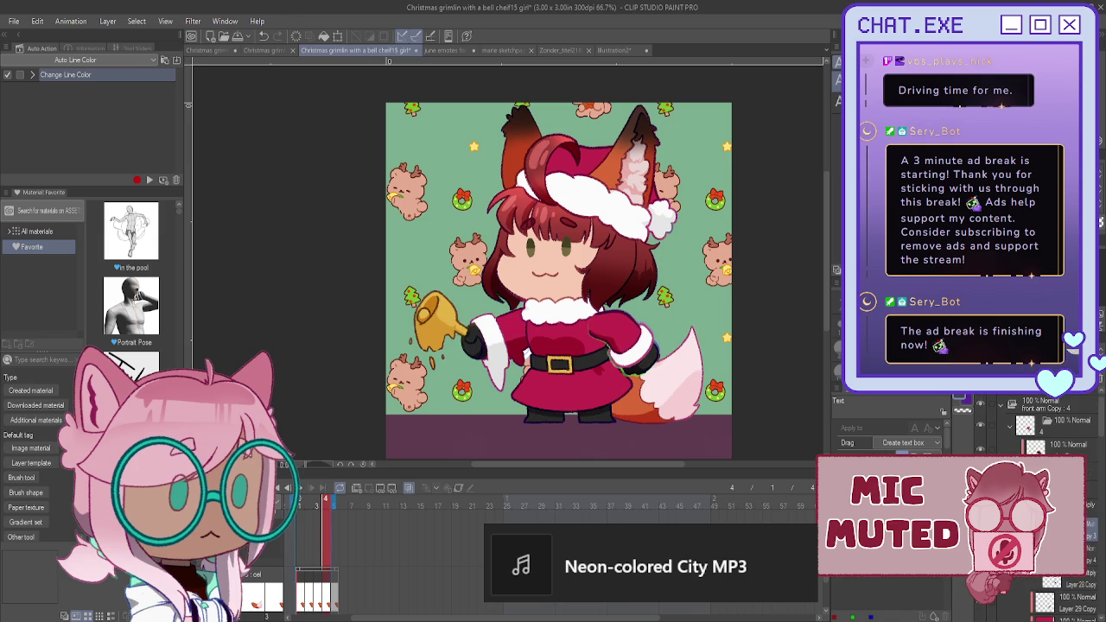
pyautogui.hotkey('alt', 'Tab')
# - Collapse the front arm Copy 4 subfolder, step back to frame 3, and save
pyautogui.scroll(1, 1045, 432)
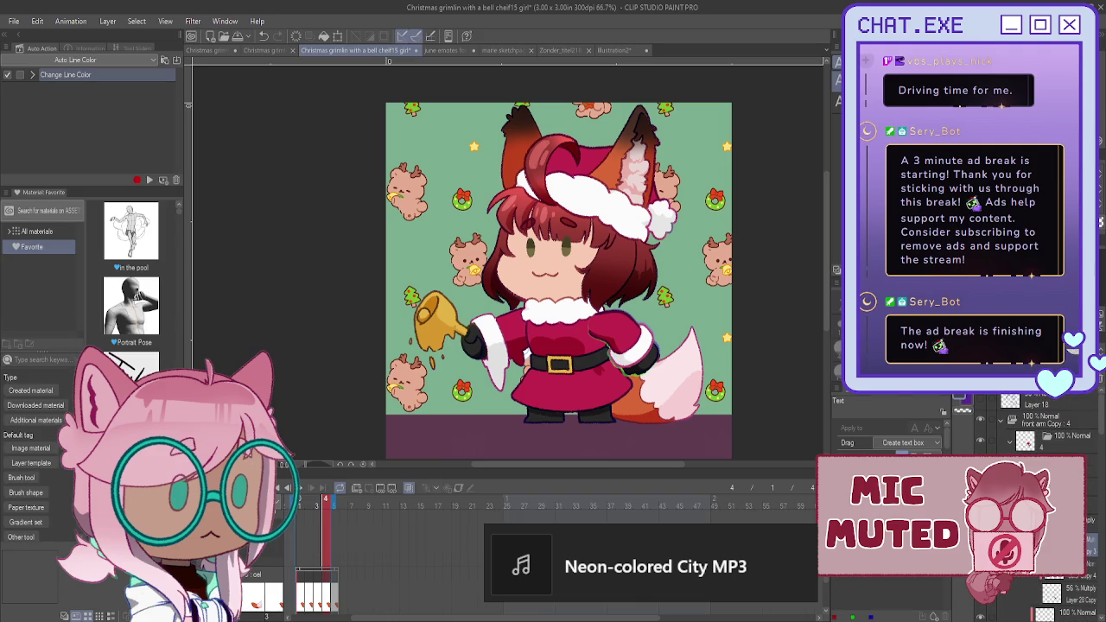
pyautogui.click(1010, 438)
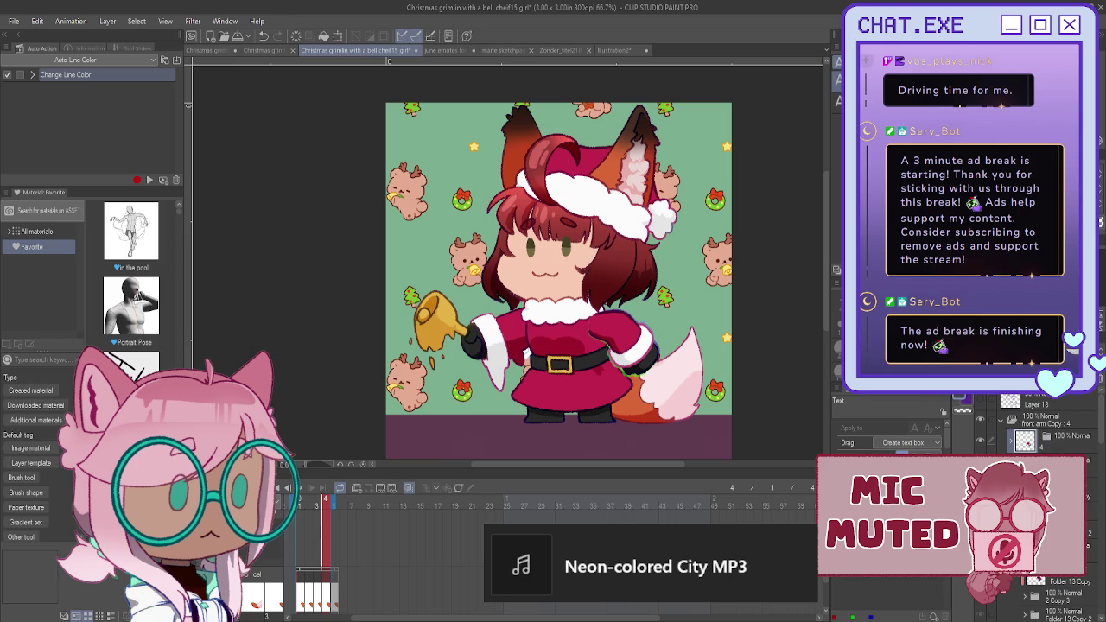
pyautogui.click(1026, 582)
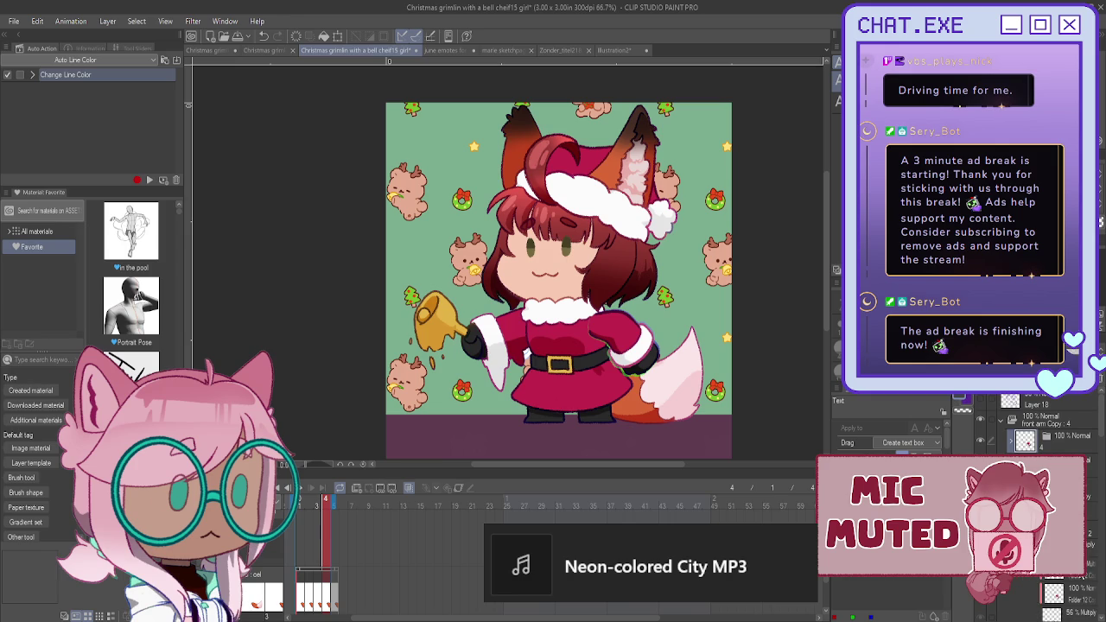
pyautogui.press('Left')
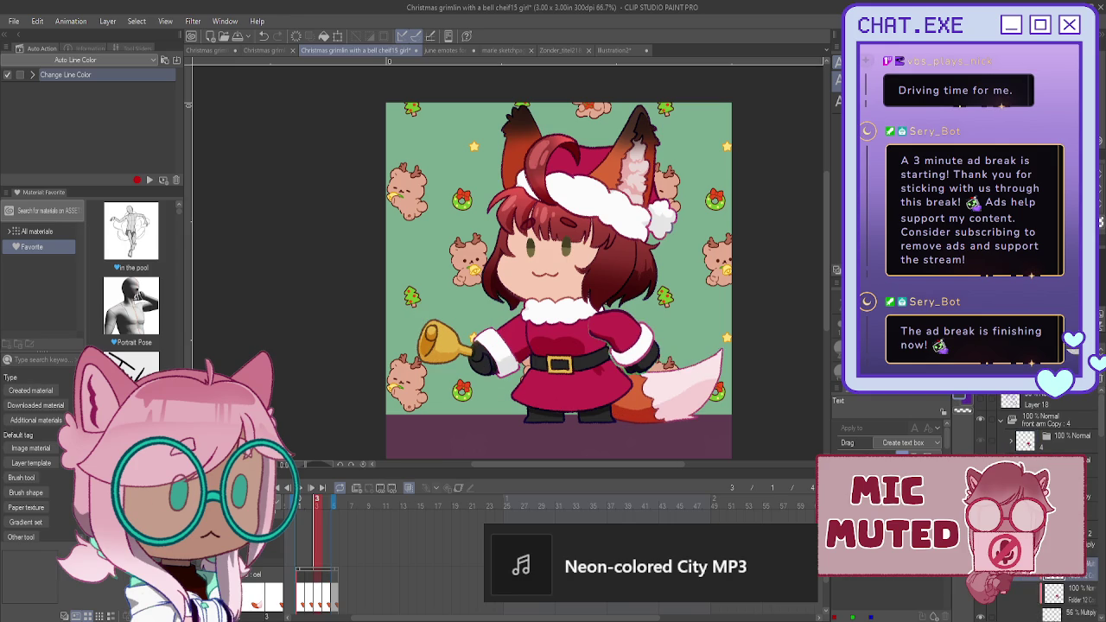
pyautogui.hotkey('ctrl', 's')
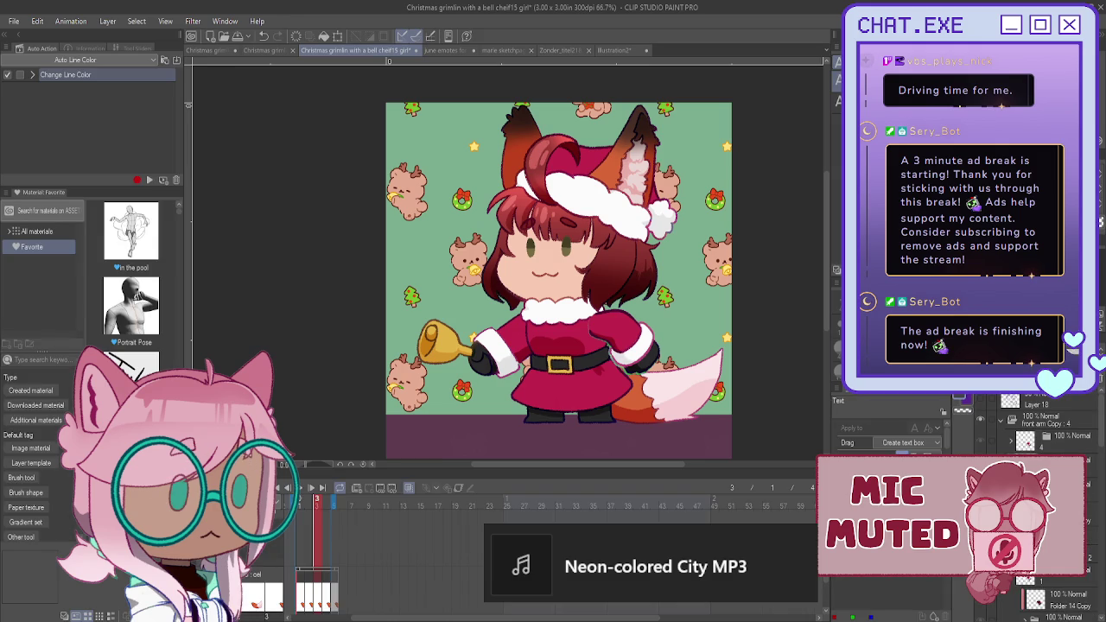
# - Step back to frame 2, where the bell is raised, and save again
pyautogui.scroll(-2, 1045, 518)
pyautogui.scroll(-2, 1045, 518)
pyautogui.scroll(-2, 1045, 518)
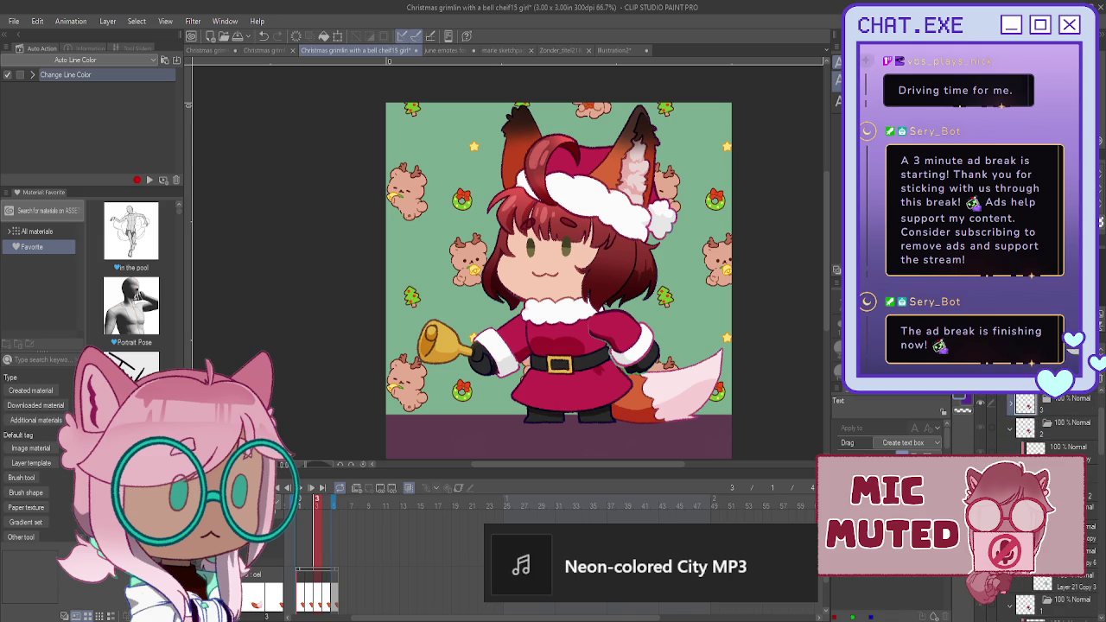
pyautogui.scroll(-2, 1045, 518)
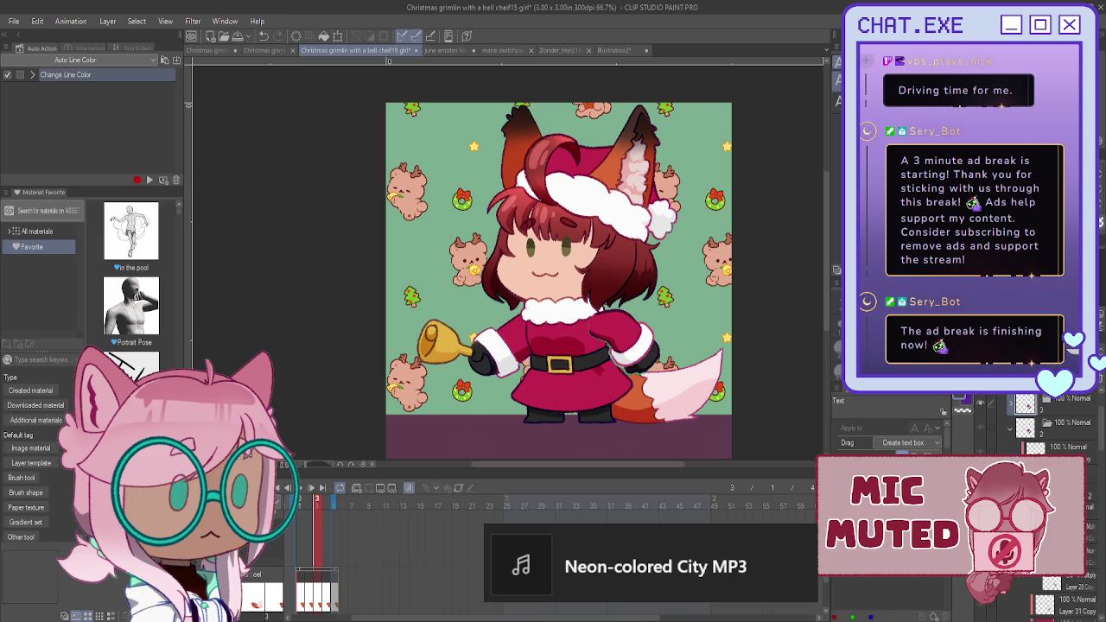
pyautogui.hotkey('ctrl', 'Left')
pyautogui.hotkey('ctrl', 's')
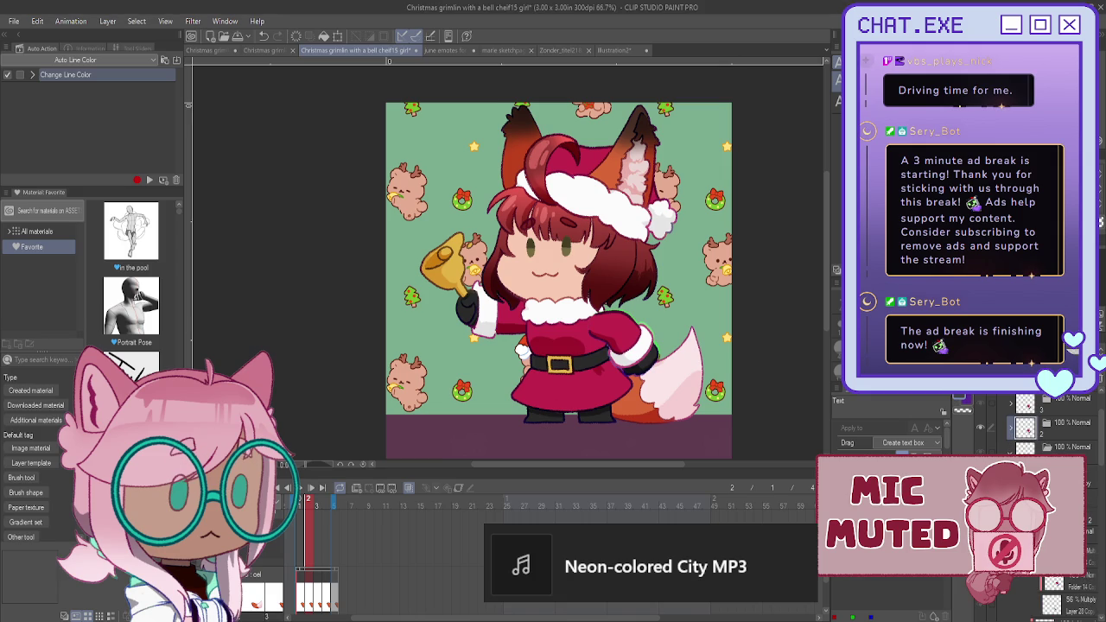
# - Return the fox animation to frame 1, save, select front arm Copy 4, and switch to marie sketchpage
pyautogui.press('Left')
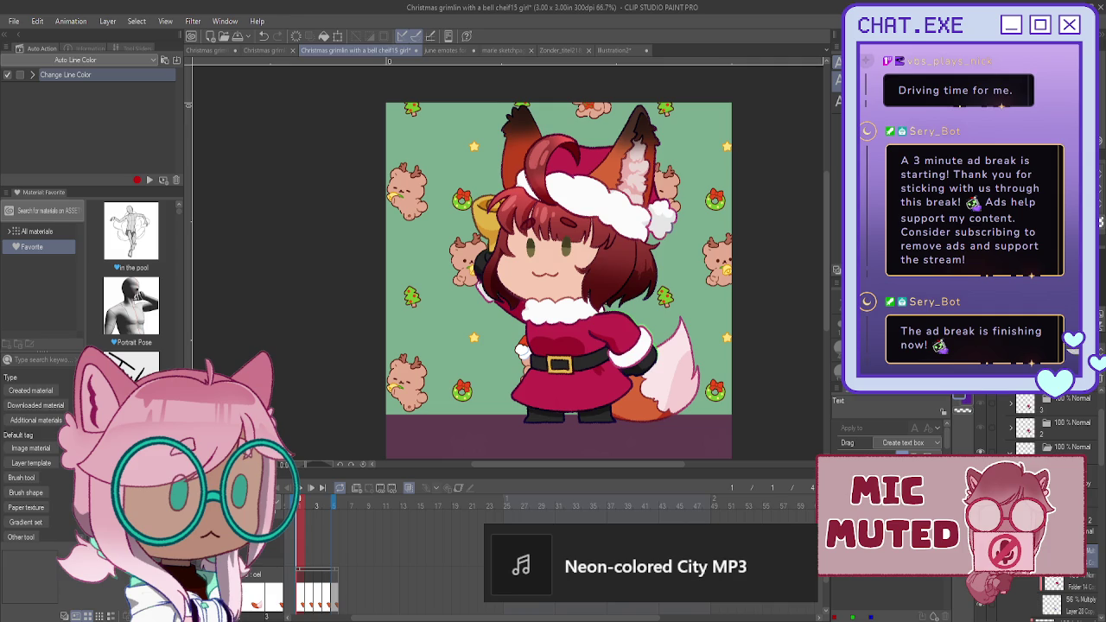
pyautogui.hotkey('ctrl', 's')
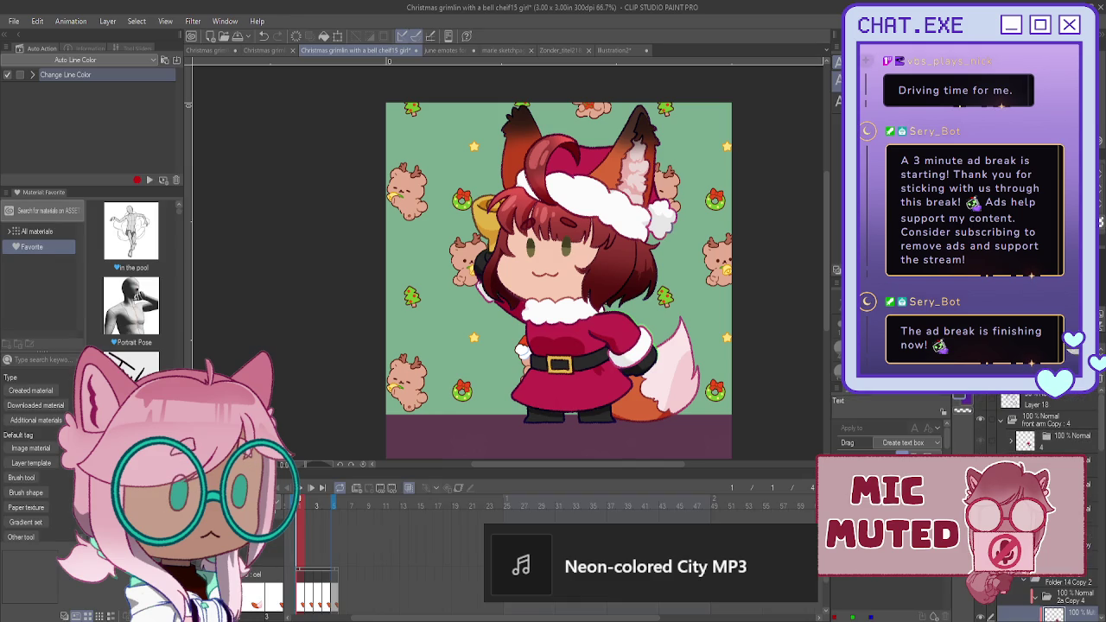
pyautogui.click(1030, 421)
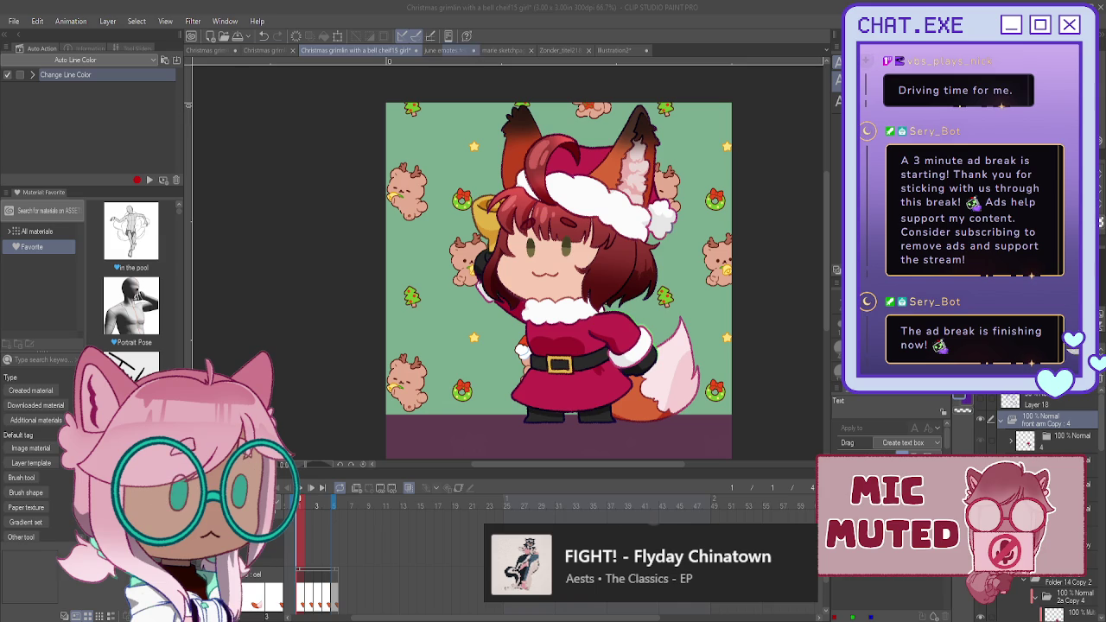
pyautogui.click(503, 51)
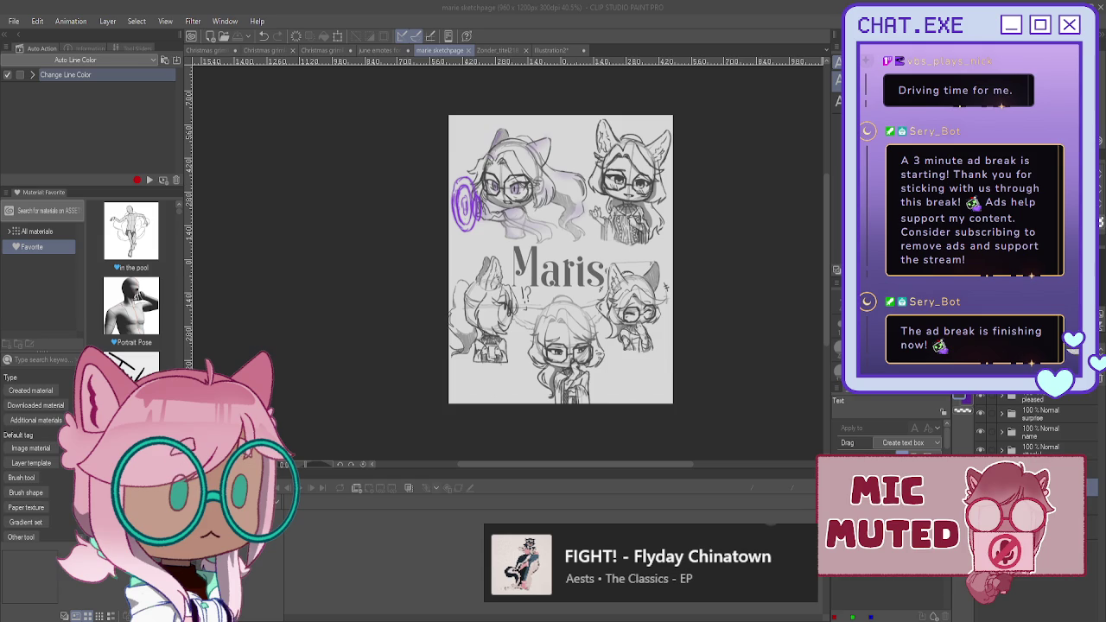
# - Browse Illustration2, Zonder_titel218 and june emotes for trip 3, ending on Christmas grimlin with a bell Trip
pyautogui.click(557, 51)
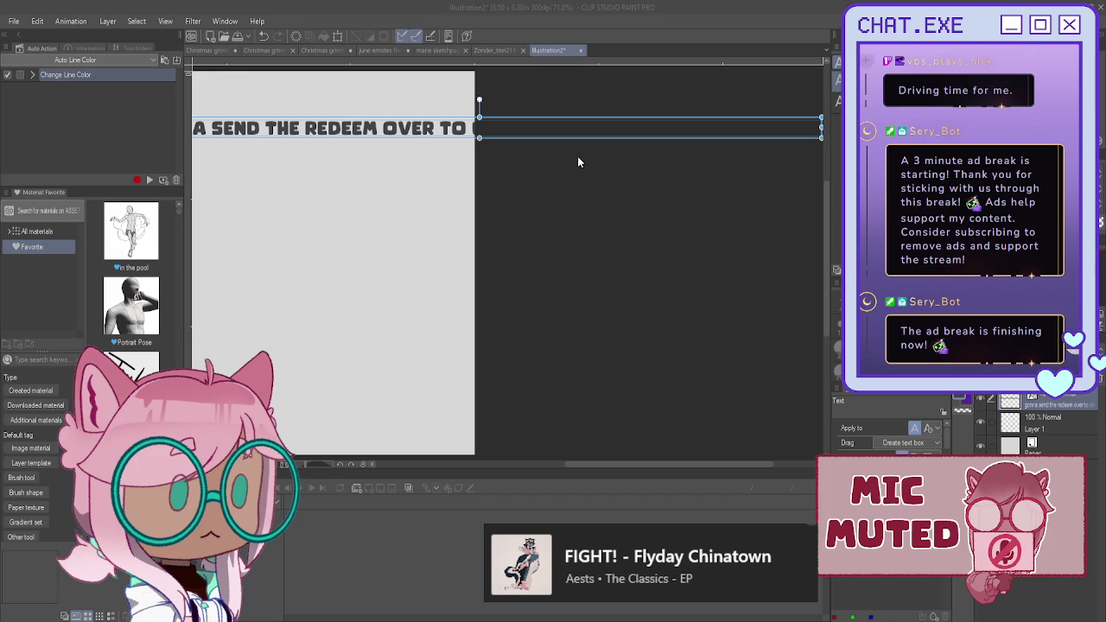
pyautogui.click(494, 50)
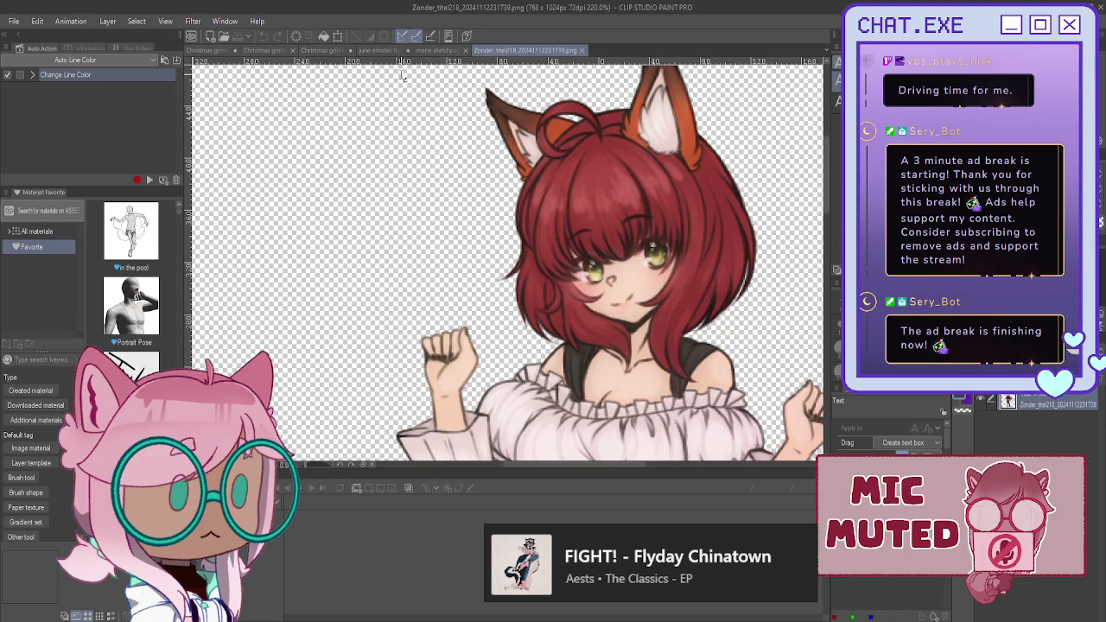
pyautogui.click(372, 50)
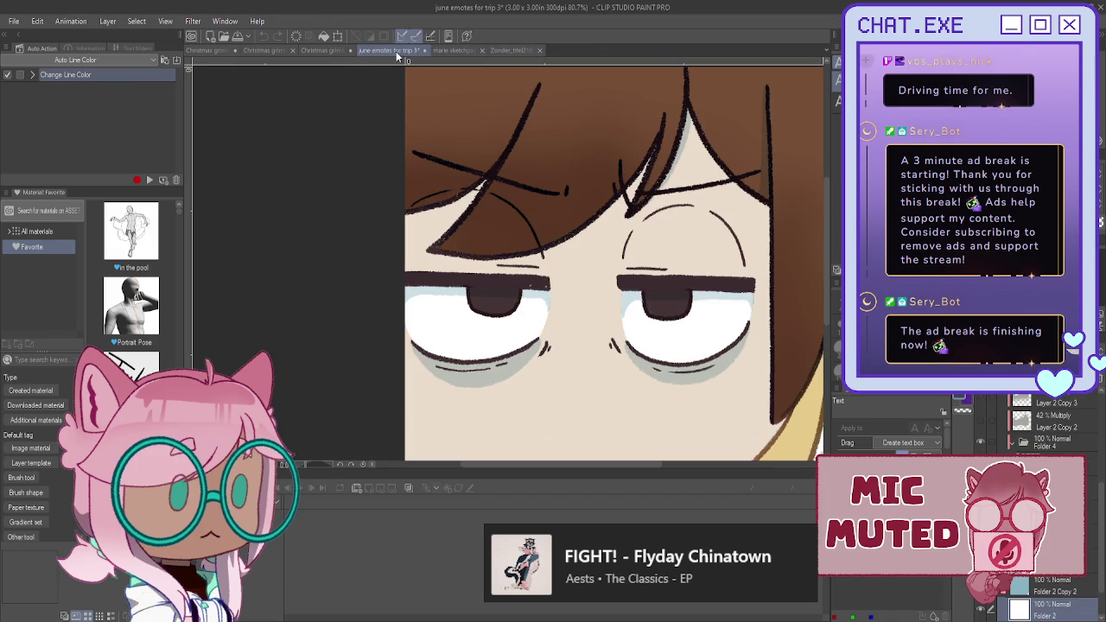
pyautogui.click(220, 52)
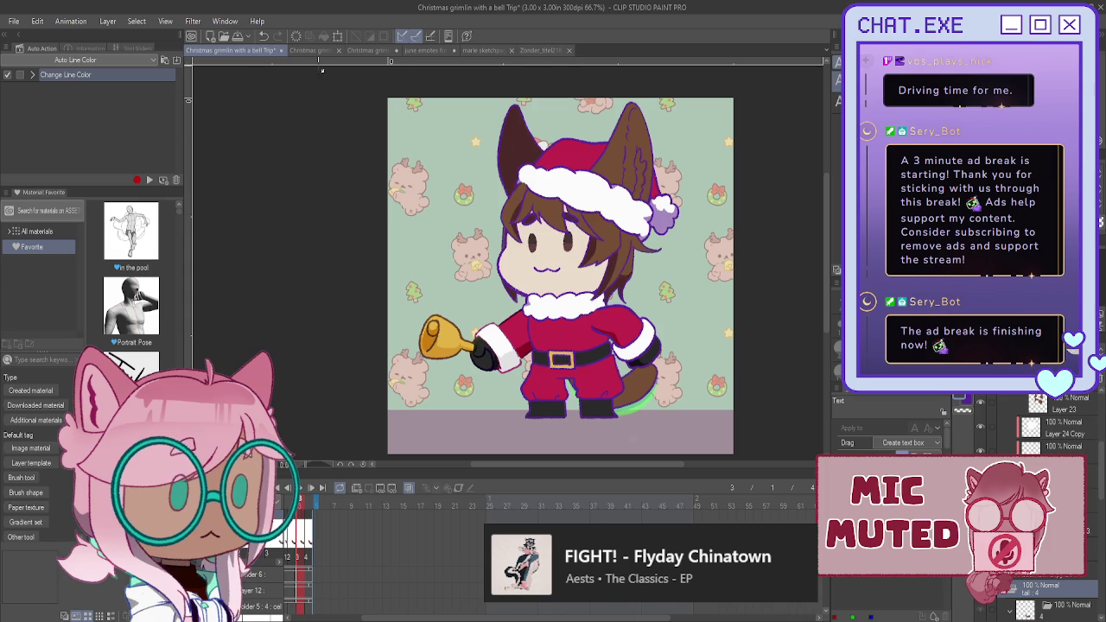
# - Close the june emotes for trip 3 document and switch to the G-pen
pyautogui.click(425, 51)
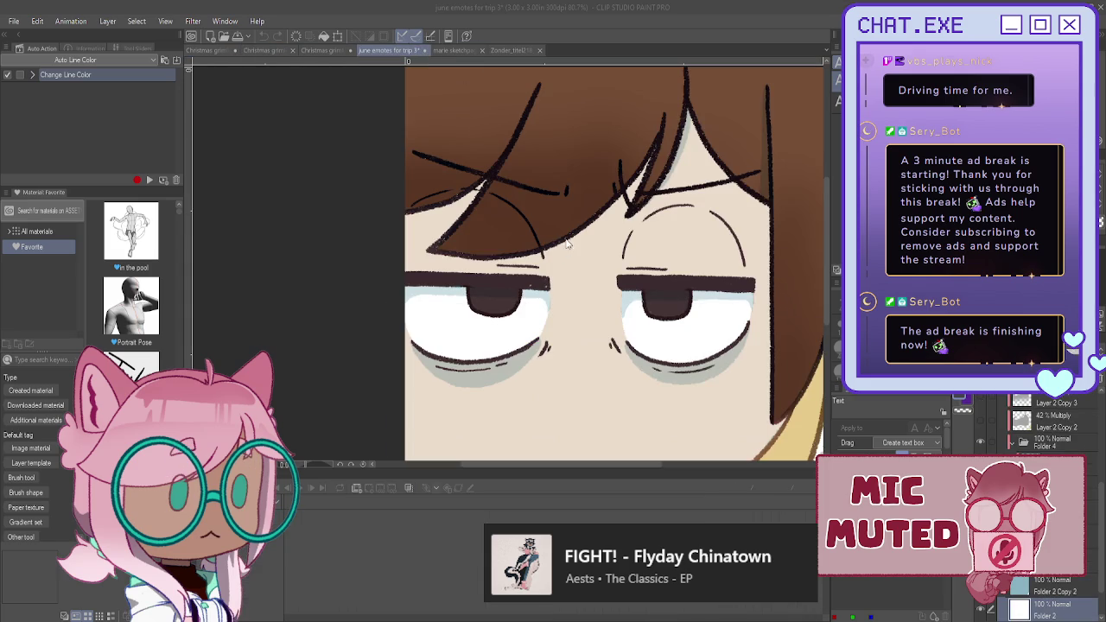
pyautogui.hotkey('ctrl', 'w')
pyautogui.click(220, 51)
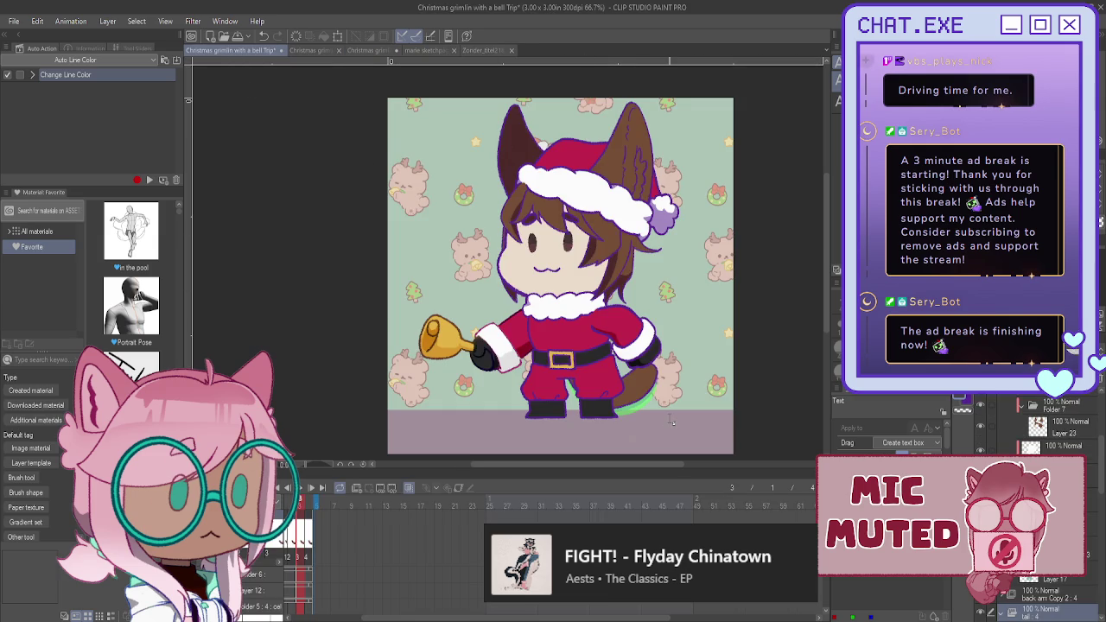
pyautogui.press('p')
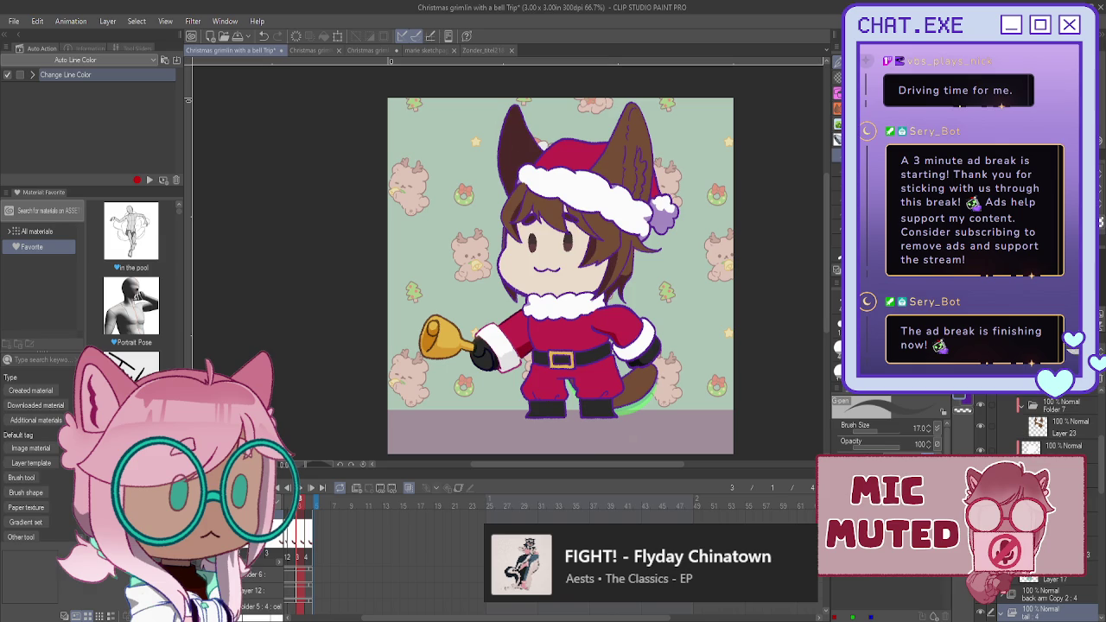
# - Select the front arm Copy 4 layer and expand the body pants layer folder
pyautogui.scroll(3, 1036, 518)
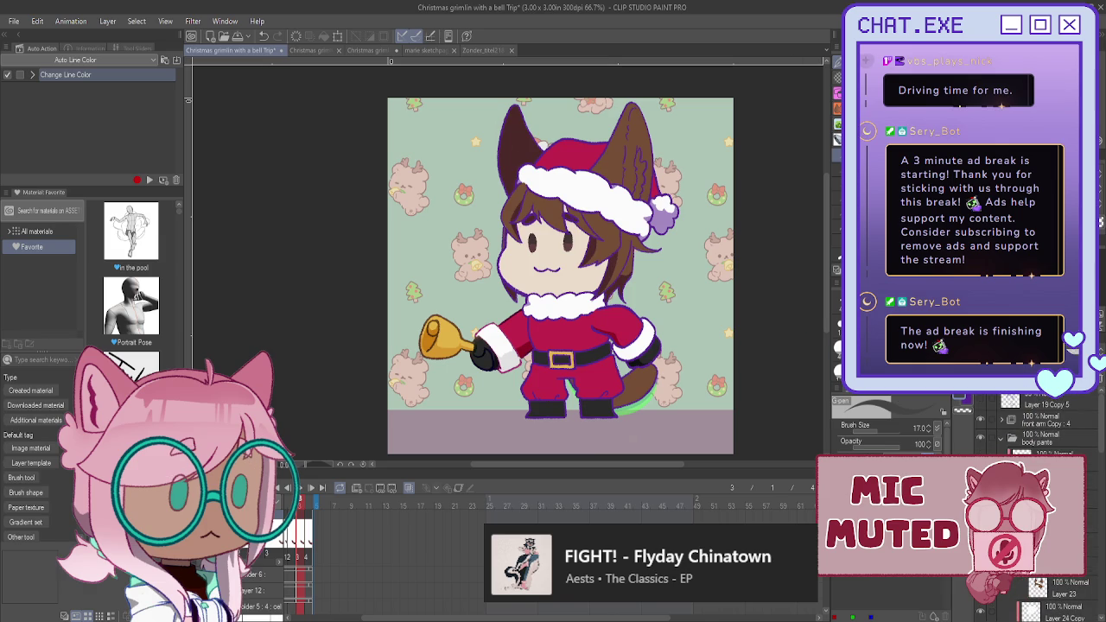
pyautogui.click(1028, 424)
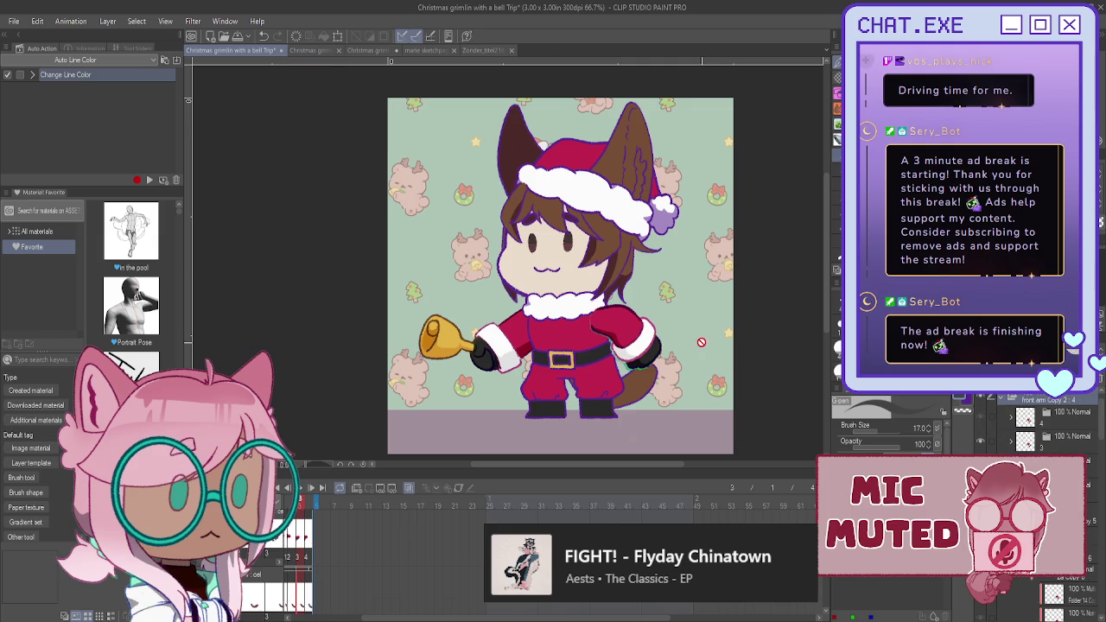
pyautogui.click(1002, 402)
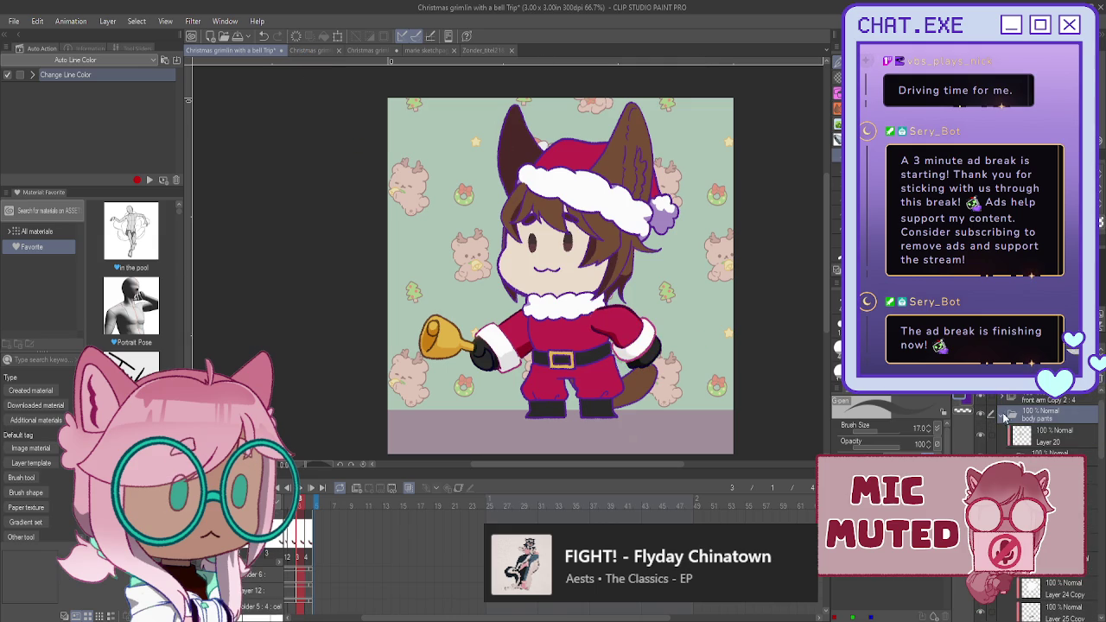
pyautogui.scroll(-1, 1004, 436)
pyautogui.scroll(-1, 1006, 445)
pyautogui.scroll(-1, 1006, 444)
pyautogui.scroll(-1, 1006, 445)
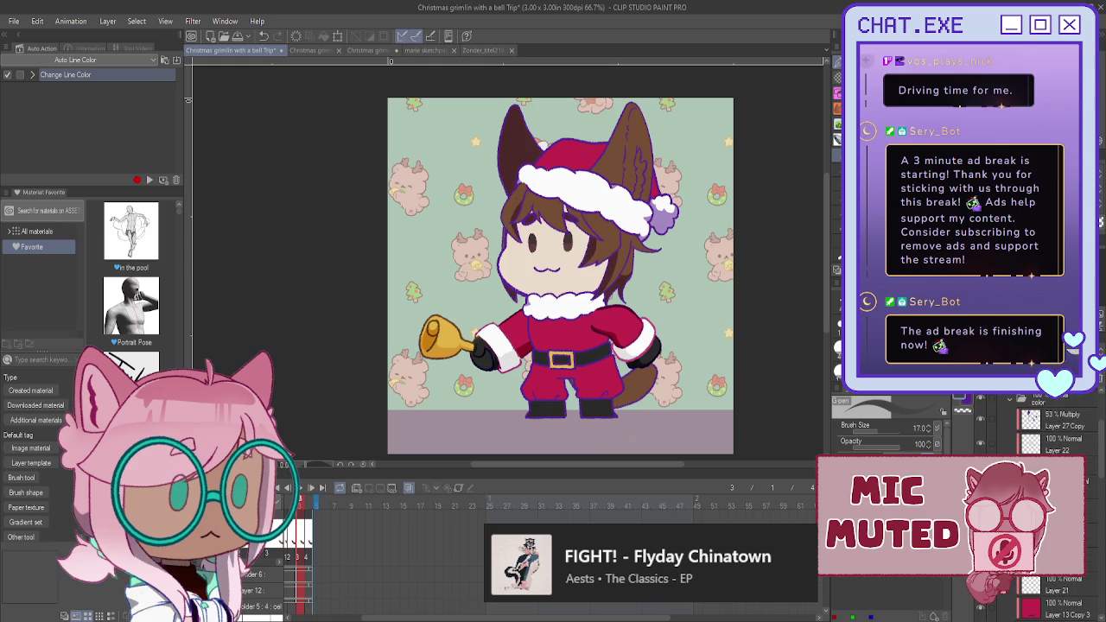
# - Scroll through the layer list and nudge the canvas view to frame the bell-holding Santa fox-girl
pyautogui.scroll(2, 1011, 594)
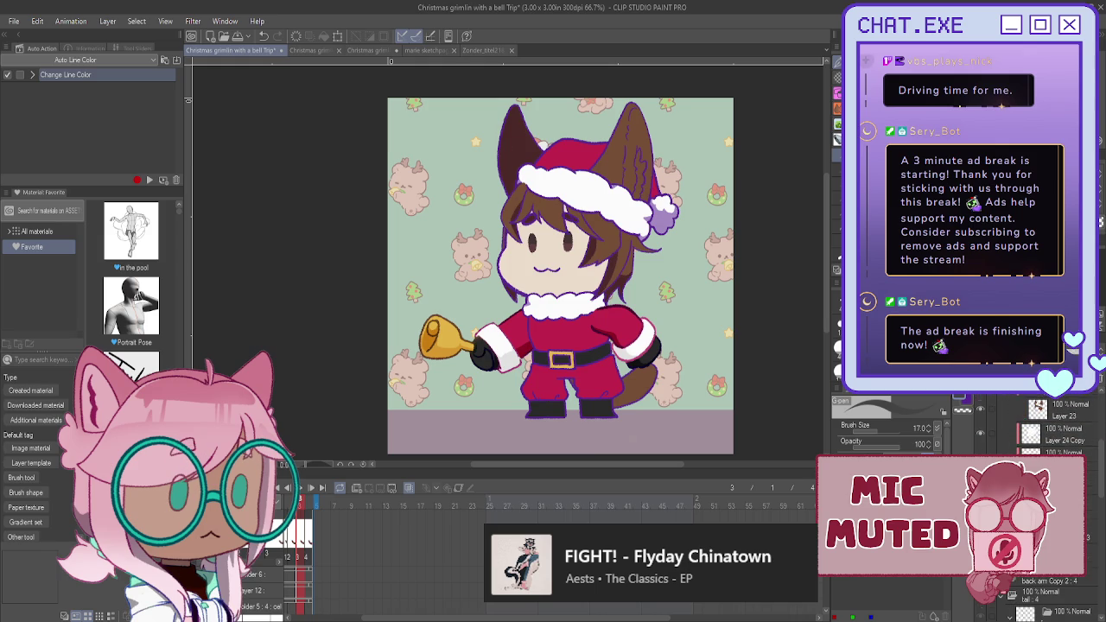
pyautogui.scroll(-1, 1011, 595)
pyautogui.scroll(-1, 1011, 594)
pyautogui.scroll(-2, 1012, 594)
pyautogui.scroll(-1, 1011, 594)
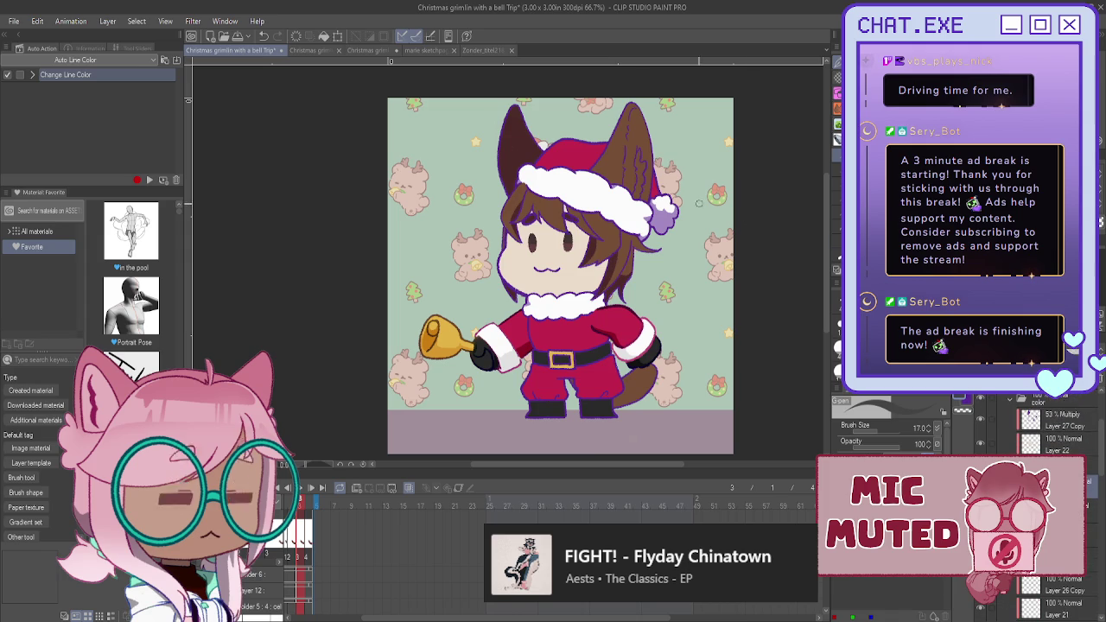
pyautogui.moveTo(699, 203); pyautogui.dragTo(716, 222)
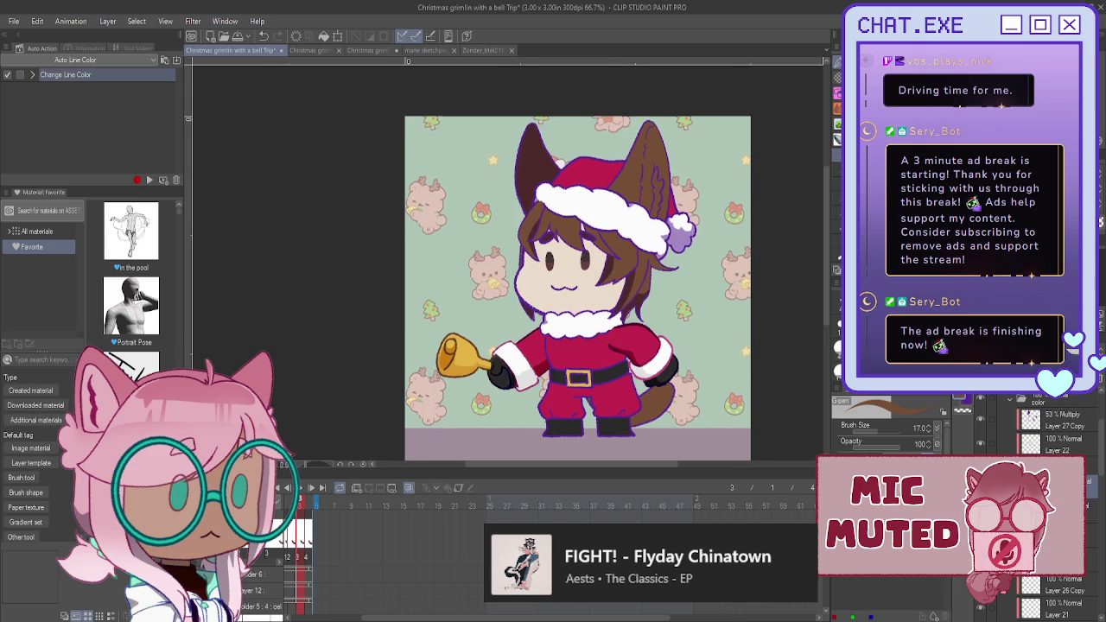
pyautogui.moveTo(656, 277); pyautogui.dragTo(666, 273)
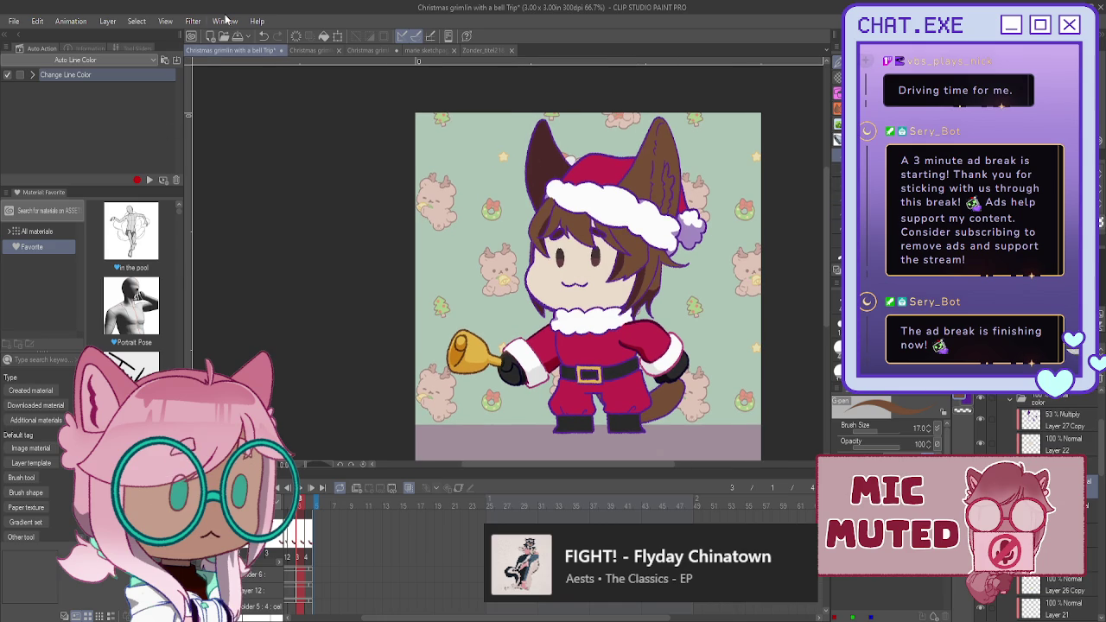
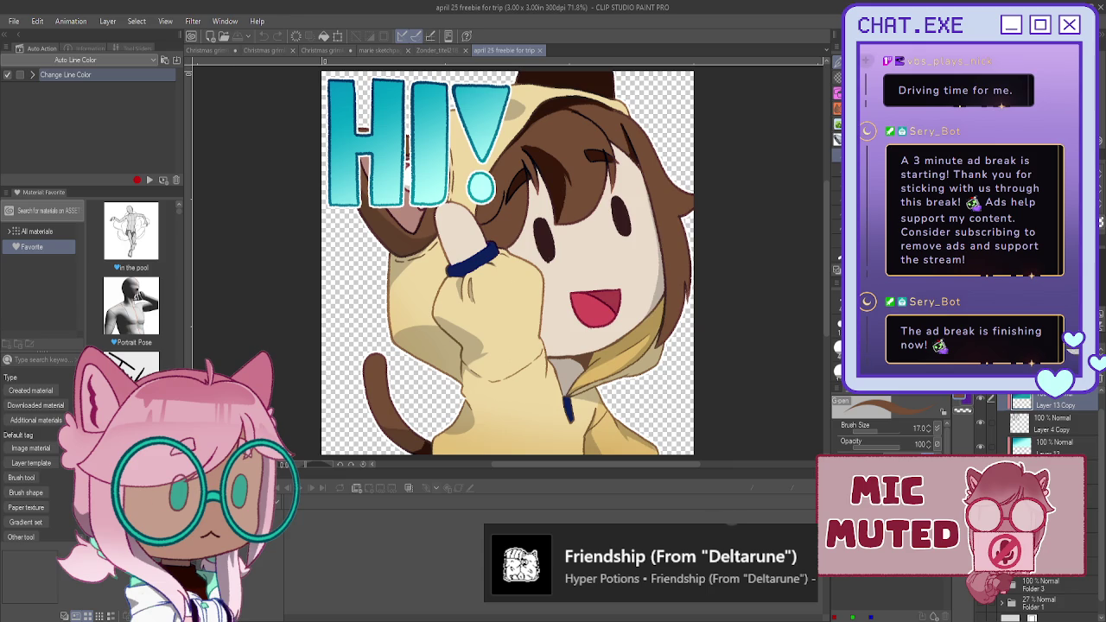
# - Restore the HI! lettering's cyan fill, then hide the HI! layer to reveal the ear
pyautogui.press('Delete')
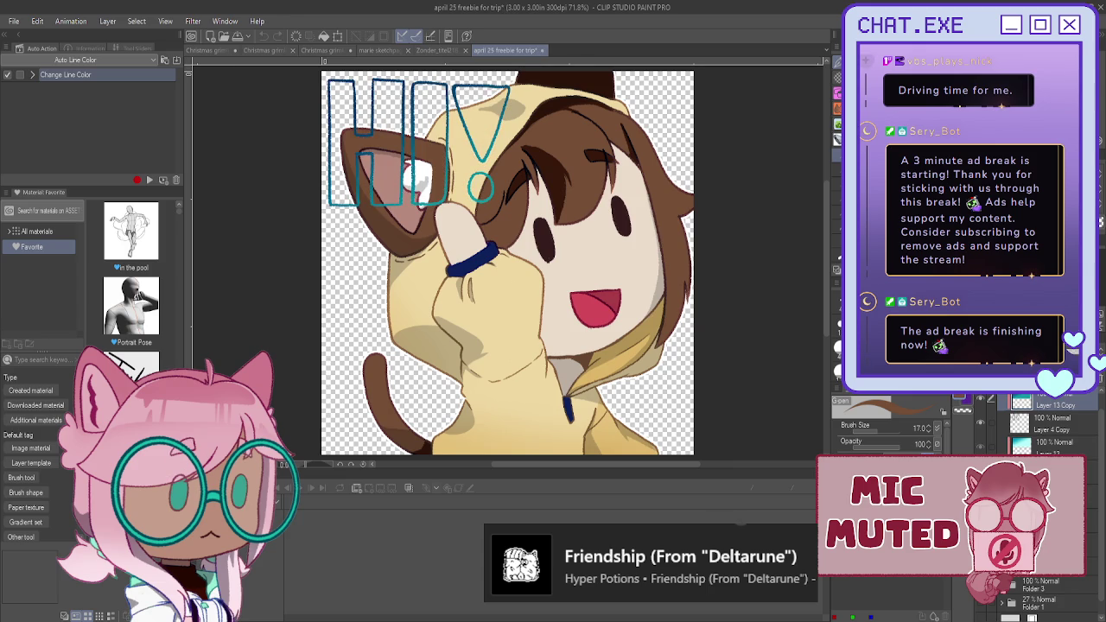
pyautogui.scroll(1, 1019, 428)
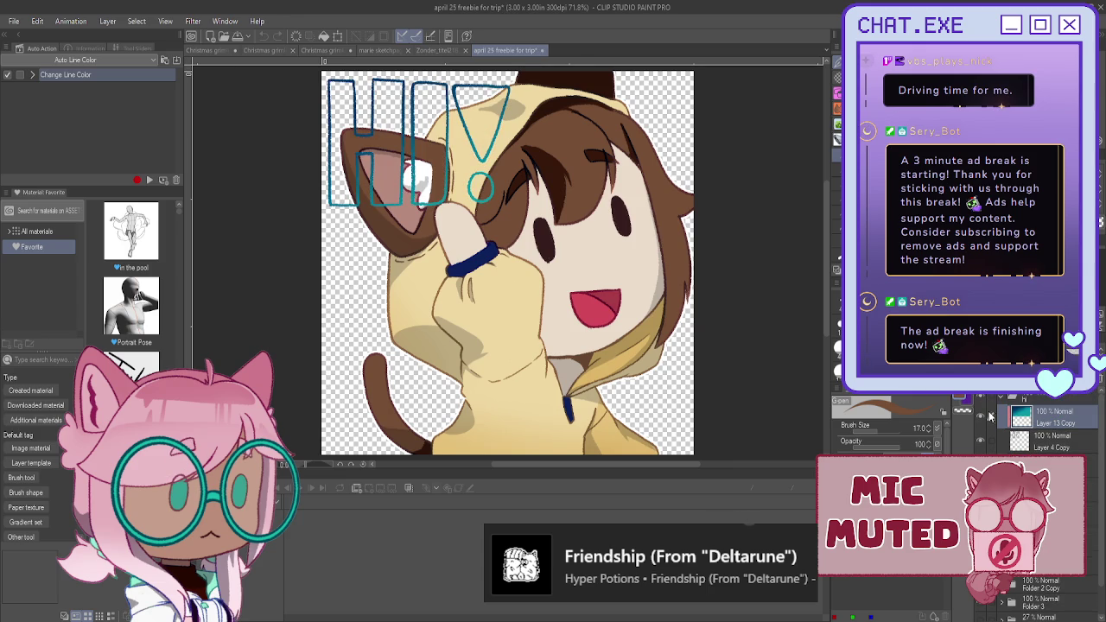
pyautogui.hotkey('ctrl', 'z')
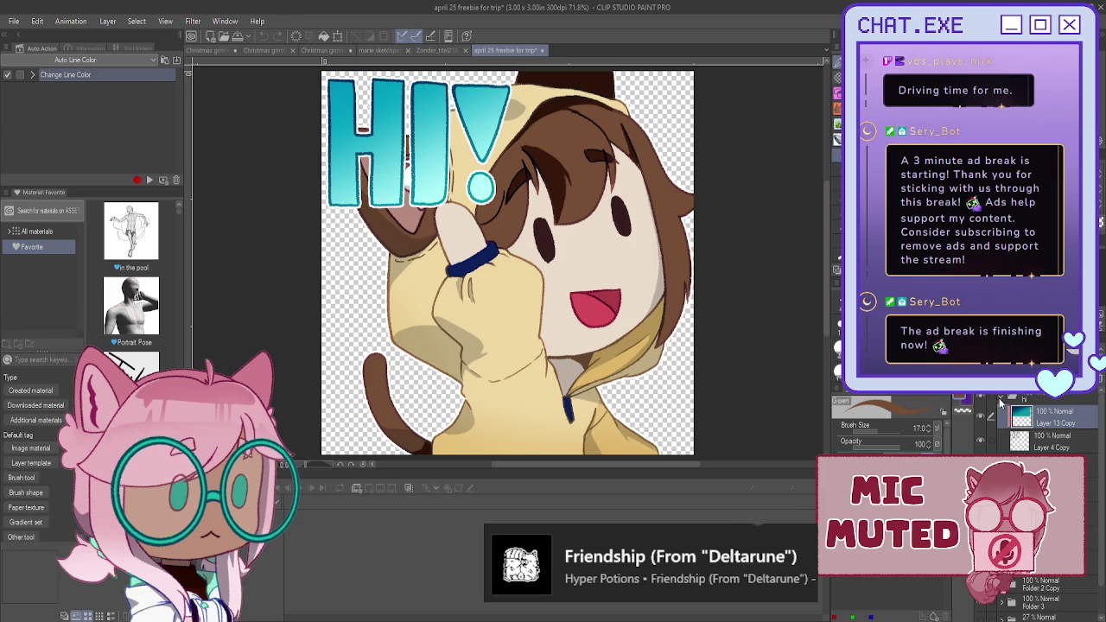
pyautogui.scroll(1, 1002, 402)
pyautogui.click(983, 401)
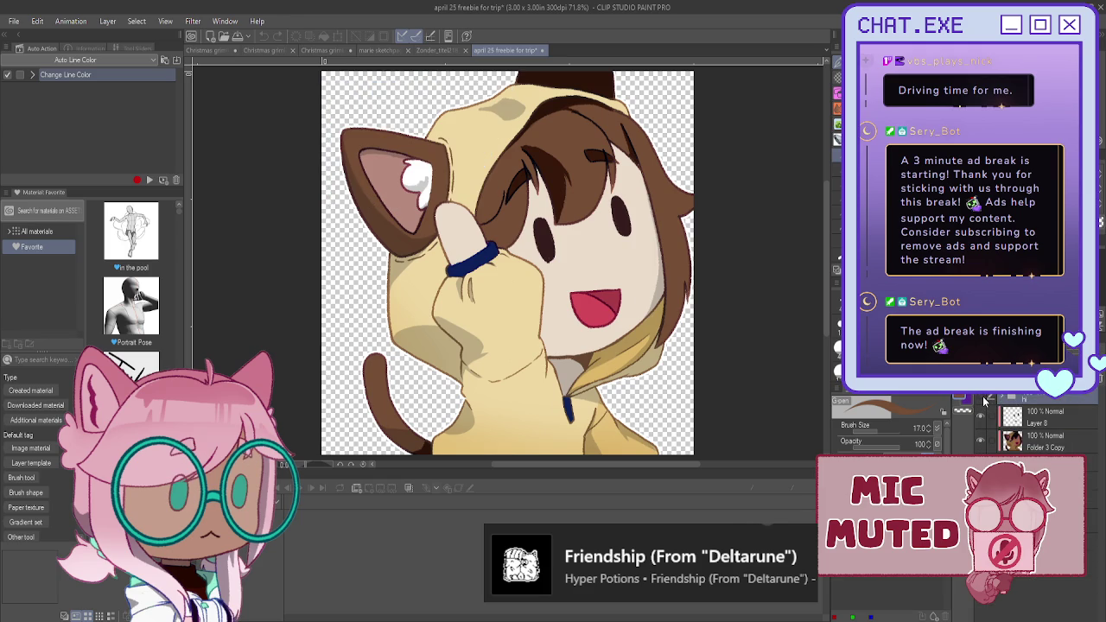
# - Sample the inner-ear pink and switch to the Christmas grimlin with a bell drawing
pyautogui.moveTo(576, 107); pyautogui.dragTo(627, 137)
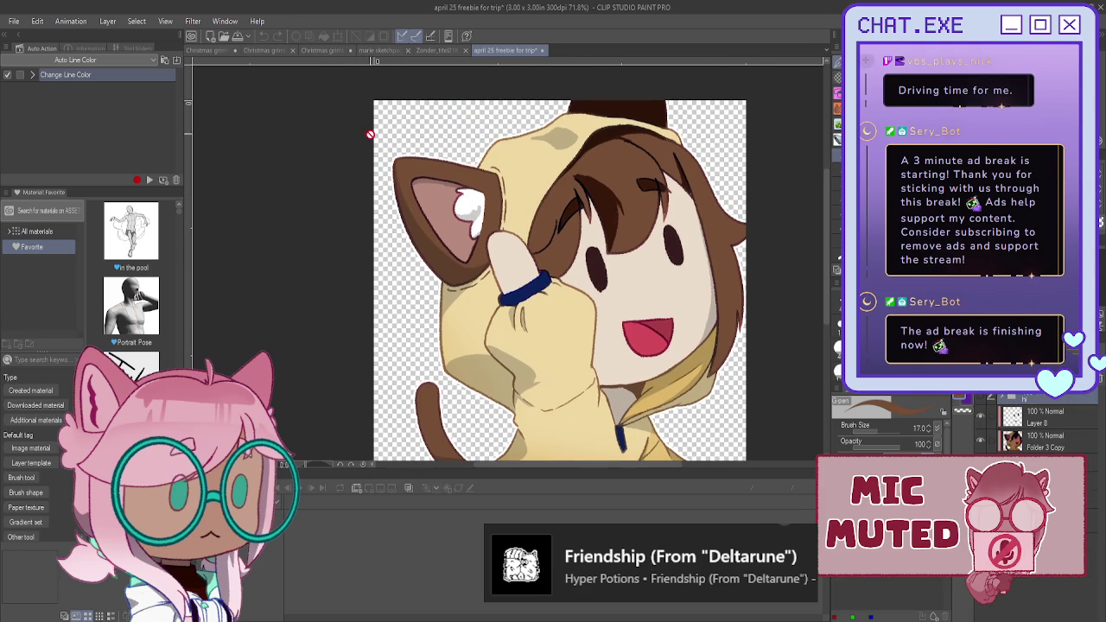
pyautogui.scroll(1, 370, 134)
pyautogui.keyDown('alt'); pyautogui.click(431, 205); pyautogui.keyUp('alt')
pyautogui.click(210, 50)
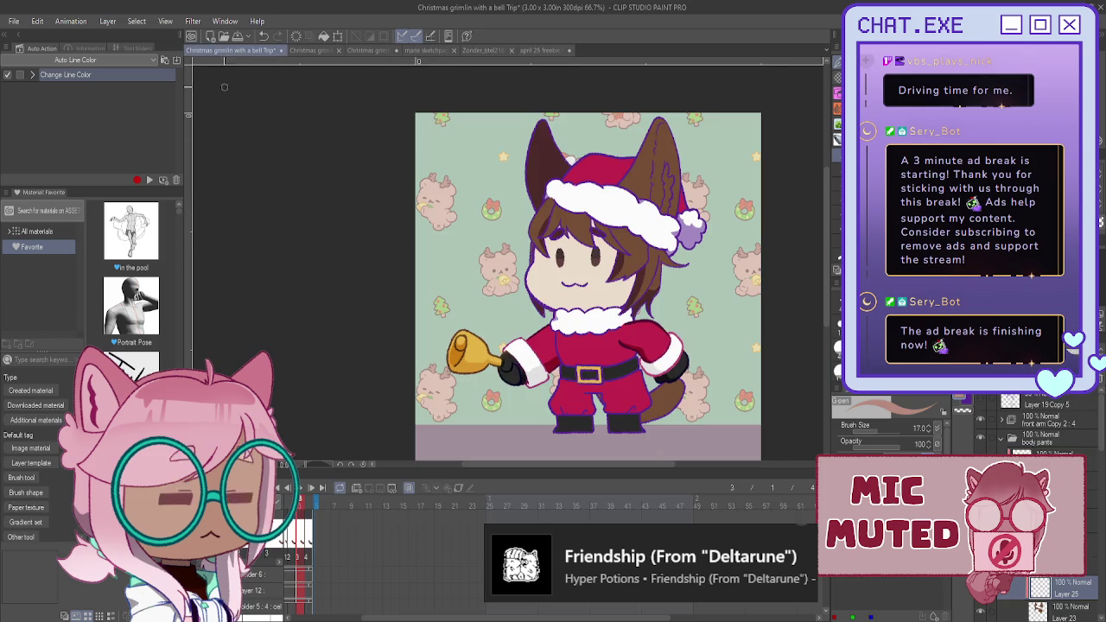
# - Paint light pink shading inside the character's right ear
pyautogui.scroll(-2, 1042, 423)
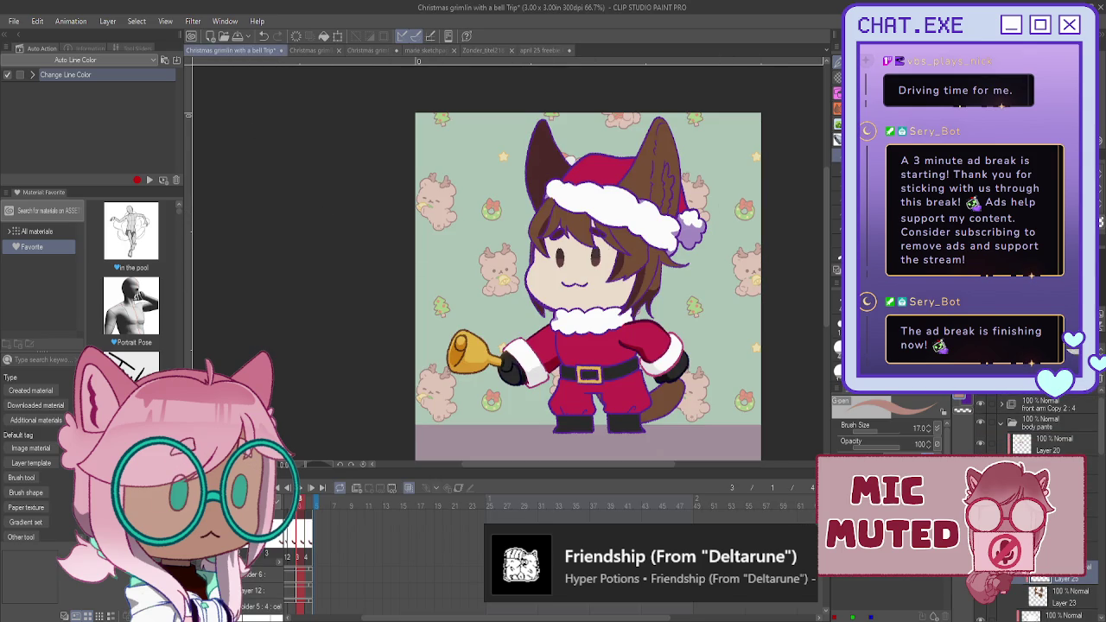
pyautogui.scroll(1, 679, 145)
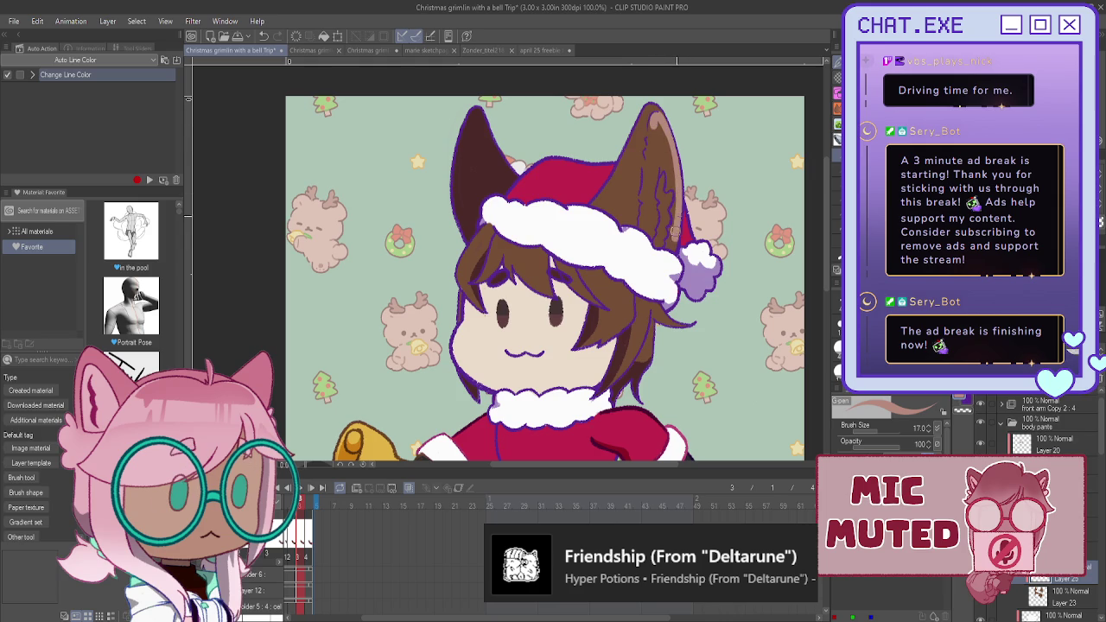
pyautogui.moveTo(677, 211); pyautogui.dragTo(644, 207)
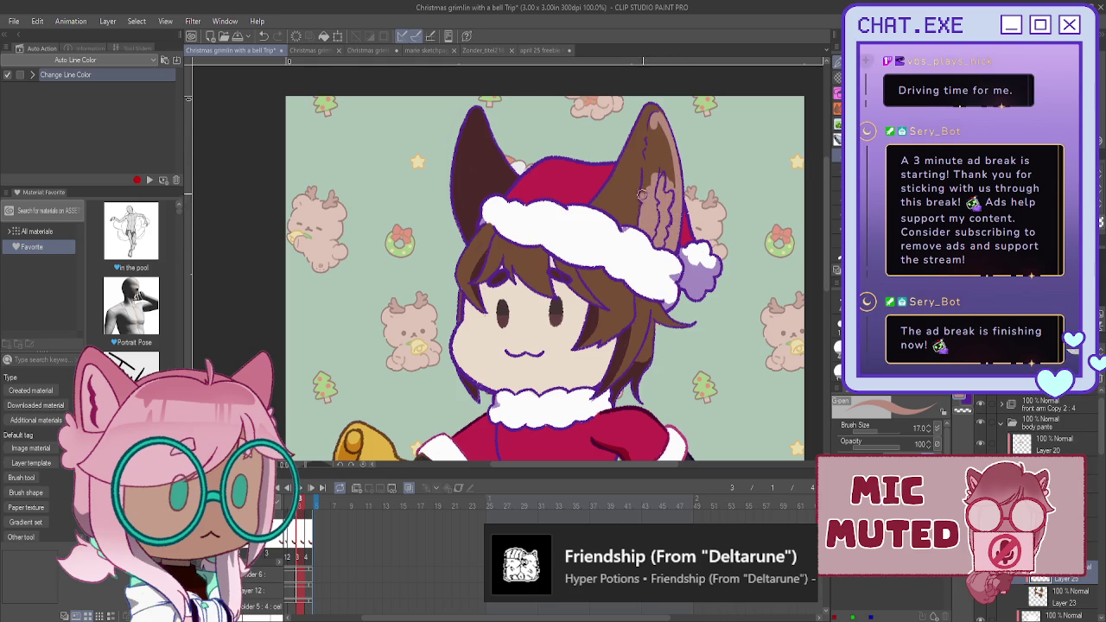
pyautogui.moveTo(645, 173)
pyautogui.mouseDown()
pyautogui.moveTo(654, 128)
pyautogui.moveTo(653, 185)
pyautogui.mouseUp()
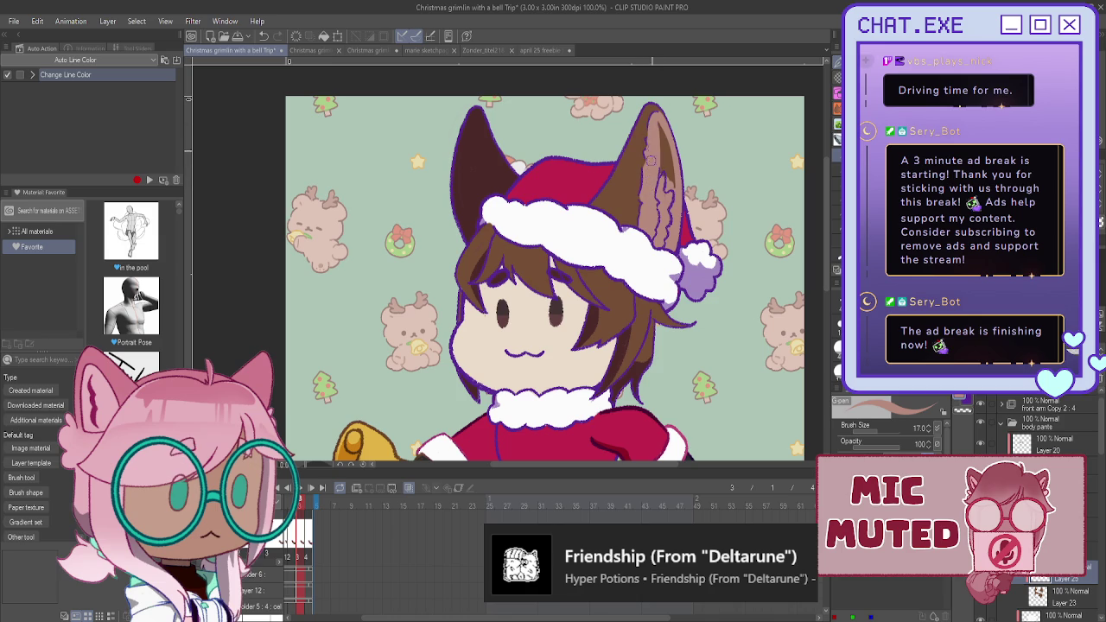
pyautogui.moveTo(655, 131); pyautogui.dragTo(667, 173)
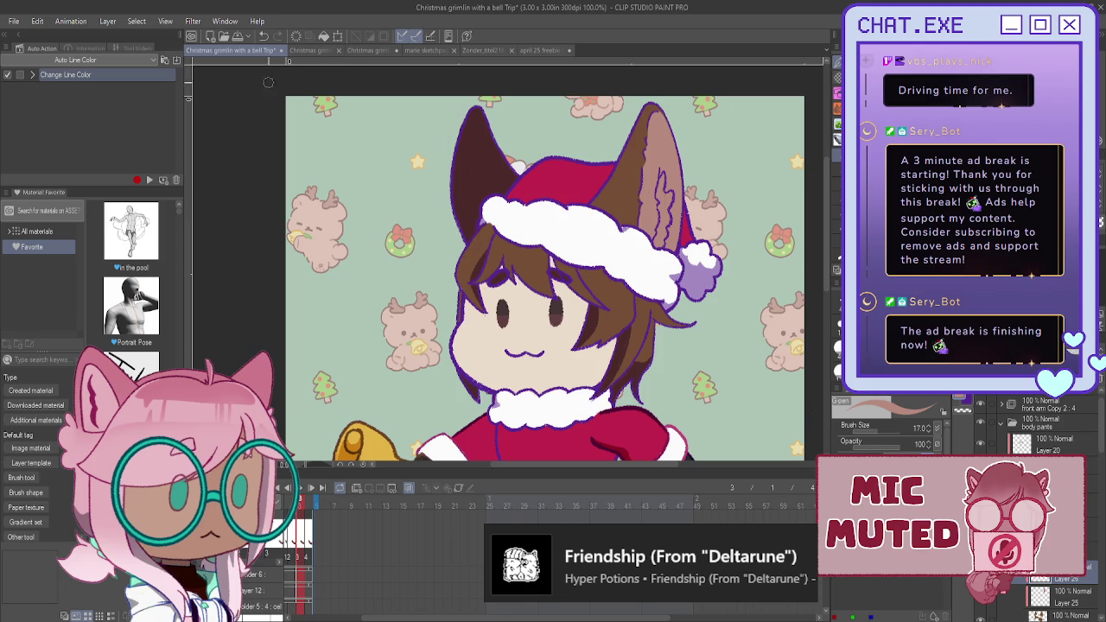
# - Take white from the freebie drawing and paint a highlight streak down the right ear
pyautogui.click(535, 50)
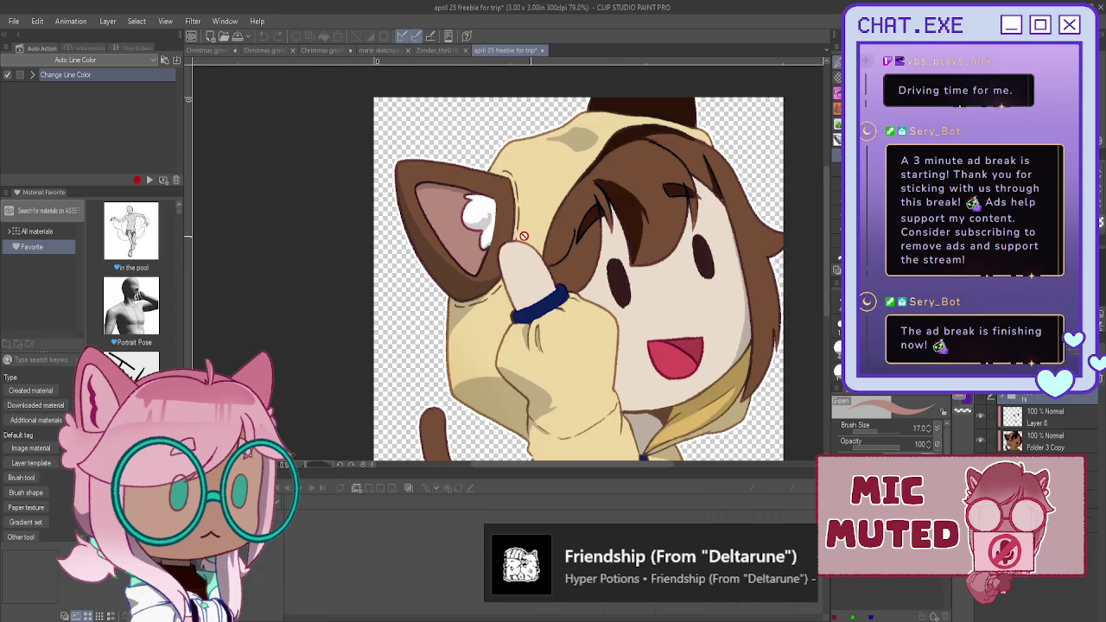
pyautogui.click(211, 50)
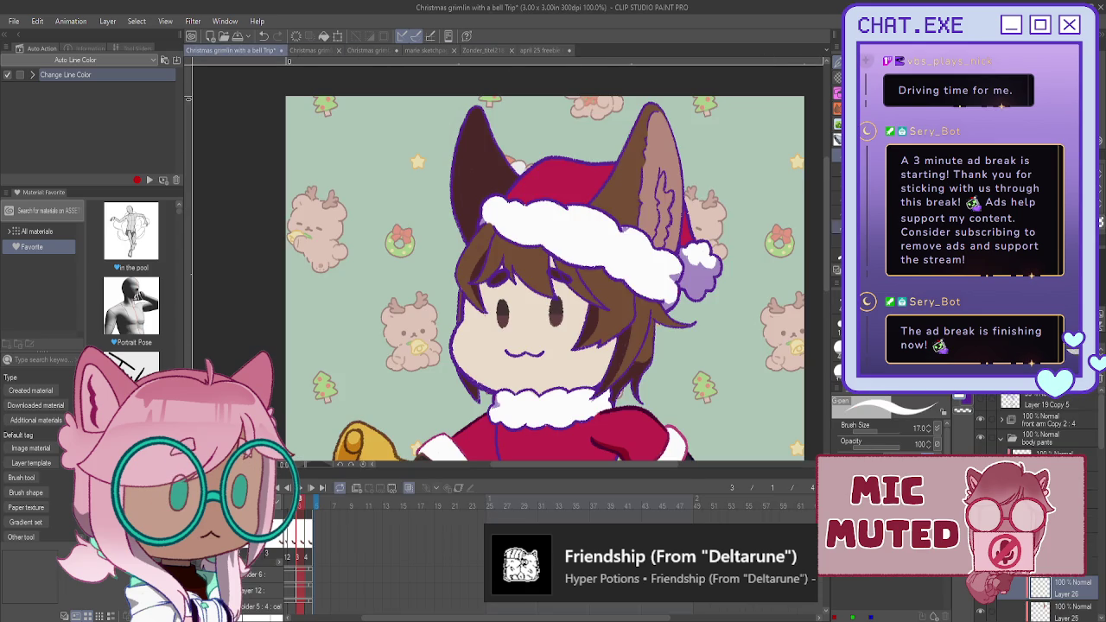
pyautogui.scroll(1, 661, 183)
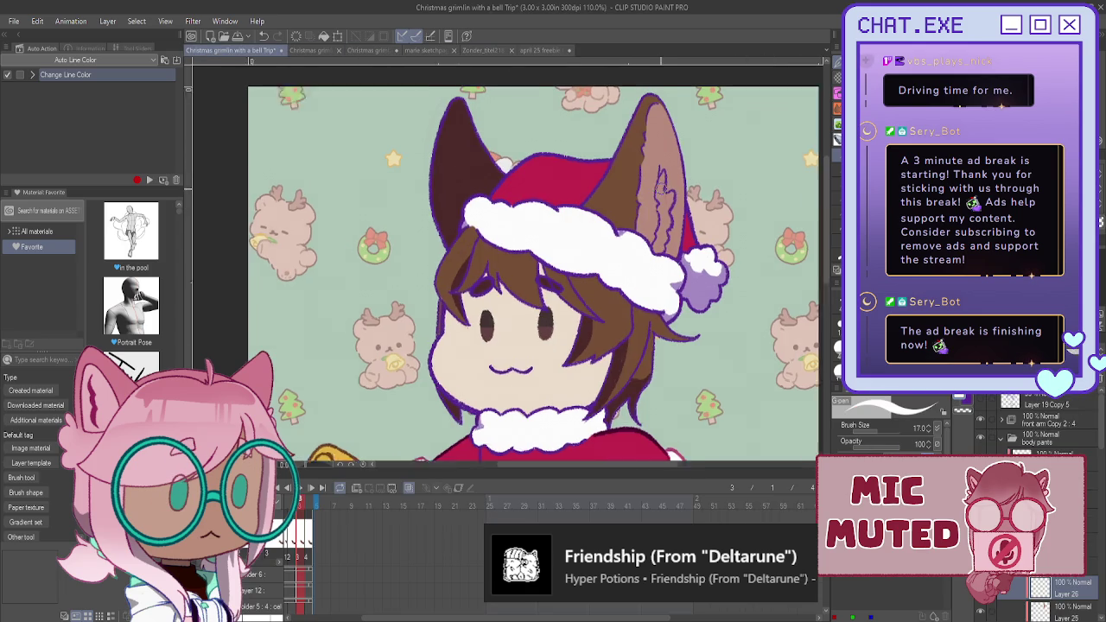
pyautogui.scroll(1, 661, 183)
pyautogui.moveTo(660, 185); pyautogui.dragTo(666, 218)
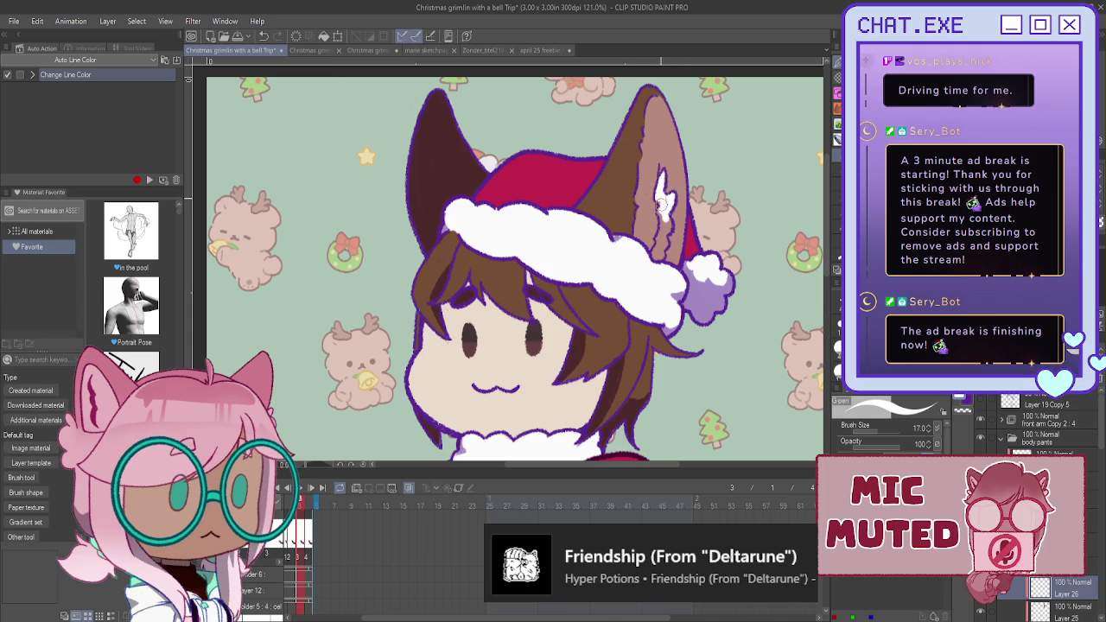
pyautogui.moveTo(660, 207); pyautogui.dragTo(656, 254)
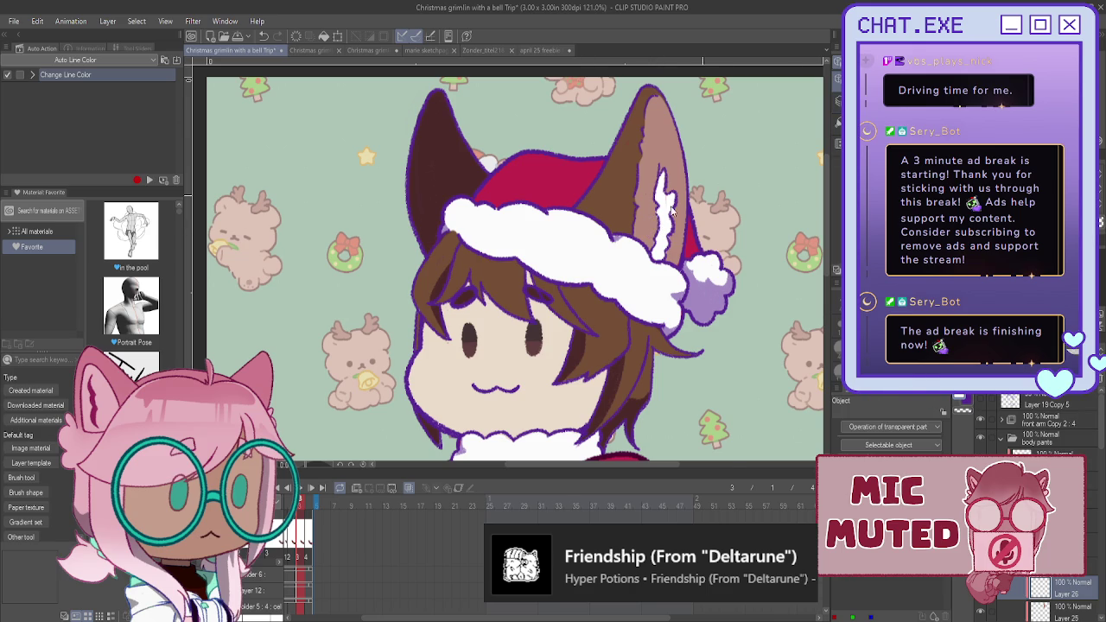
# - Zoom around the ear and locate the layer holding the white highlight
pyautogui.scroll(2, 653, 208)
pyautogui.scroll(2, 653, 208)
pyautogui.scroll(1, 653, 208)
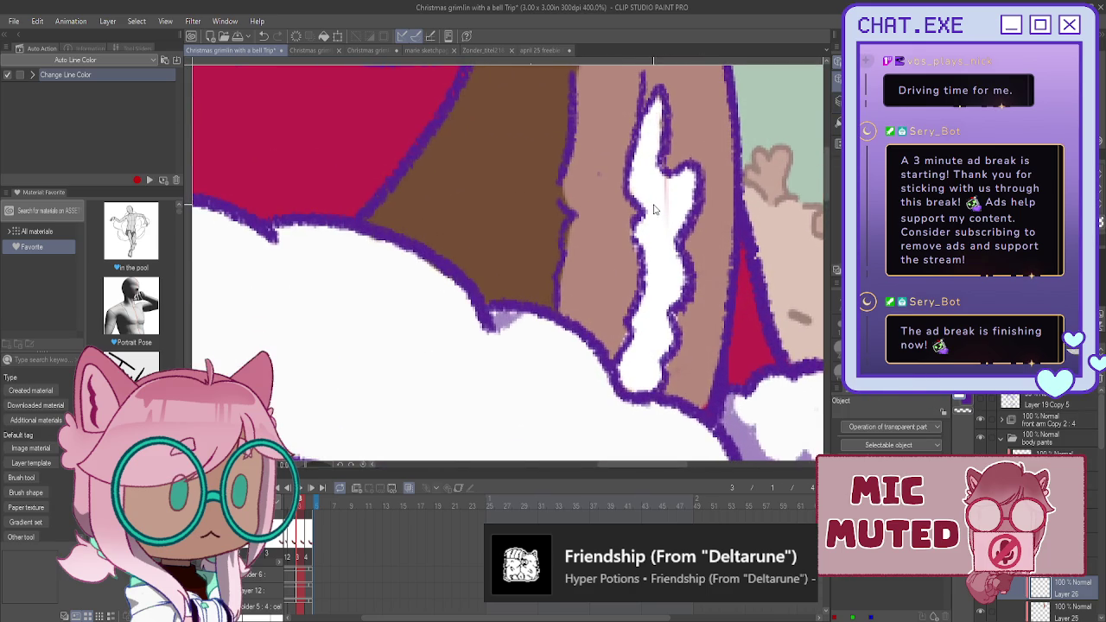
pyautogui.scroll(-1, 653, 208)
pyautogui.scroll(-2, 1045, 518)
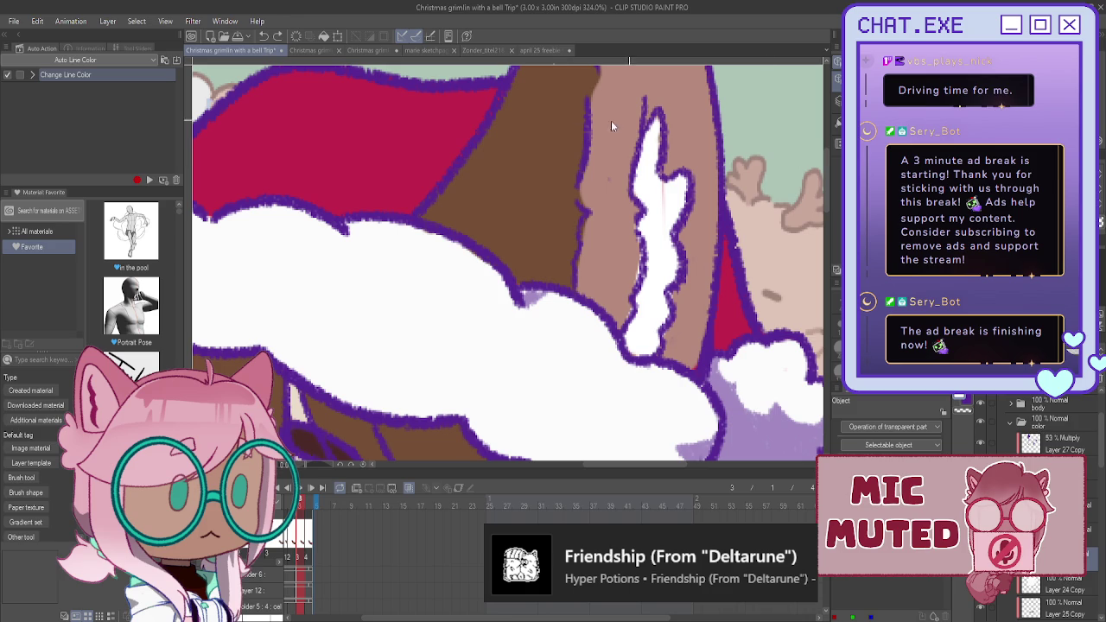
pyautogui.press('p')
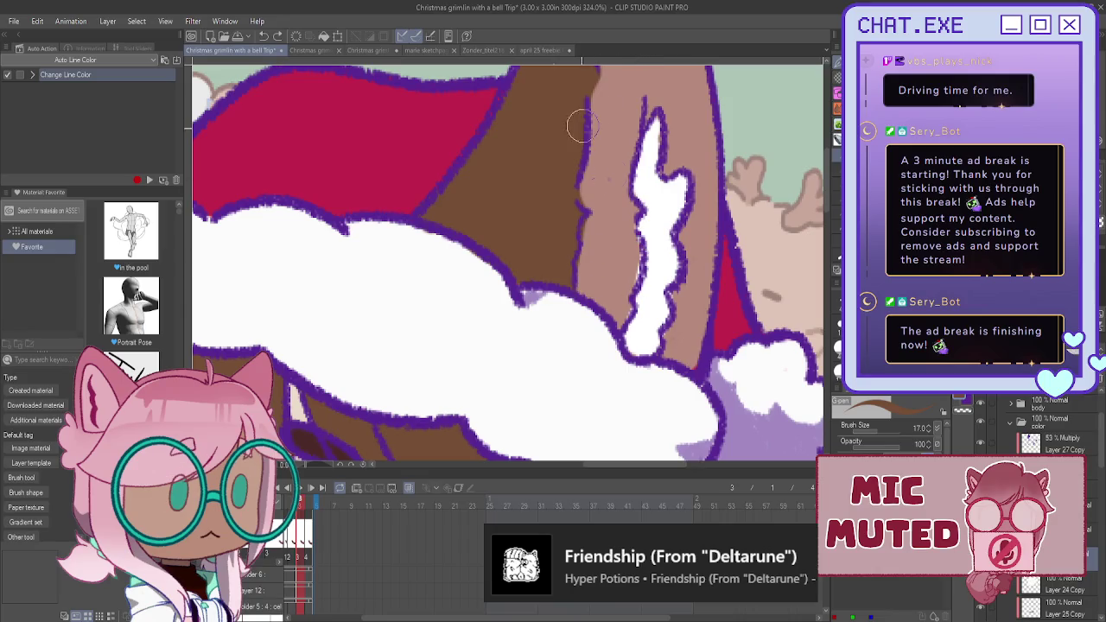
pyautogui.press('o')
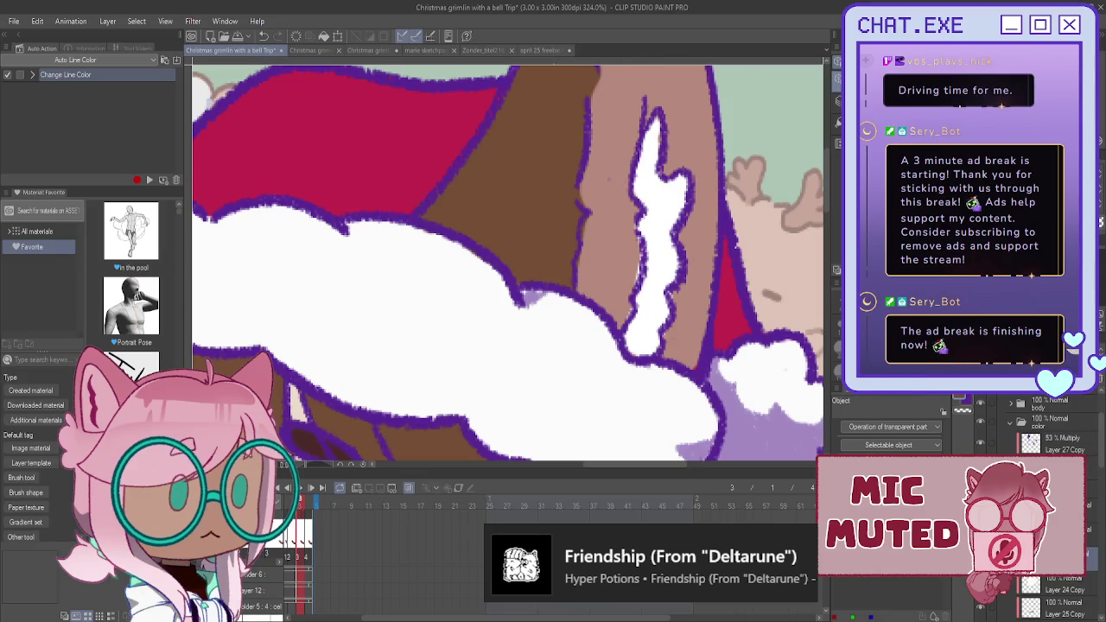
pyautogui.press('p')
pyautogui.press('o')
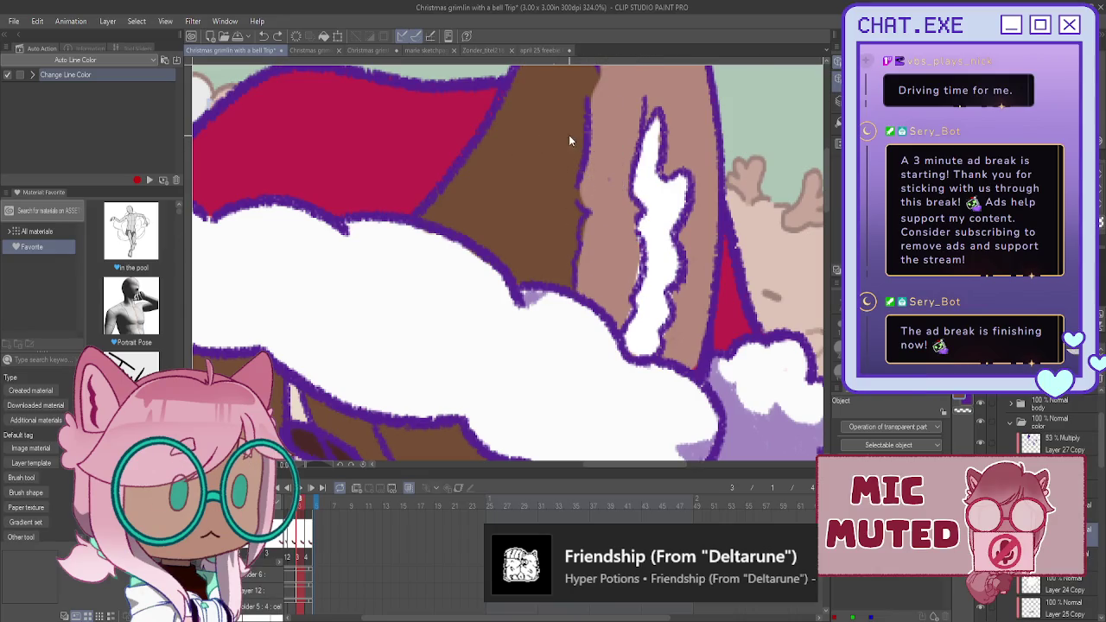
pyautogui.click(607, 178)
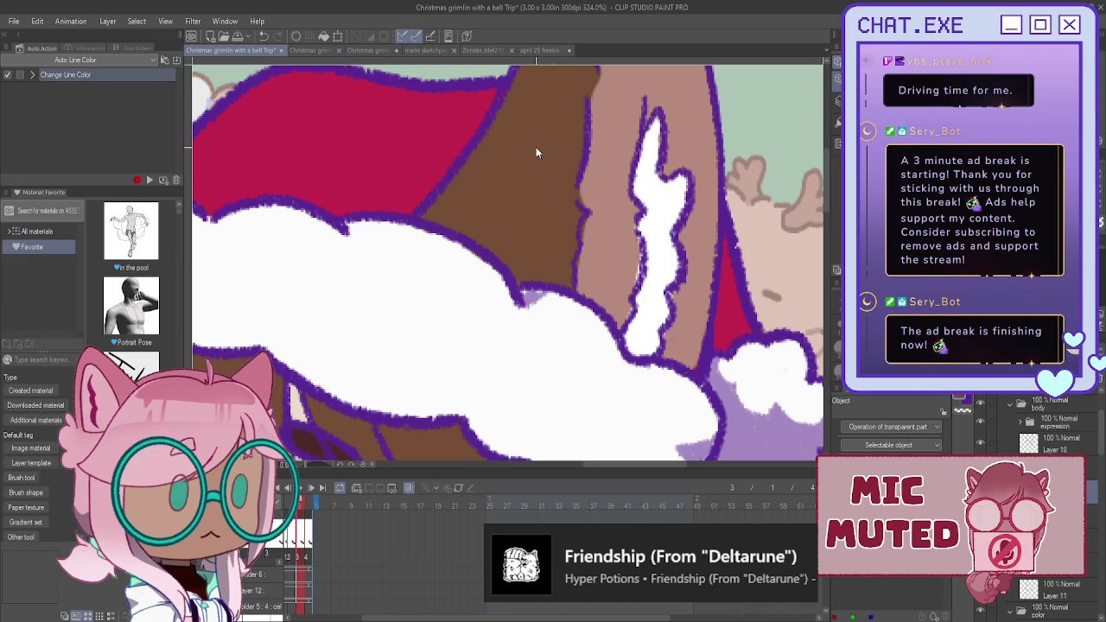
# - On Layer 26, paint sampled ear brown over the highlight's lower right edge, then pick skin tone on Layer 25
pyautogui.scroll(2, 1009, 411)
pyautogui.scroll(2, 1009, 411)
pyautogui.scroll(2, 1009, 411)
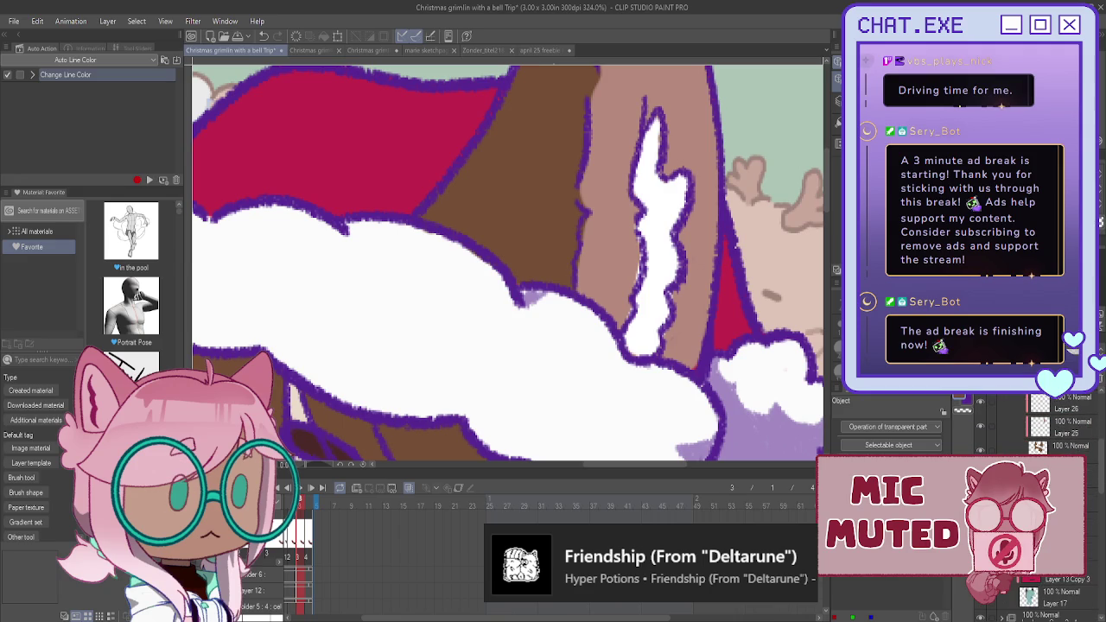
pyautogui.scroll(1, 1009, 411)
pyautogui.click(1019, 420)
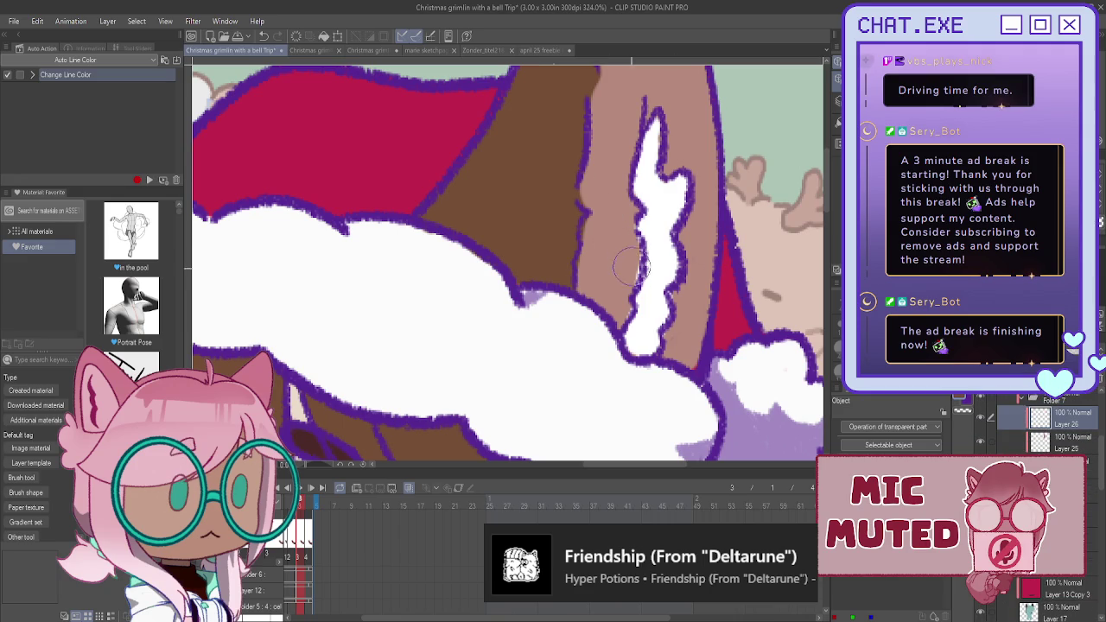
pyautogui.click(635, 328)
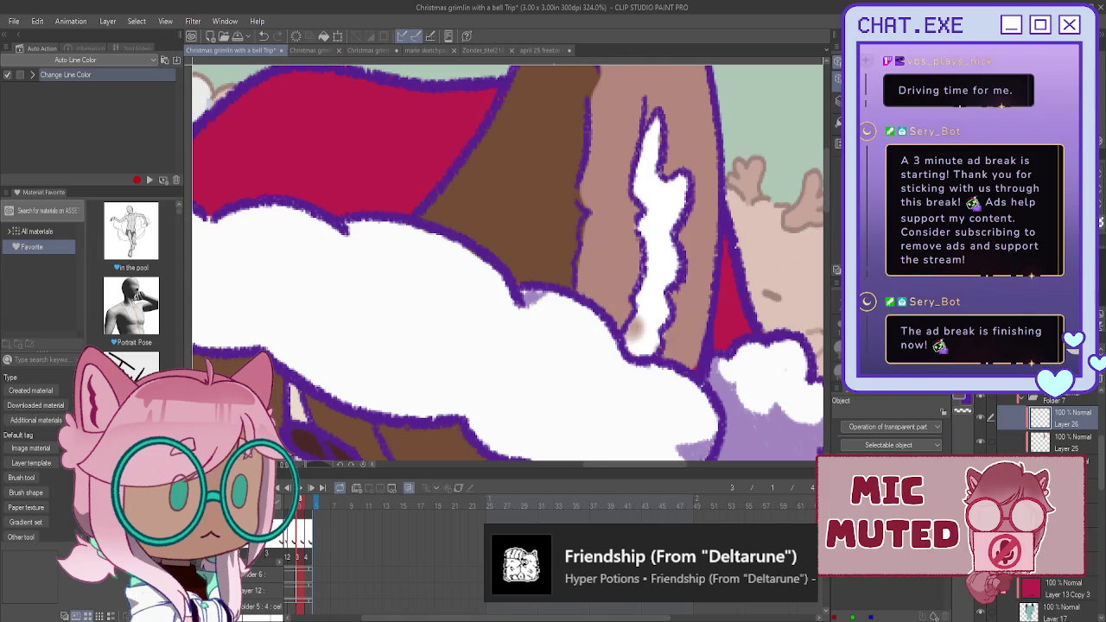
pyautogui.press('p')
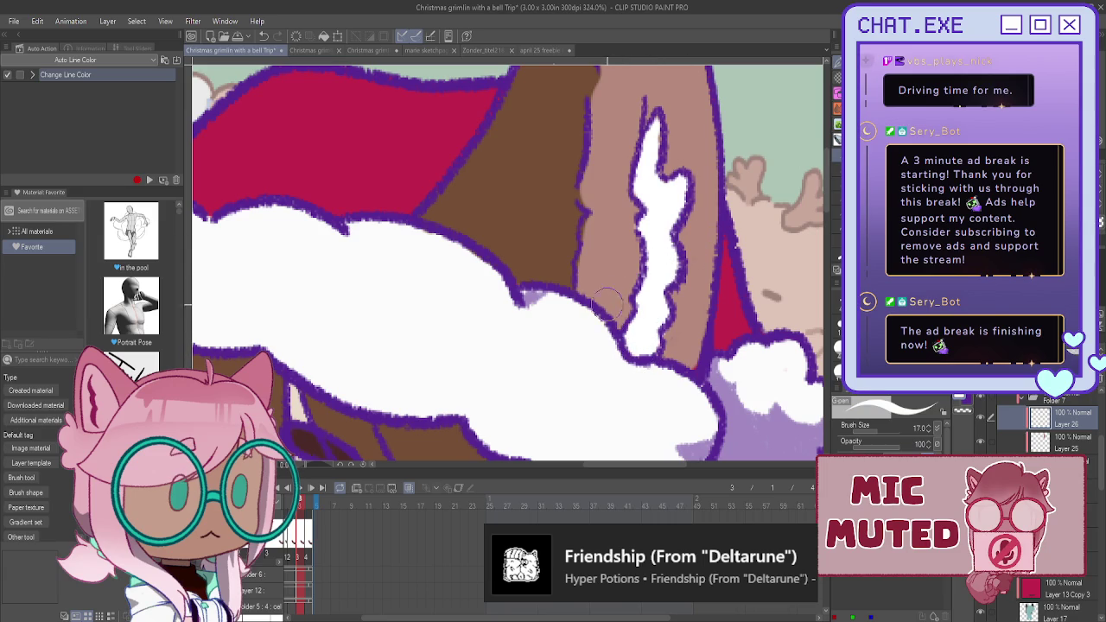
pyautogui.keyDown('alt'); pyautogui.click(566, 238); pyautogui.keyUp('alt')
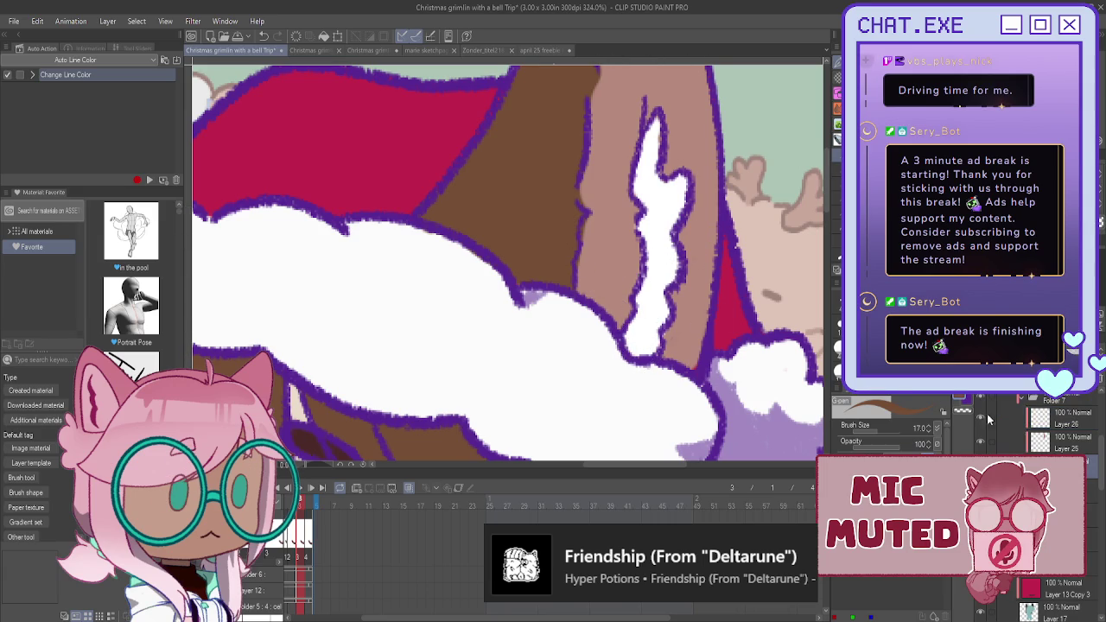
pyautogui.moveTo(667, 318); pyautogui.dragTo(661, 341)
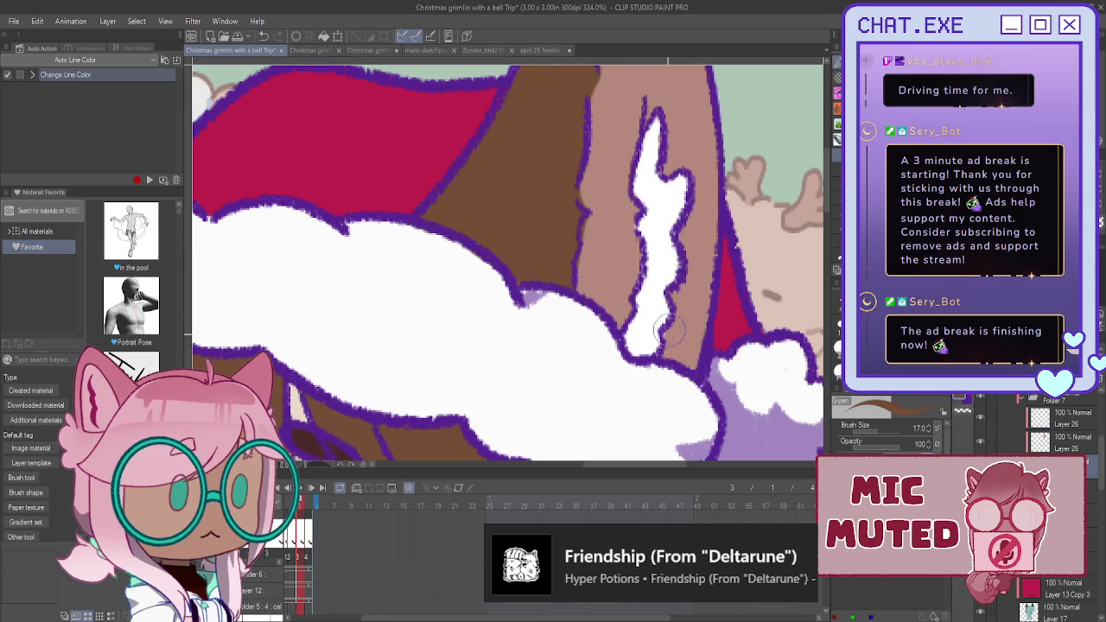
pyautogui.click(1056, 444)
pyautogui.keyDown('alt'); pyautogui.click(614, 239); pyautogui.keyUp('alt')
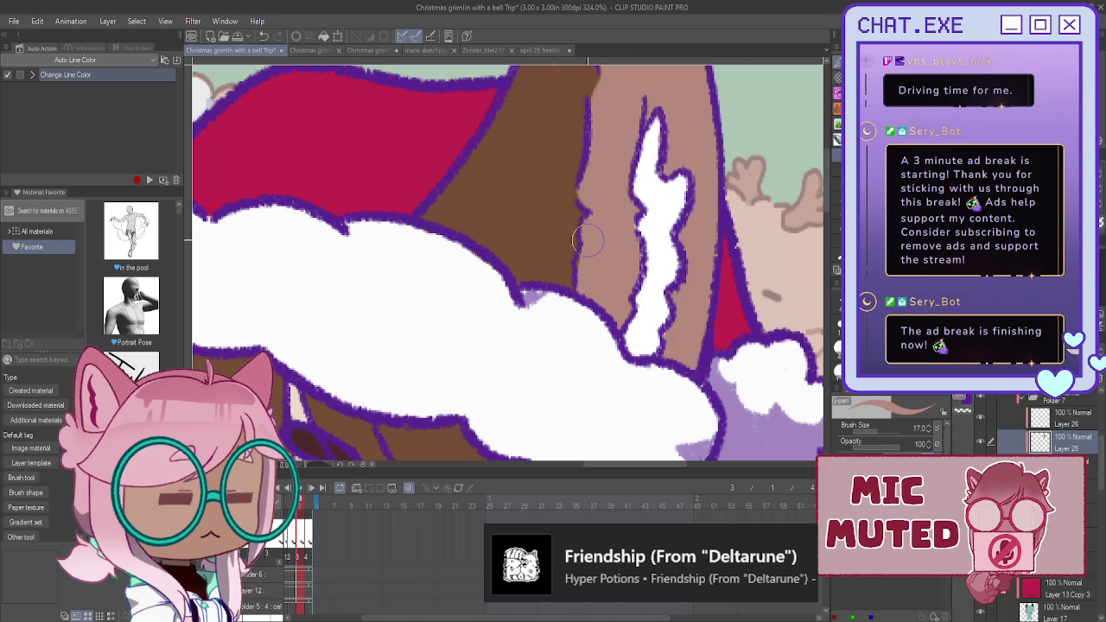
pyautogui.scroll(-2, 674, 319)
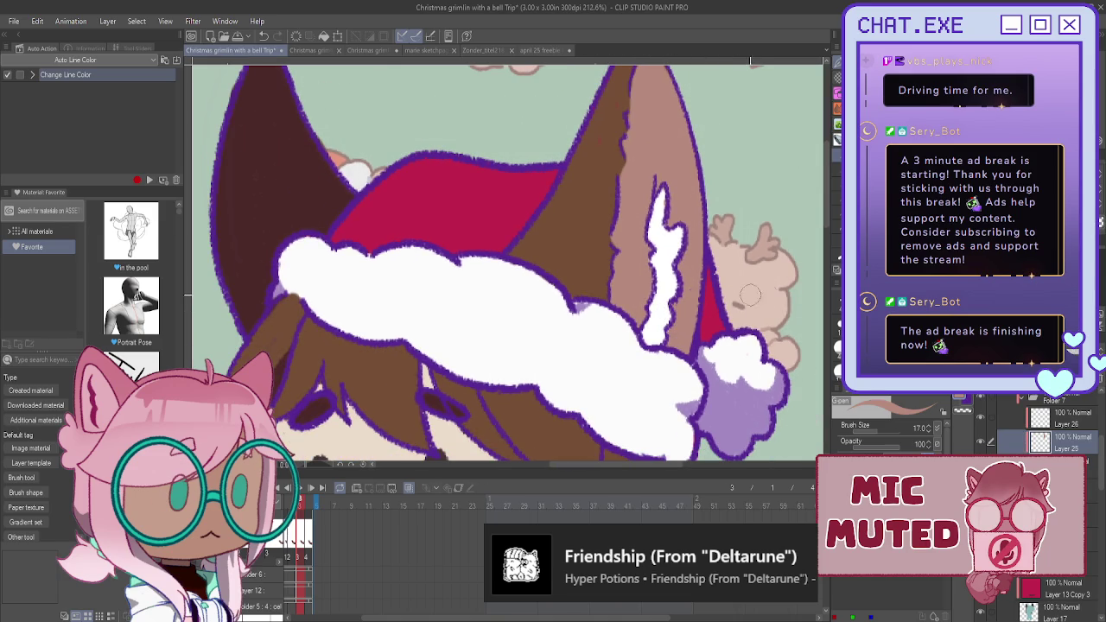
pyautogui.scroll(1, 703, 168)
pyautogui.scroll(1, 704, 169)
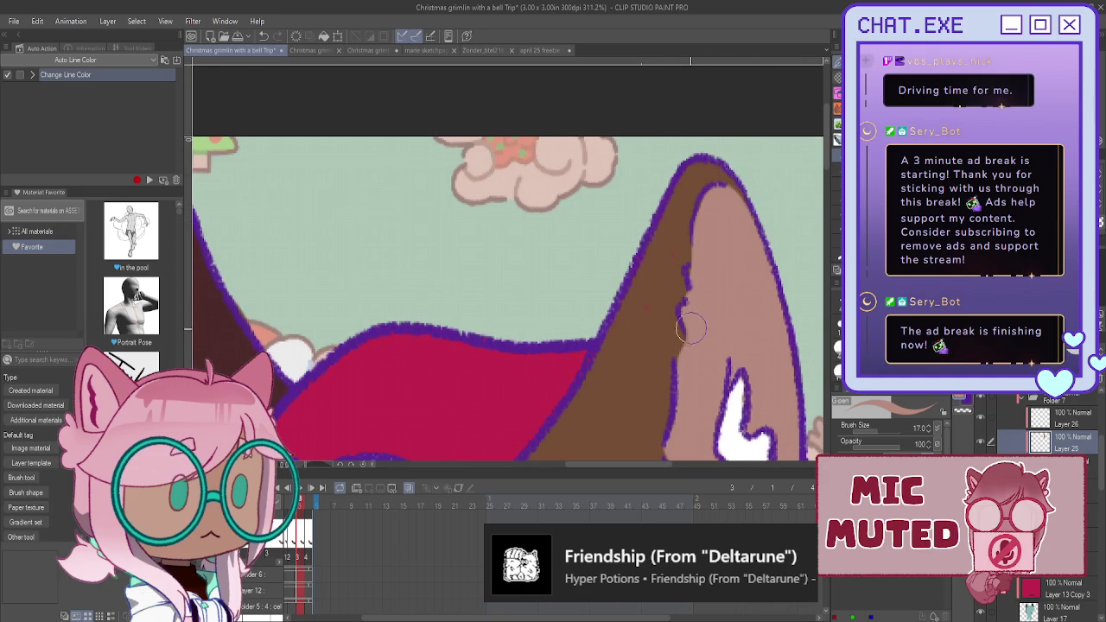
pyautogui.scroll(-1, 678, 294)
pyautogui.scroll(-2, 664, 243)
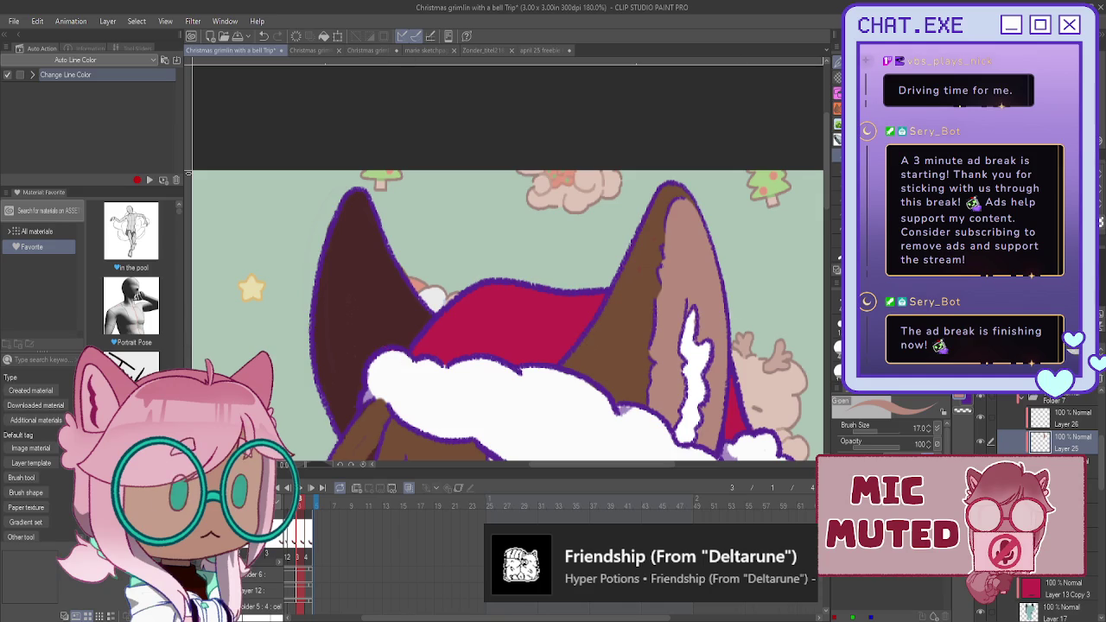
pyautogui.scroll(-3, 506, 265)
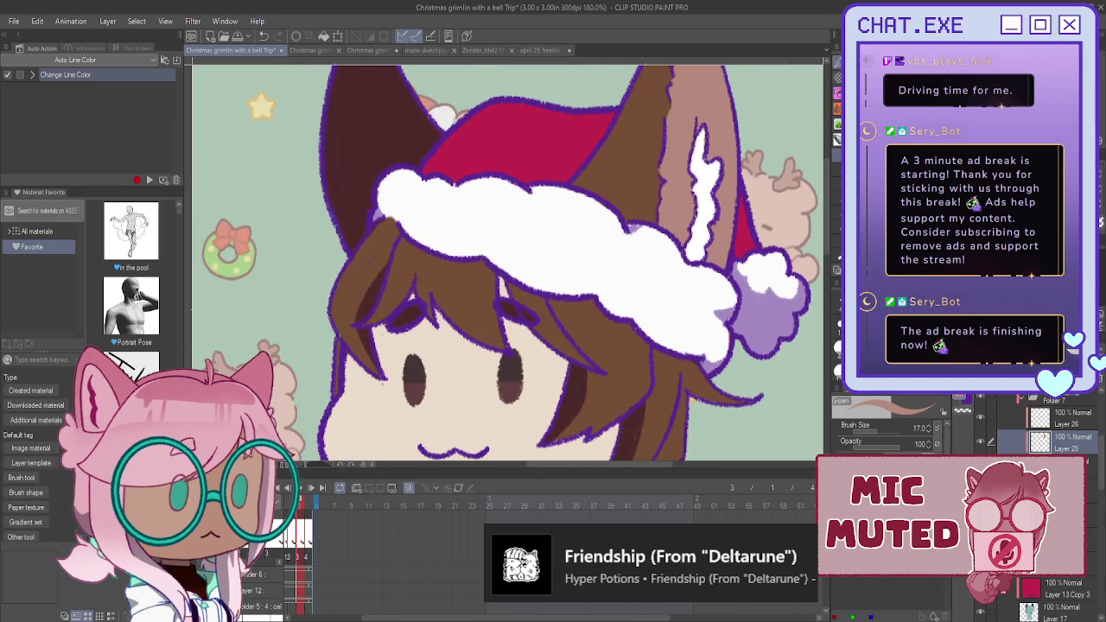
pyautogui.scroll(-1, 605, 290)
pyautogui.scroll(-1, 535, 298)
pyautogui.scroll(-1, 514, 302)
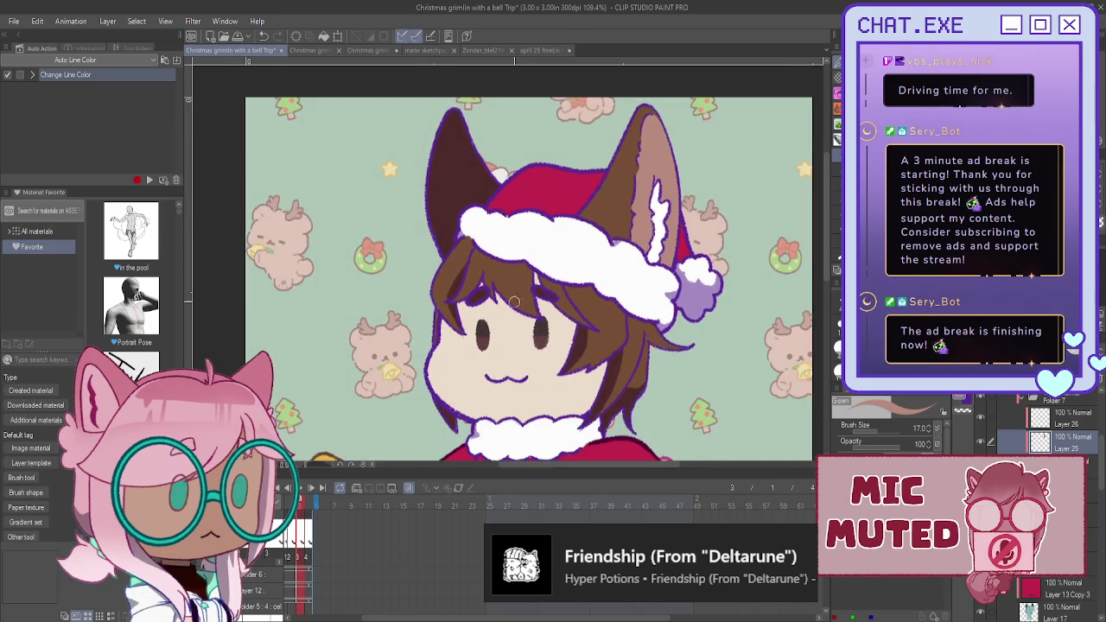
pyautogui.scroll(-1, 508, 302)
pyautogui.scroll(-2, 509, 302)
pyautogui.scroll(-1, 493, 324)
pyautogui.scroll(-1, 479, 341)
pyautogui.scroll(1, 477, 343)
pyautogui.scroll(1, 467, 344)
pyautogui.scroll(1, 469, 352)
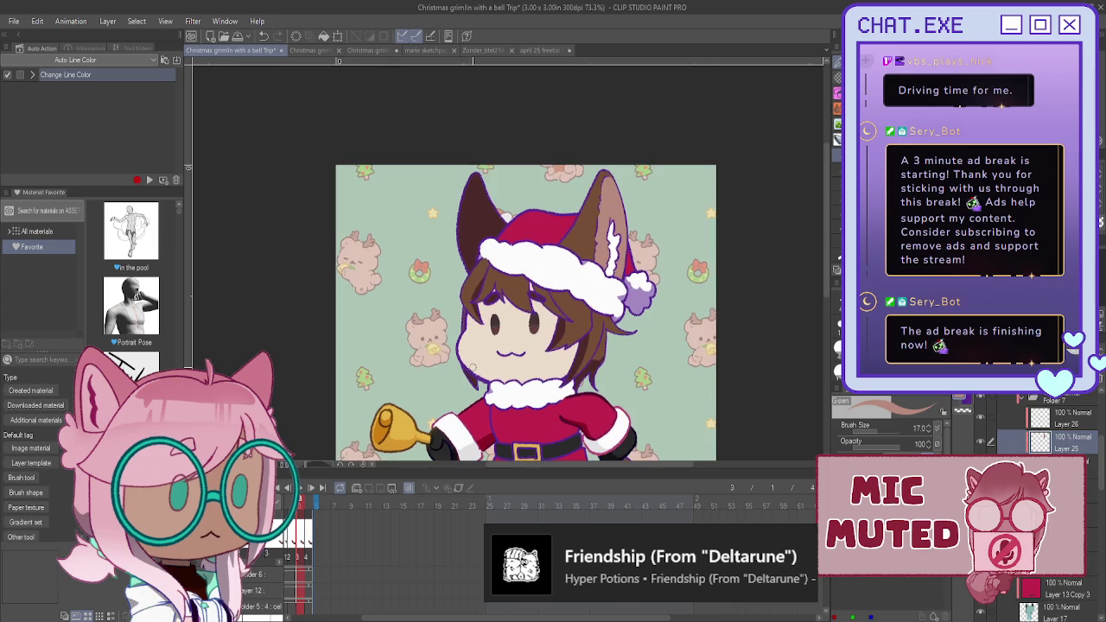
pyautogui.scroll(1, 471, 361)
pyautogui.scroll(1, 473, 369)
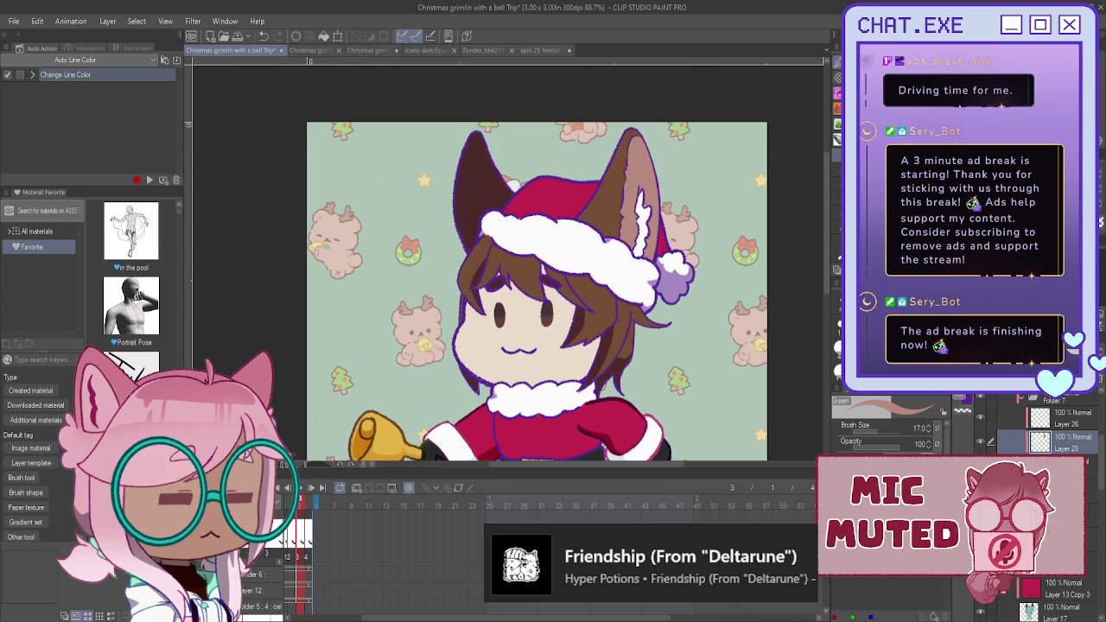
# - Shade the hair right of the face darker with the Soft airbrush at size 170
pyautogui.moveTo(682, 388); pyautogui.dragTo(749, 342)
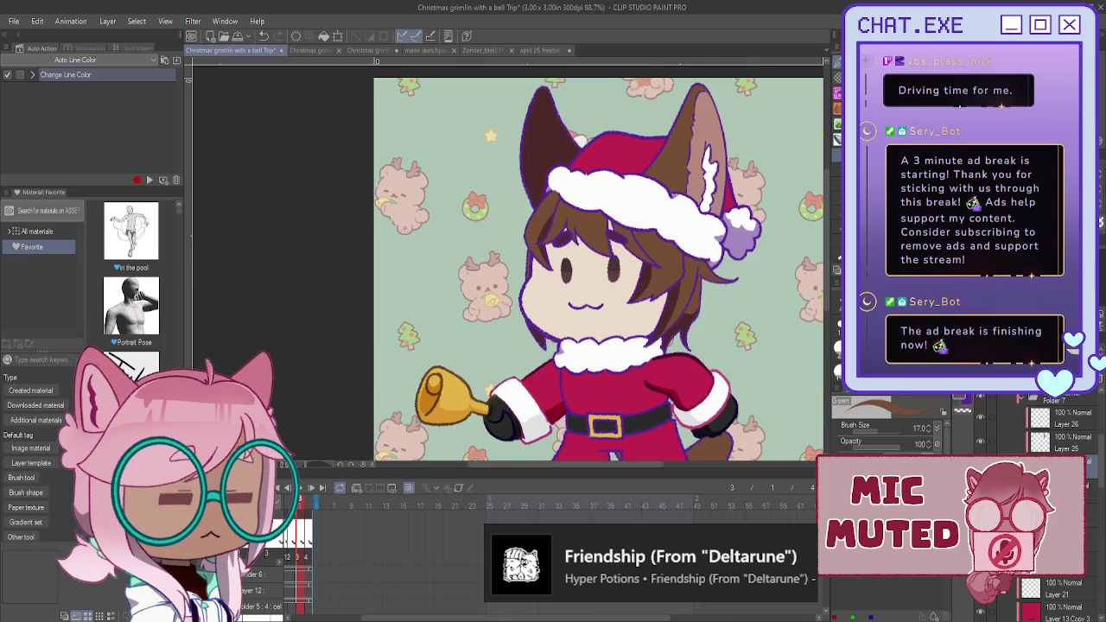
pyautogui.press('e')
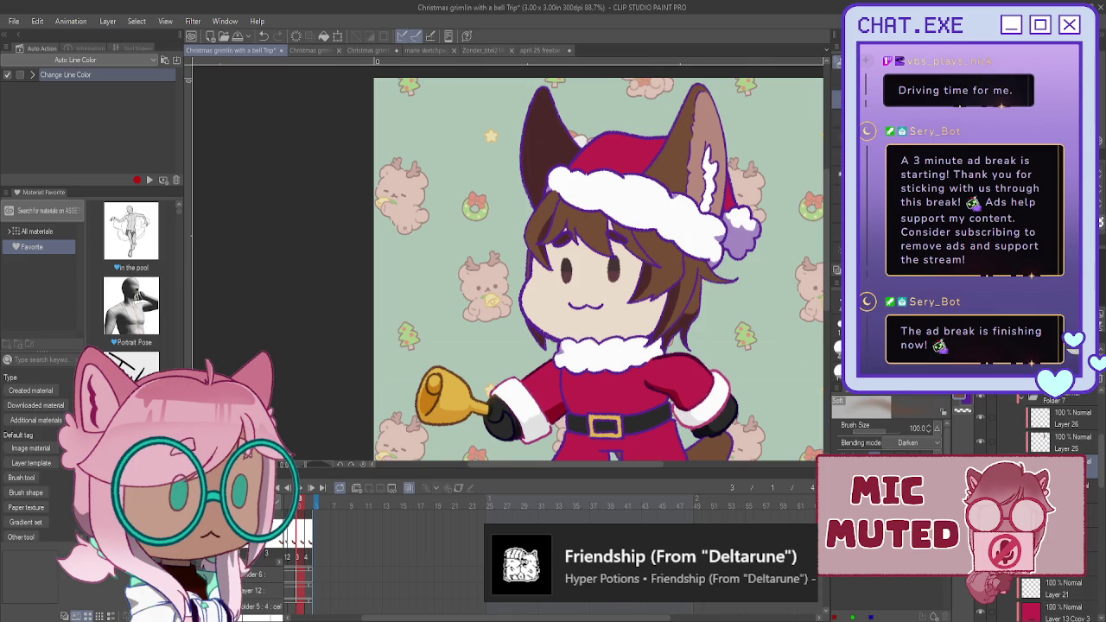
pyautogui.press(']')
pyautogui.press(']')
pyautogui.press(']')
pyautogui.moveTo(656, 276); pyautogui.dragTo(696, 324)
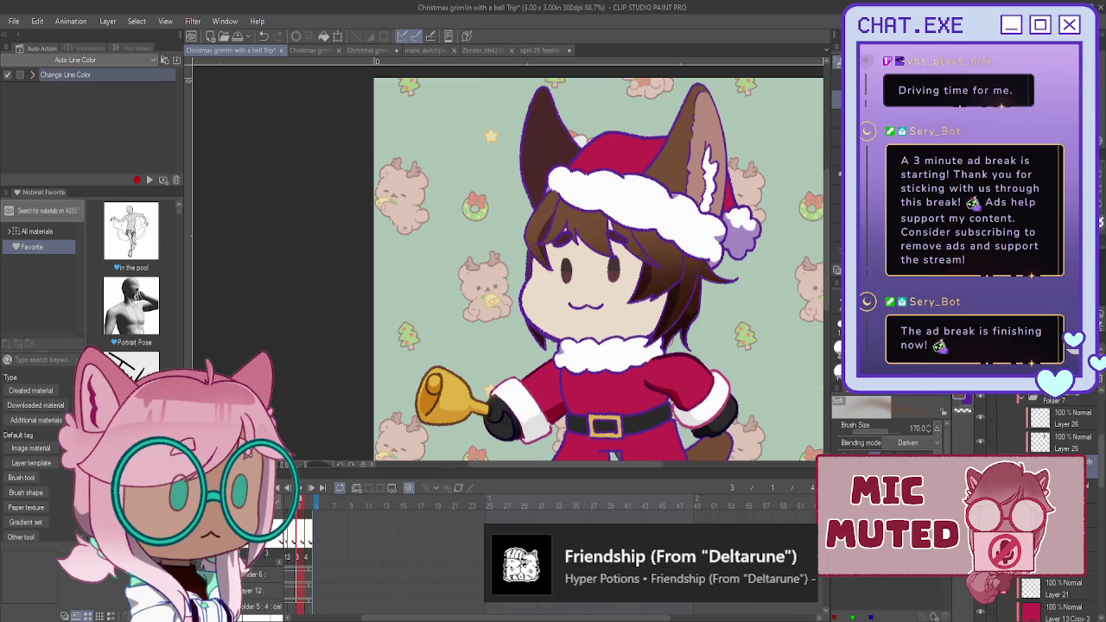
pyautogui.press('k')
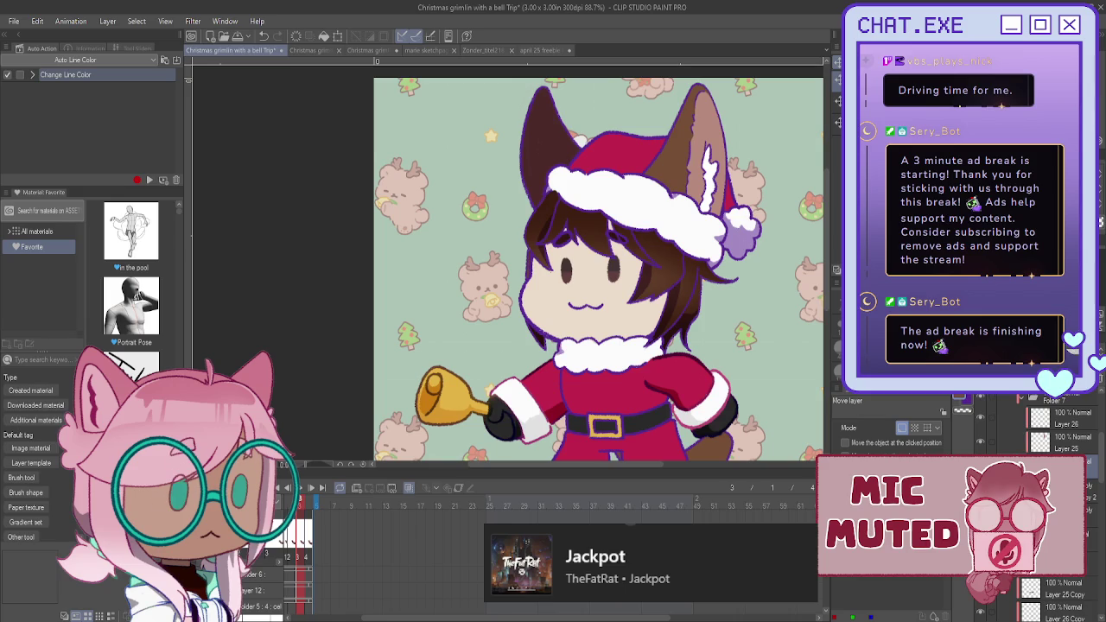
# - Switch to the flat fill pen and mirror the canvas horizontally
pyautogui.press('p')
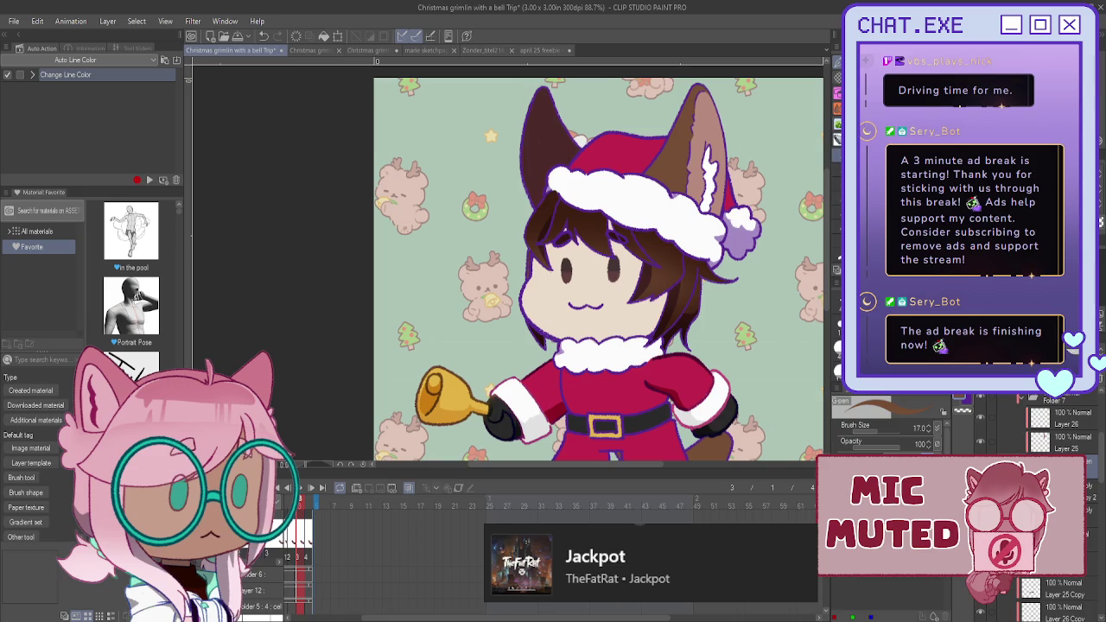
pyautogui.press('b')
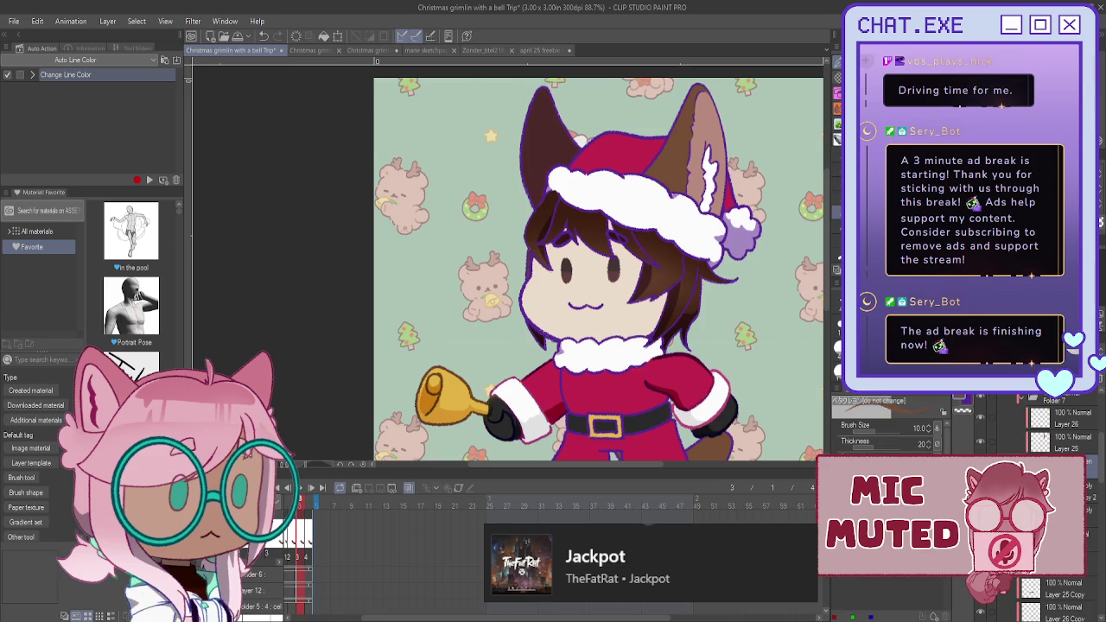
pyautogui.press('h')
pyautogui.scroll(1, 462, 196)
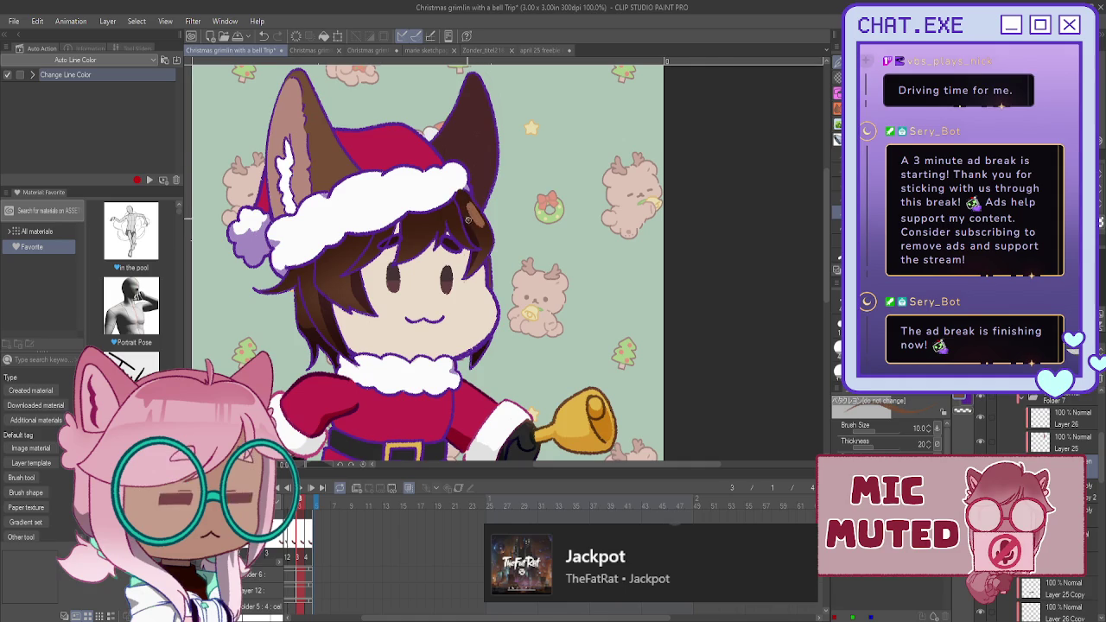
# - Paint a light highlight stroke on the bangs, then flip the canvas back to normal
pyautogui.scroll(2, 473, 218)
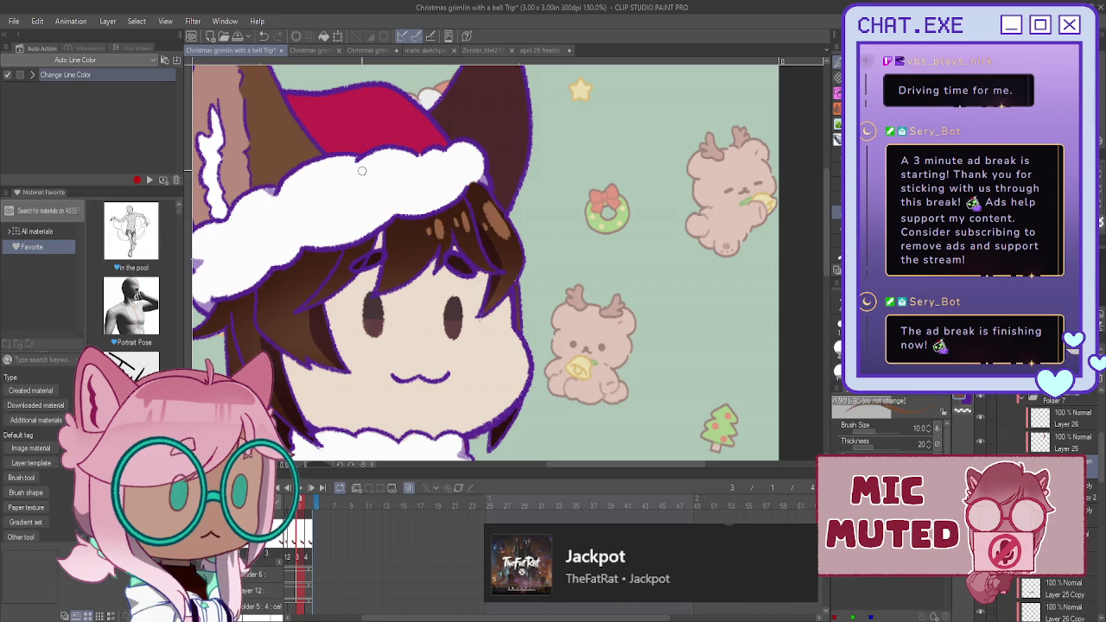
pyautogui.moveTo(412, 229)
pyautogui.mouseDown()
pyautogui.moveTo(404, 252)
pyautogui.moveTo(398, 232)
pyautogui.moveTo(406, 250)
pyautogui.moveTo(402, 226)
pyautogui.moveTo(415, 235)
pyautogui.mouseUp()
pyautogui.scroll(-1, 354, 166)
pyautogui.scroll(-1, 348, 162)
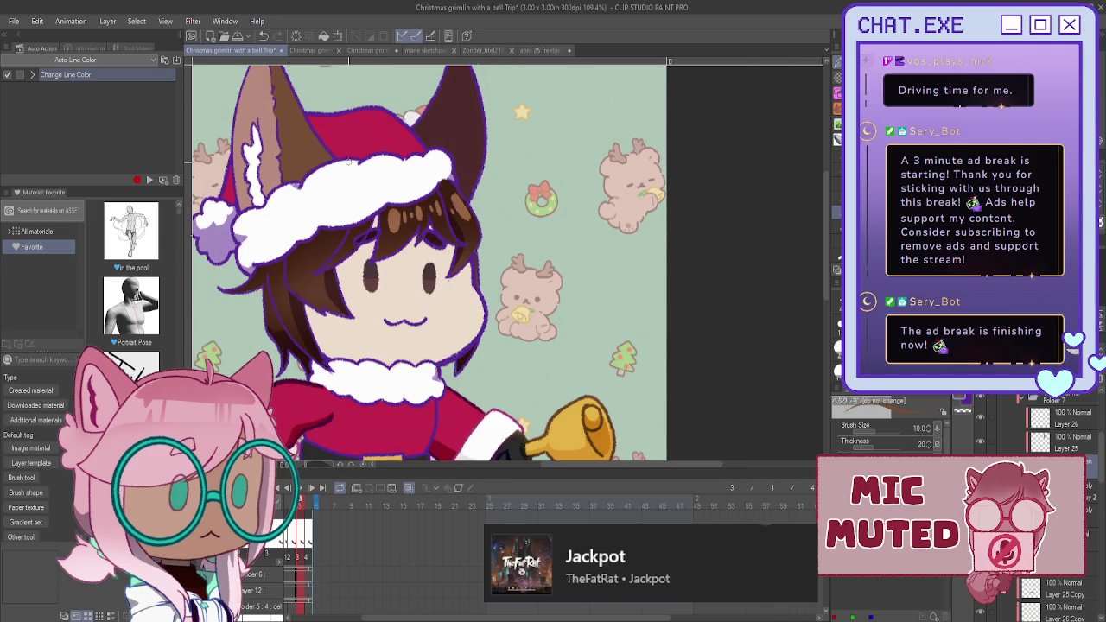
pyautogui.press('h')
pyautogui.scroll(-1, 507, 207)
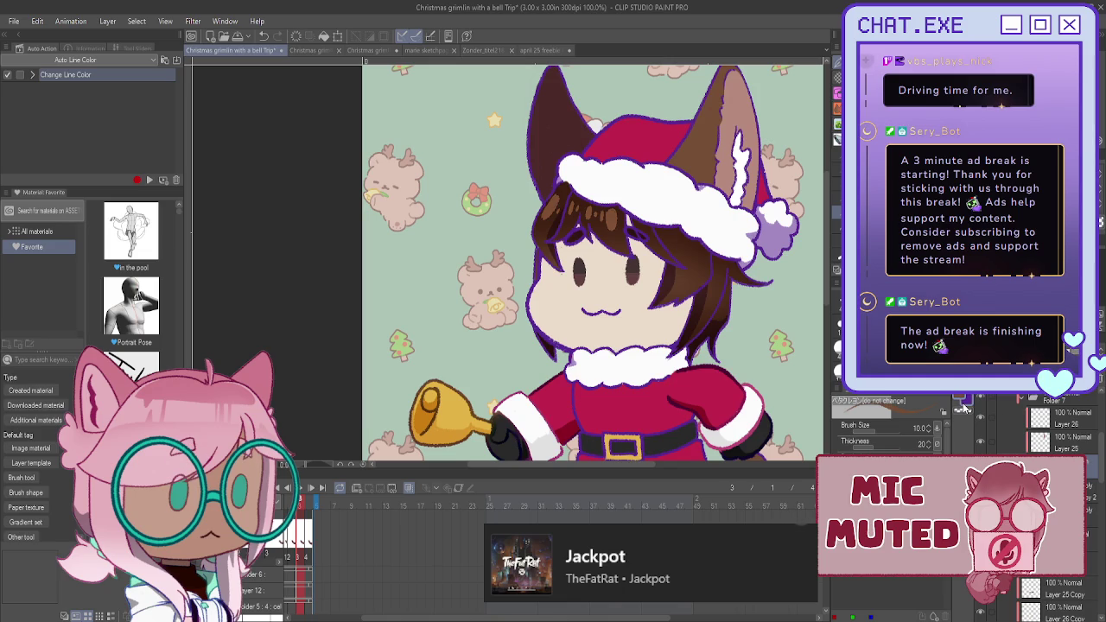
pyautogui.press('k')
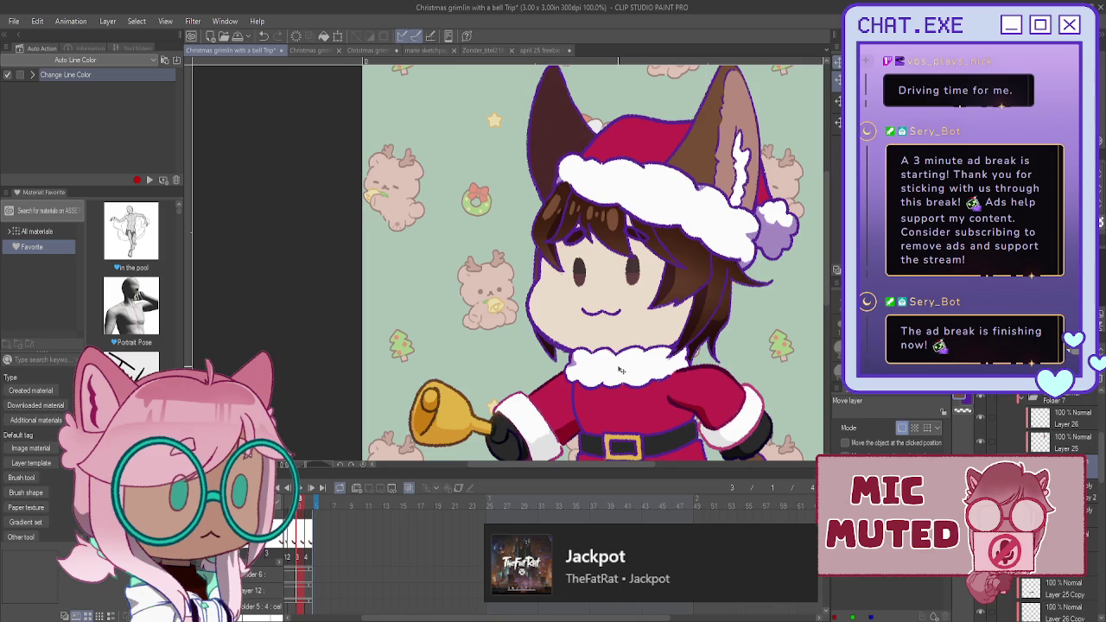
pyautogui.scroll(-2, 513, 300)
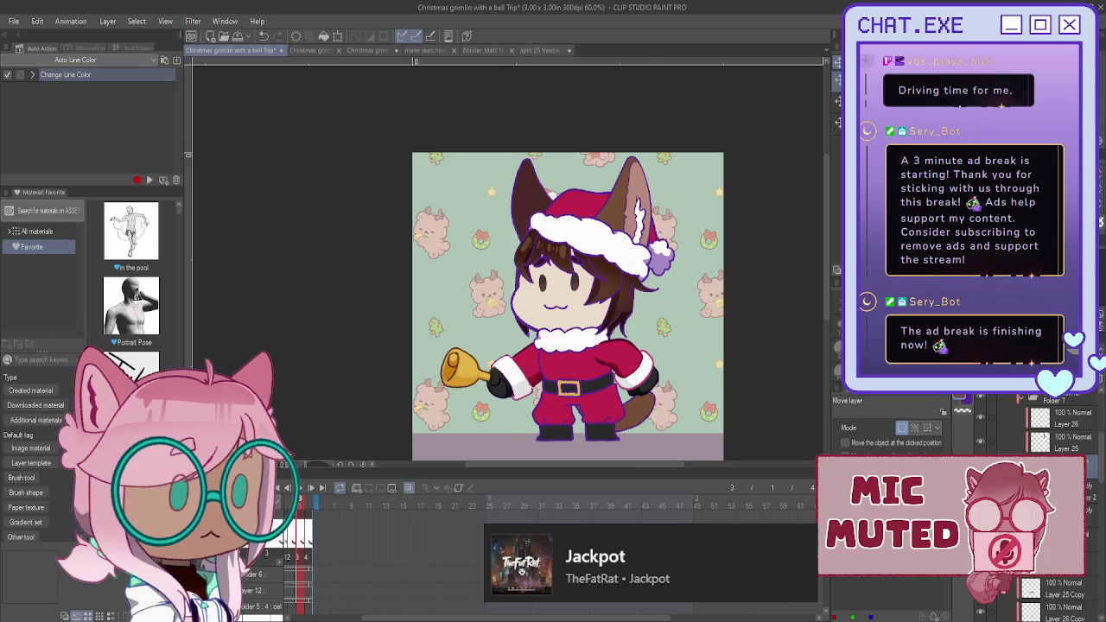
# - Browse the Layer panel and expand Folder 7 to show its layers
pyautogui.scroll(-2, 1049, 423)
pyautogui.scroll(-2, 1050, 424)
pyautogui.scroll(1, 1046, 423)
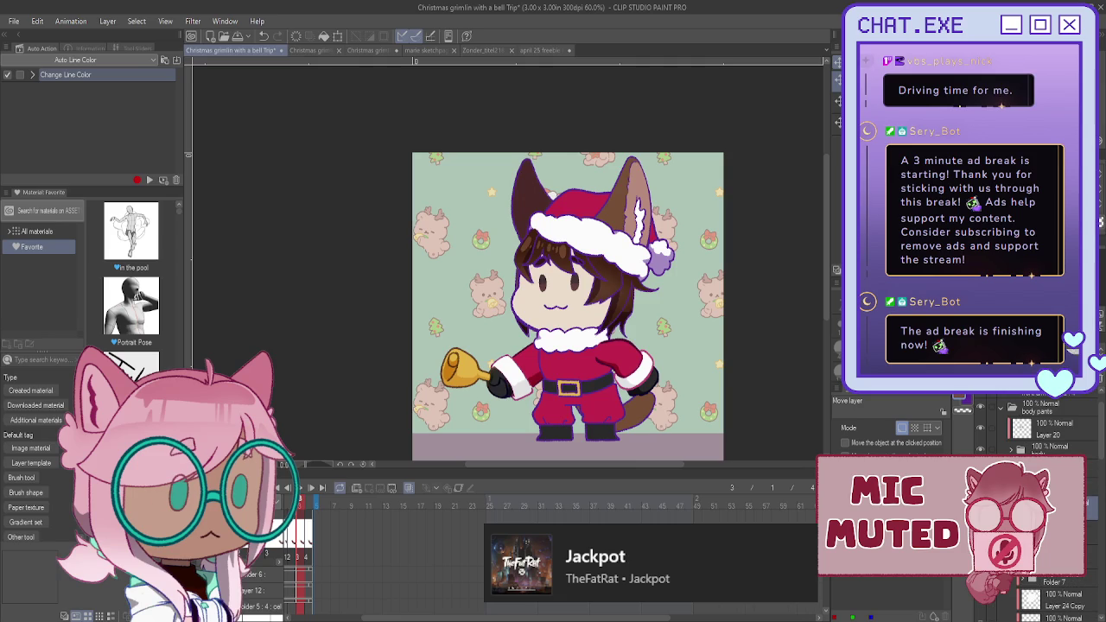
pyautogui.scroll(-1, 1022, 441)
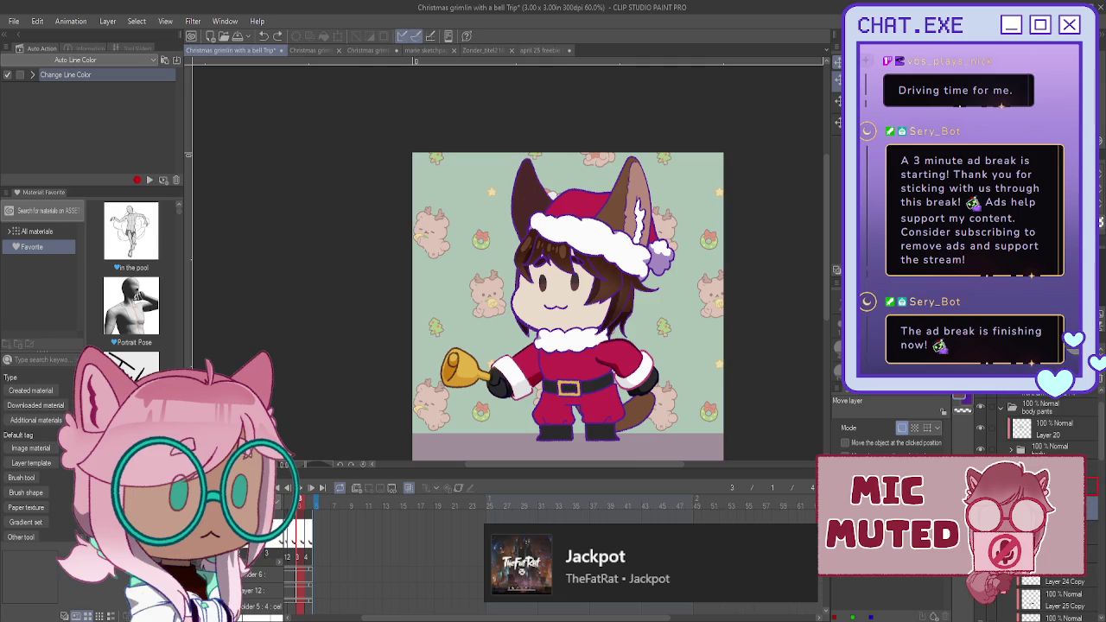
pyautogui.click(528, 197)
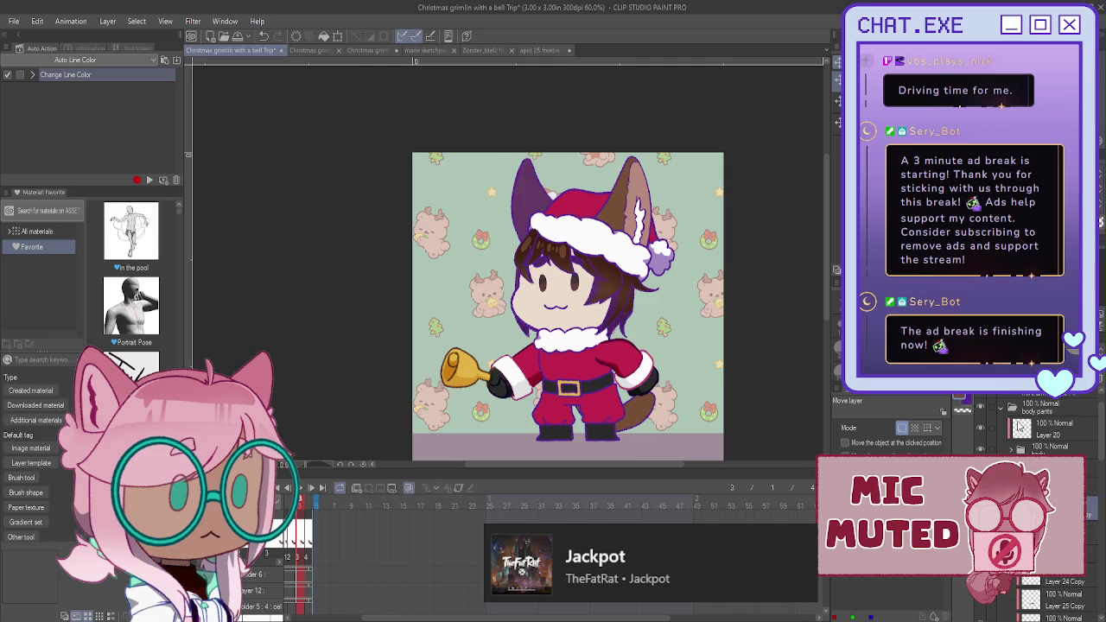
pyautogui.click(1037, 486)
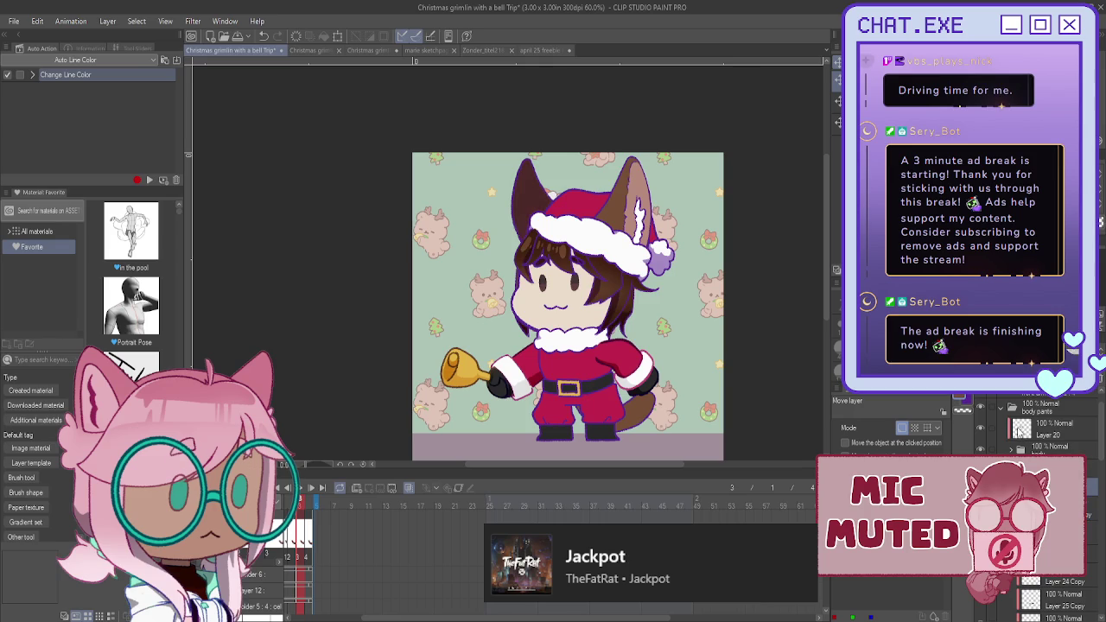
pyautogui.click(1036, 470)
pyautogui.scroll(-2, 1036, 536)
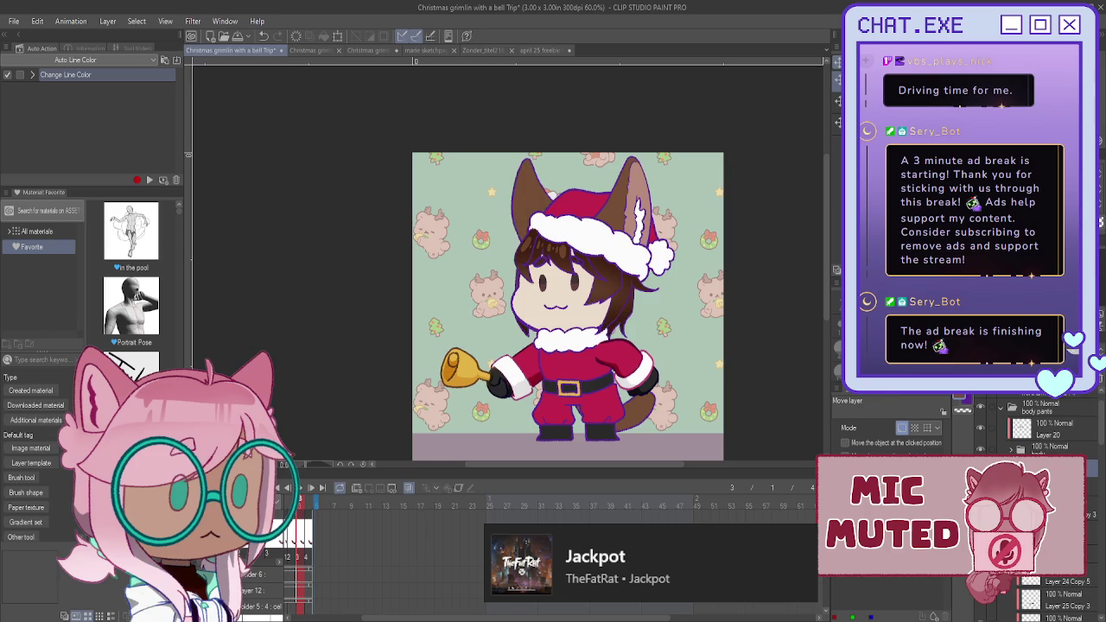
pyautogui.click(998, 423)
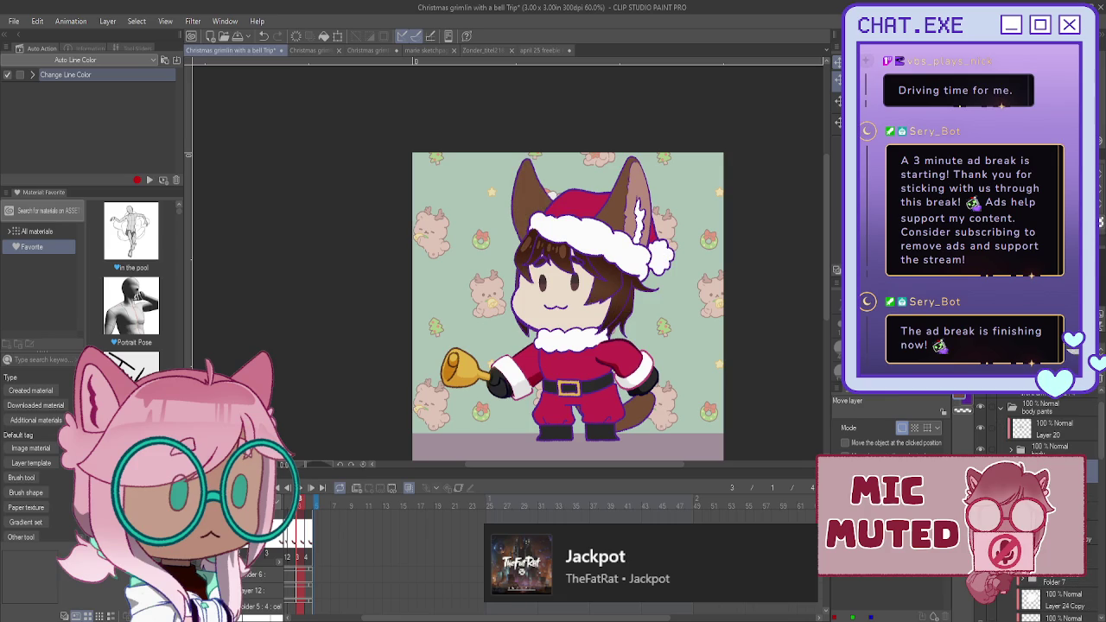
pyautogui.click(1030, 449)
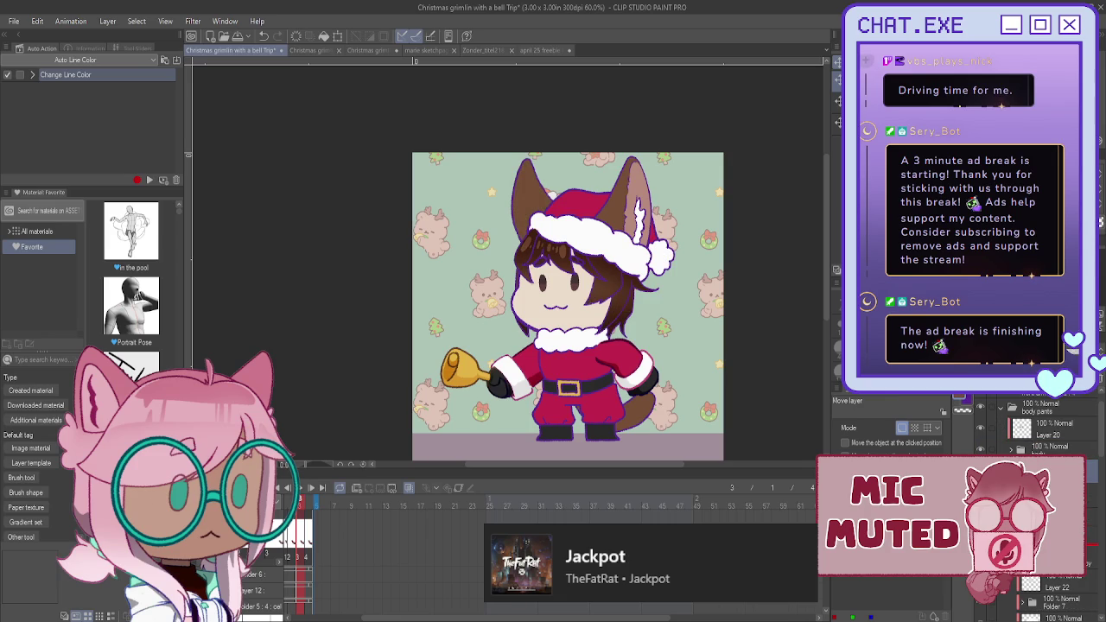
# - Duplicate the line layer and recolour the copy with the Change Line Color auto action
pyautogui.click(1036, 533)
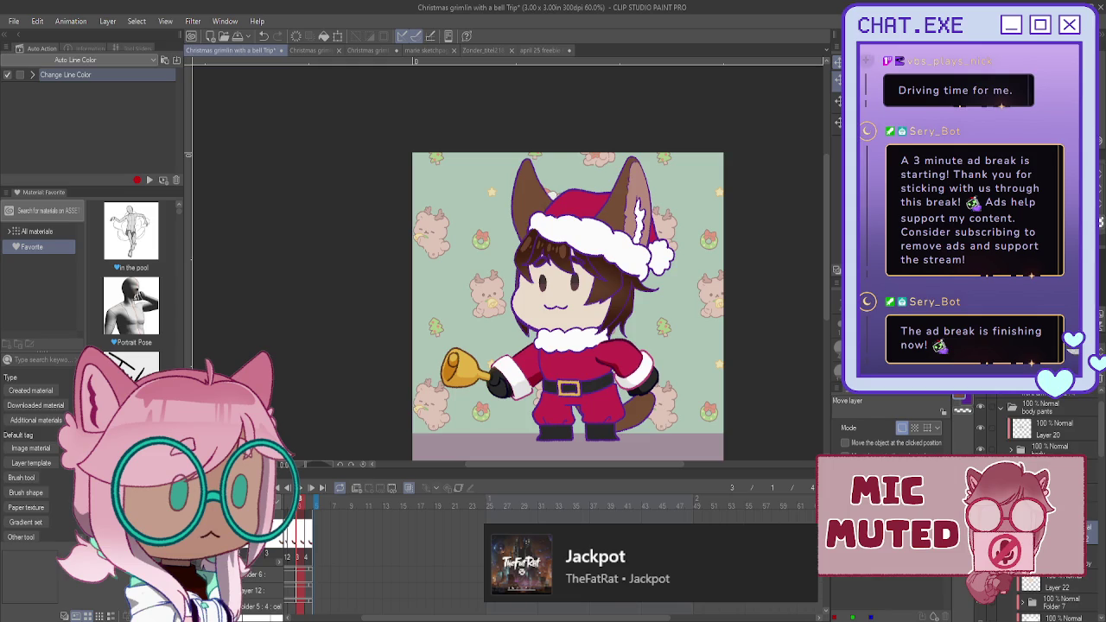
pyautogui.hotkey('ctrl', 'v')
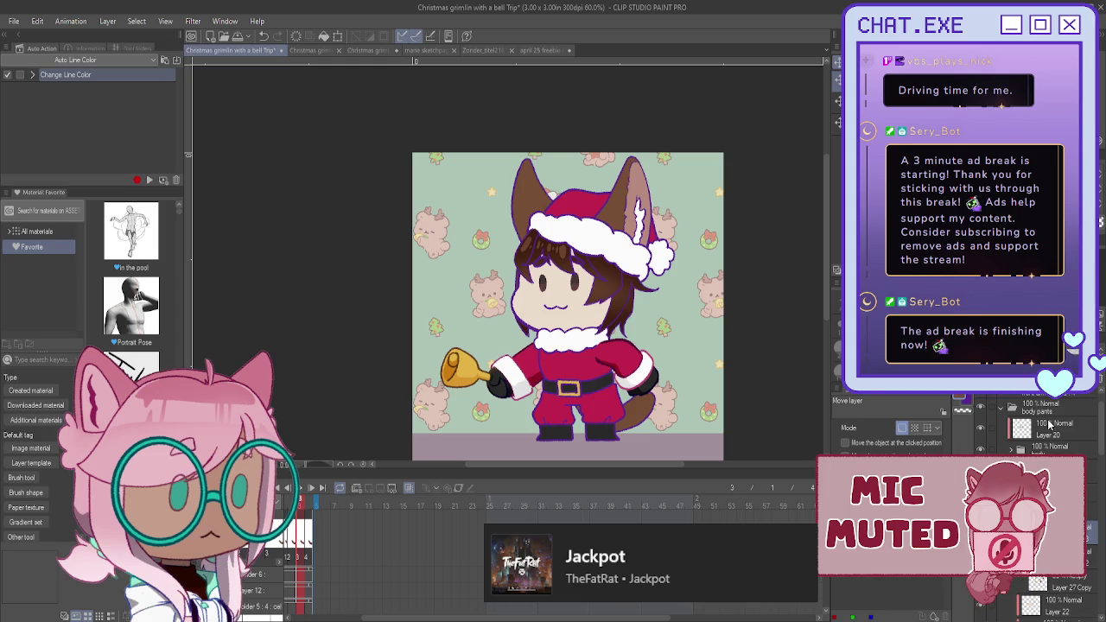
pyautogui.doubleClick(1049, 423)
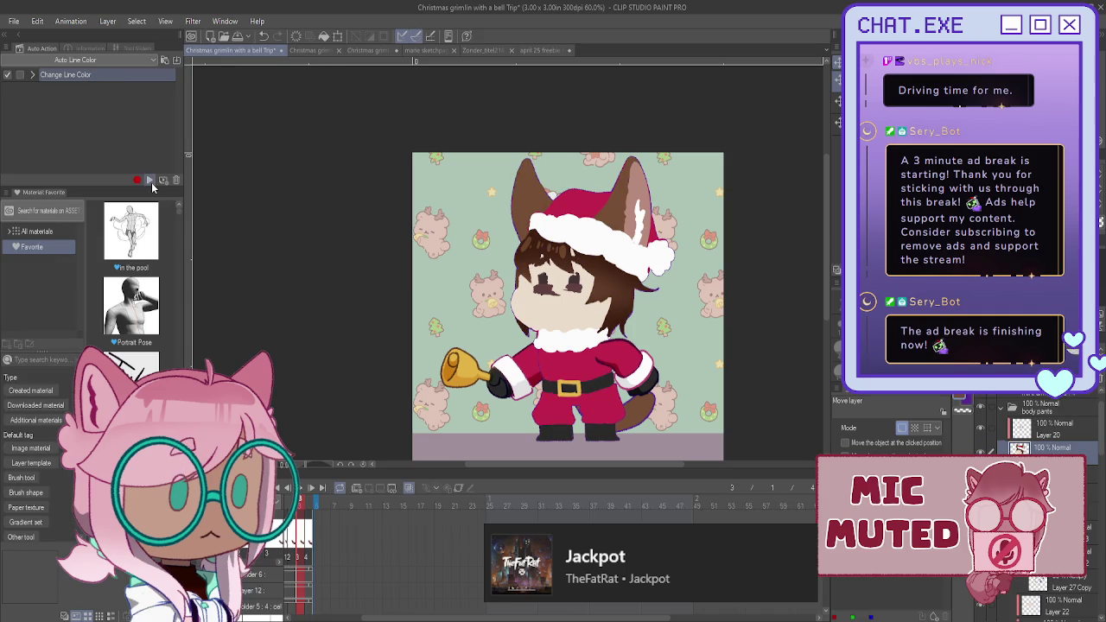
pyautogui.click(149, 180)
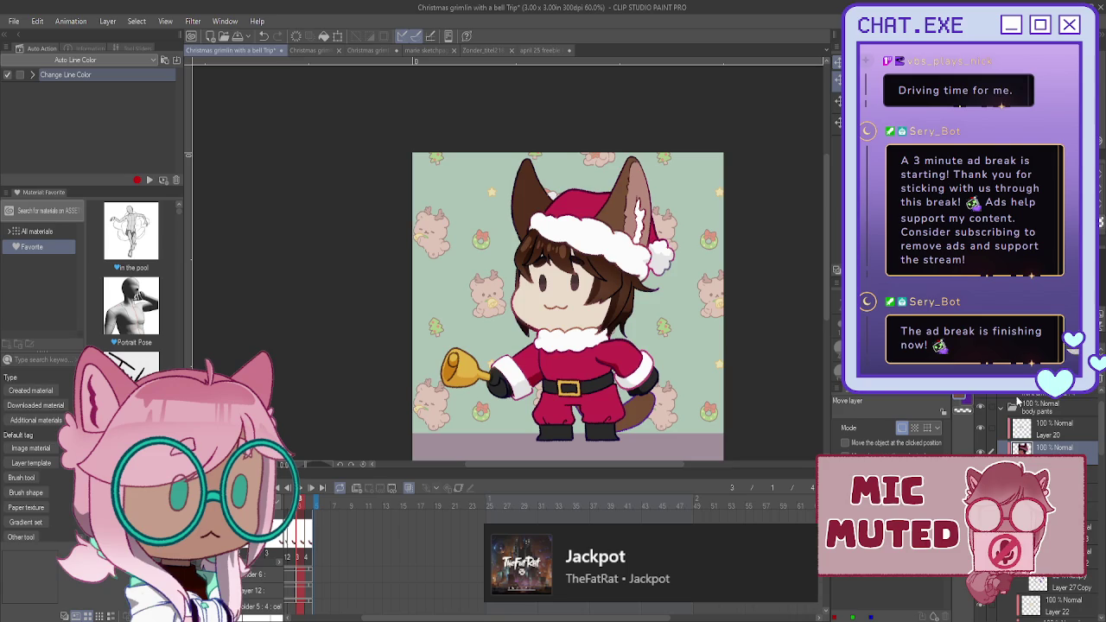
pyautogui.scroll(1, 518, 304)
pyautogui.scroll(2, 508, 311)
pyautogui.scroll(1, 507, 309)
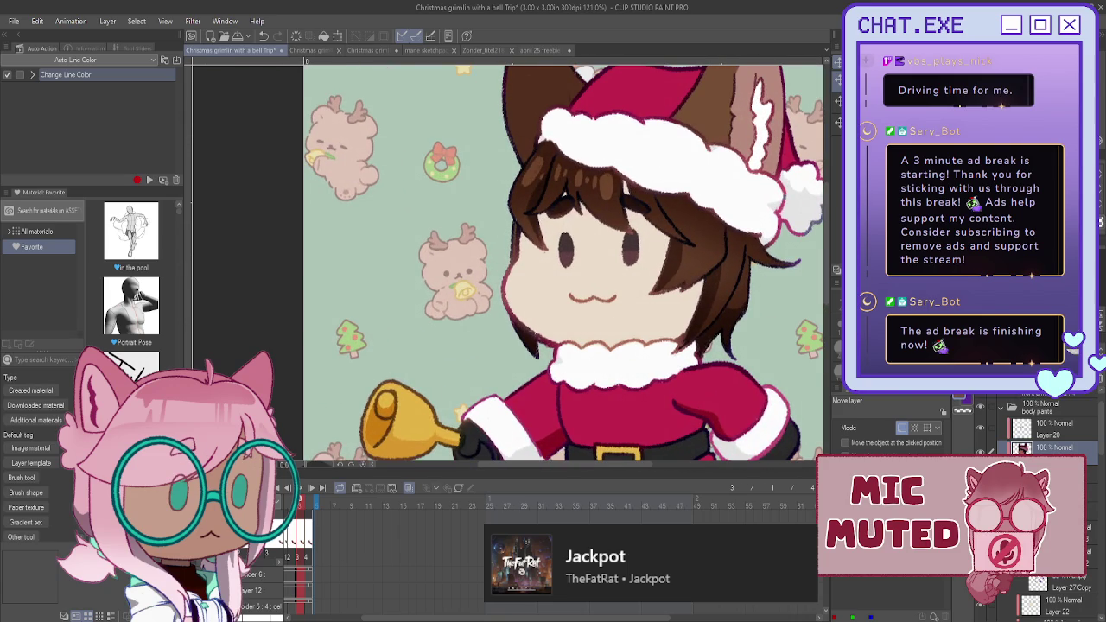
# - Trace the hat brim's lower and top edges with the pen to strengthen its outline
pyautogui.press('p')
pyautogui.scroll(1, 507, 309)
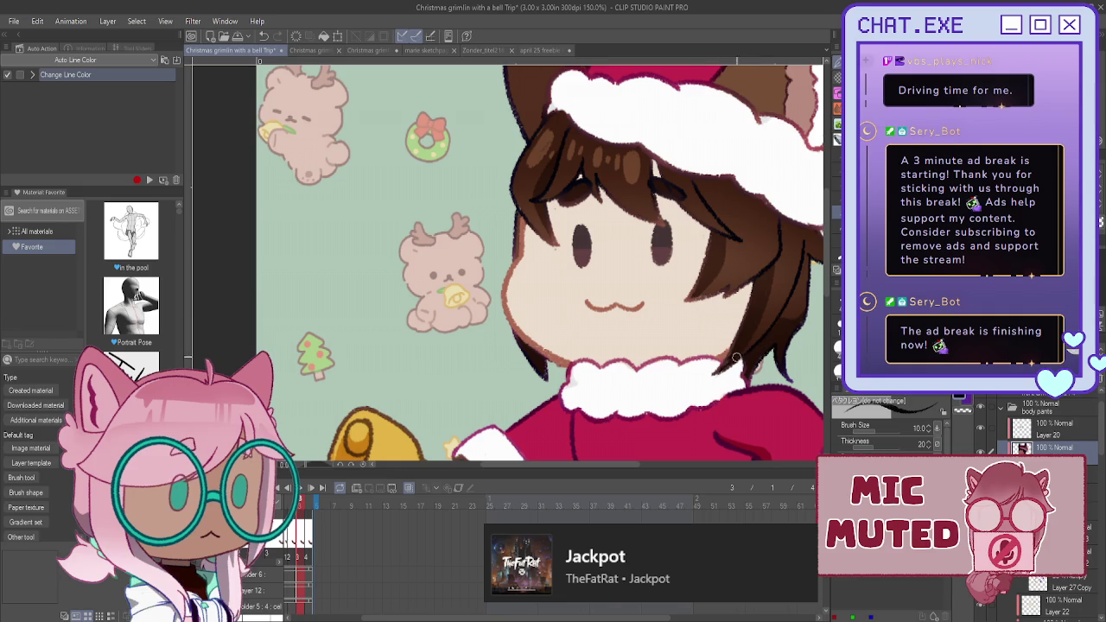
pyautogui.scroll(-1, 579, 364)
pyautogui.scroll(-2, 578, 365)
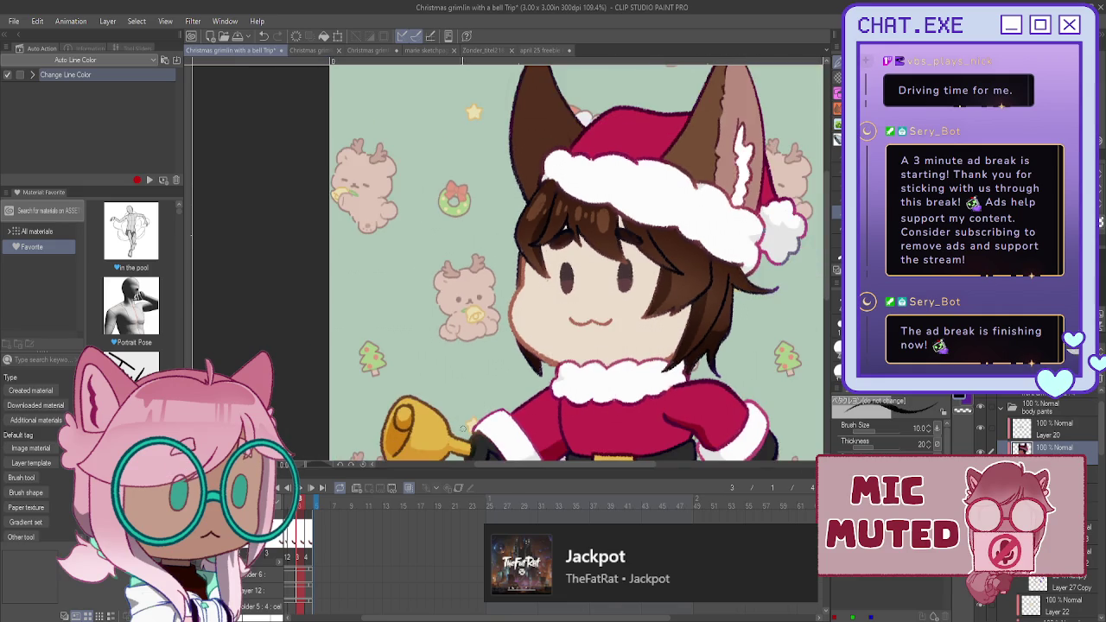
pyautogui.scroll(-2, 518, 397)
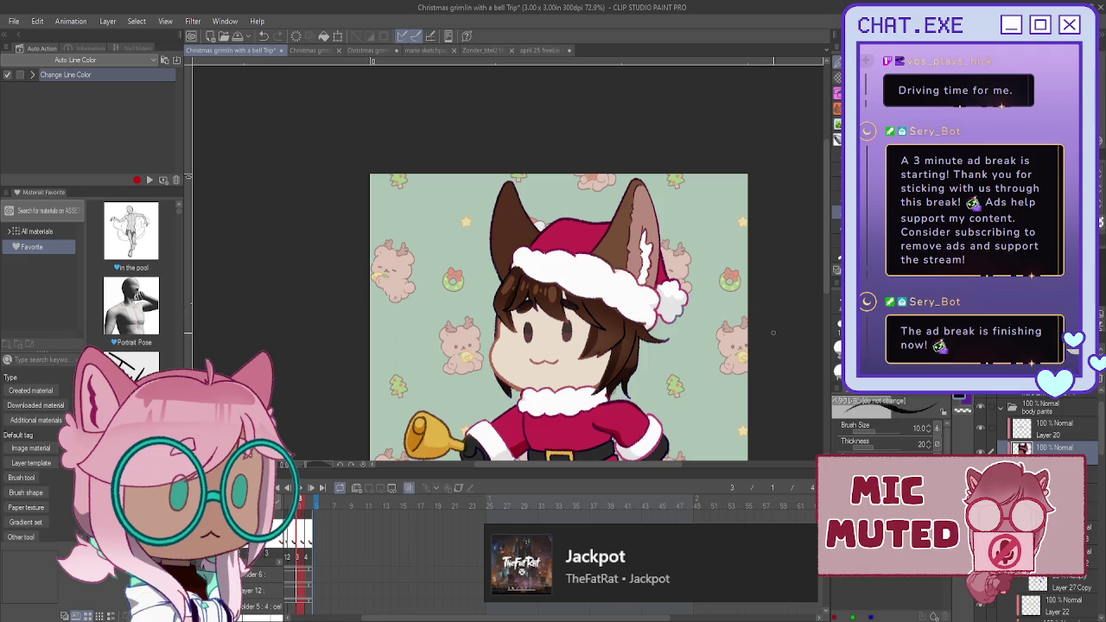
pyautogui.scroll(2, 691, 293)
pyautogui.scroll(1, 691, 293)
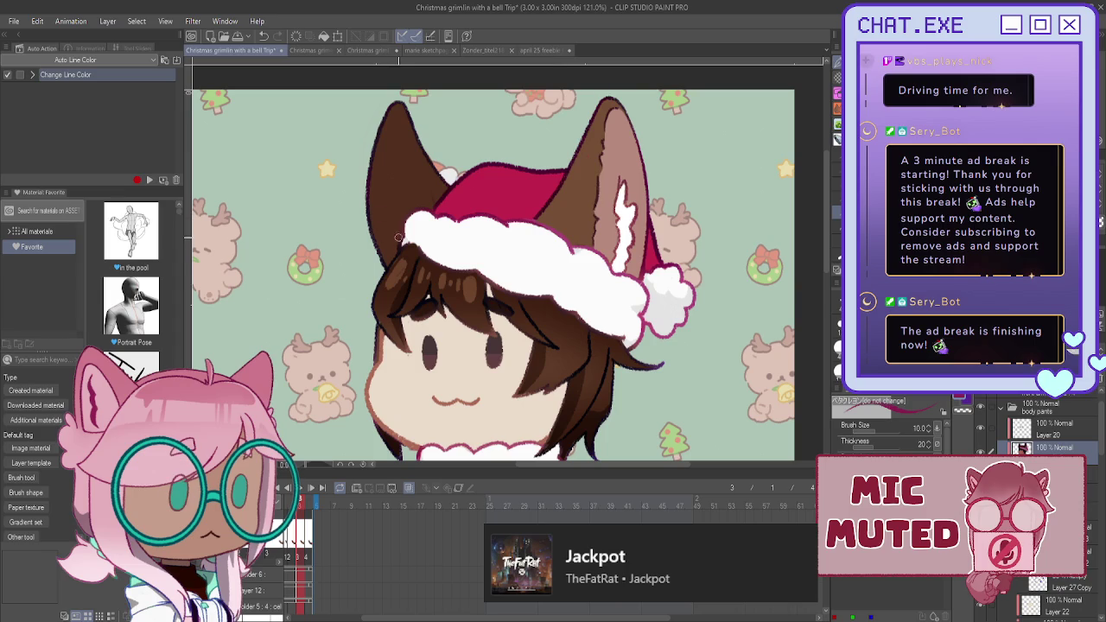
pyautogui.scroll(1, 400, 239)
pyautogui.scroll(1, 411, 243)
pyautogui.moveTo(411, 244); pyautogui.dragTo(656, 355)
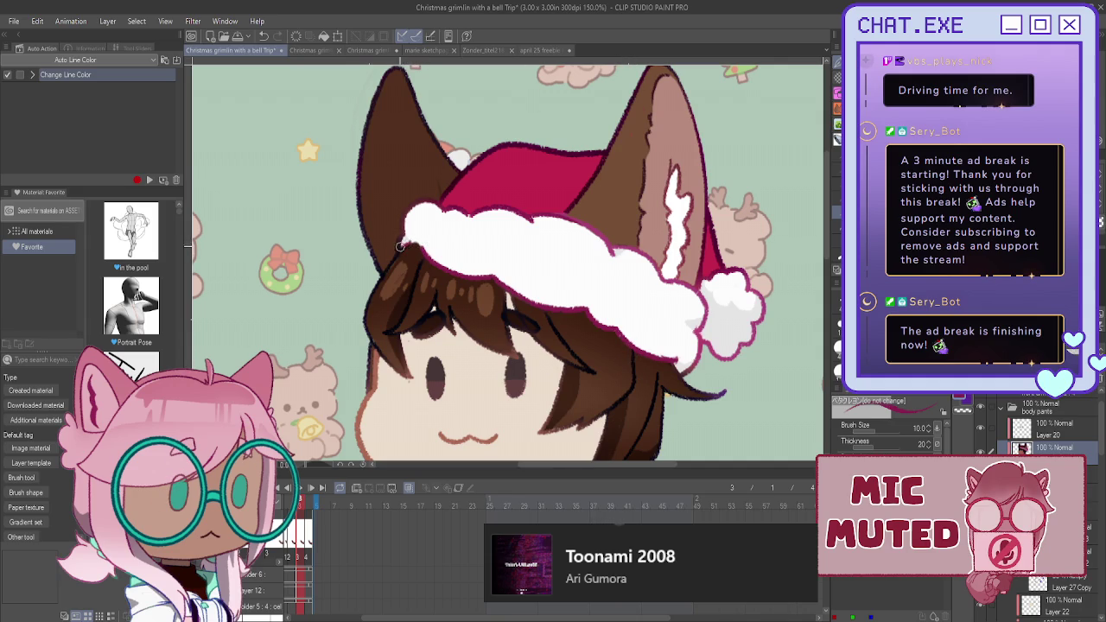
pyautogui.moveTo(403, 225); pyautogui.dragTo(469, 216)
# - Select the hat's vector line art with the Object tool
pyautogui.press('o')
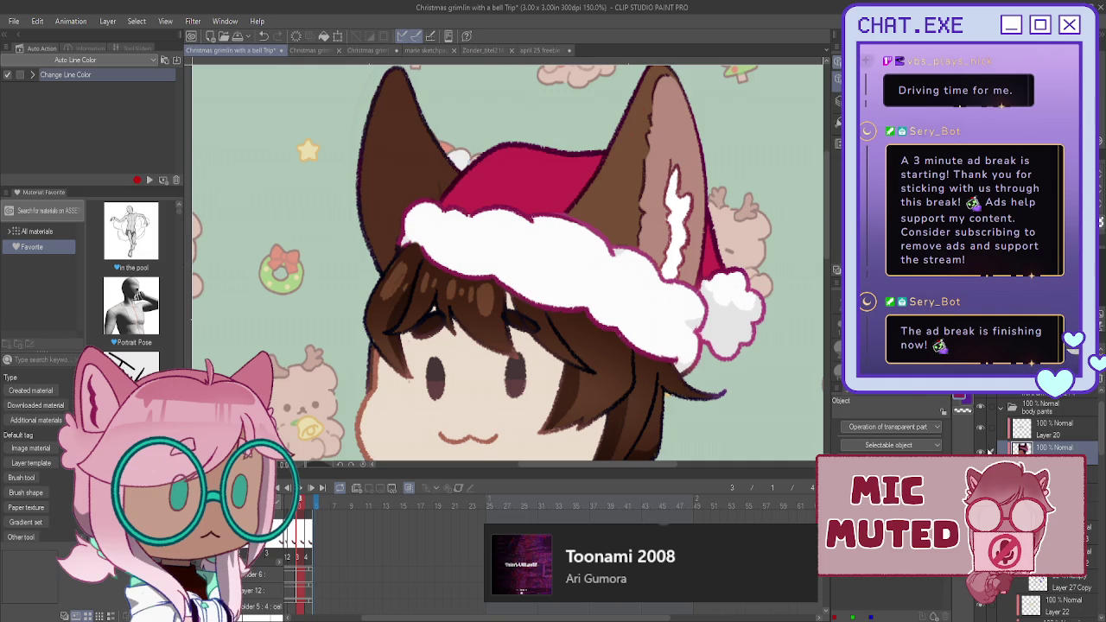
pyautogui.click(424, 186)
pyautogui.scroll(3, 441, 187)
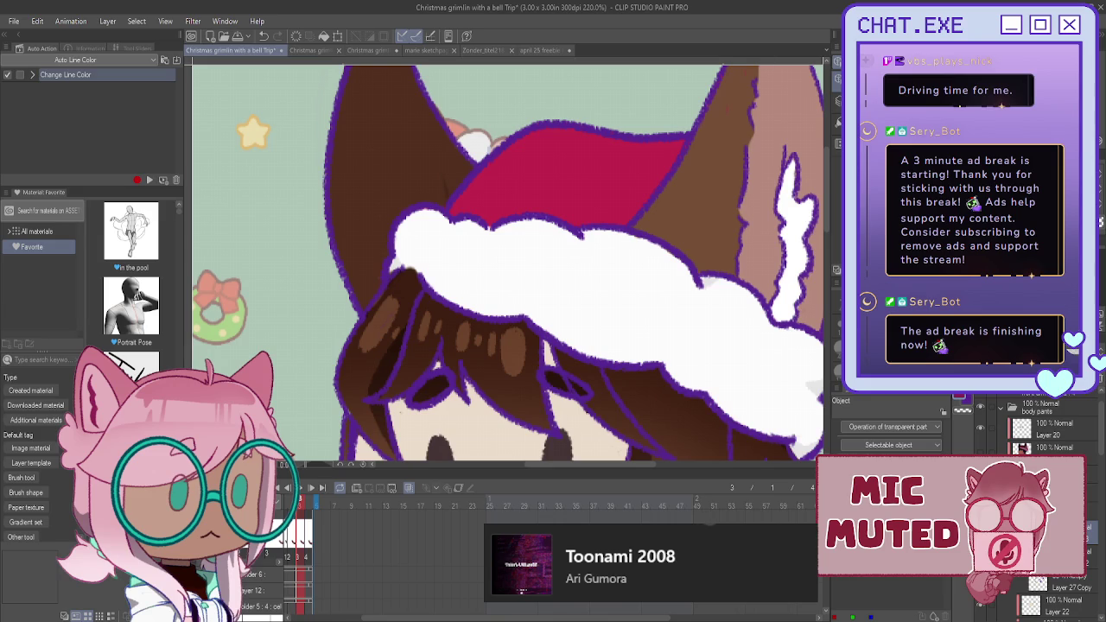
# - Switch to the character's colour layers, toggle Folder 8's visibility and select a lower layer
pyautogui.click(446, 191)
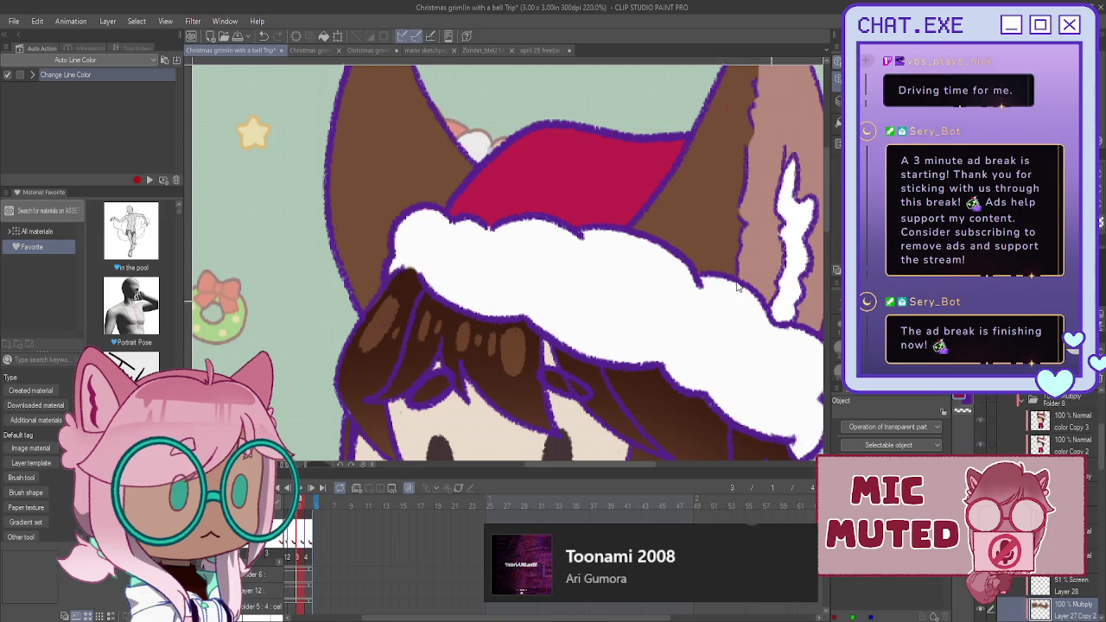
pyautogui.click(980, 404)
pyautogui.scroll(-3, 982, 449)
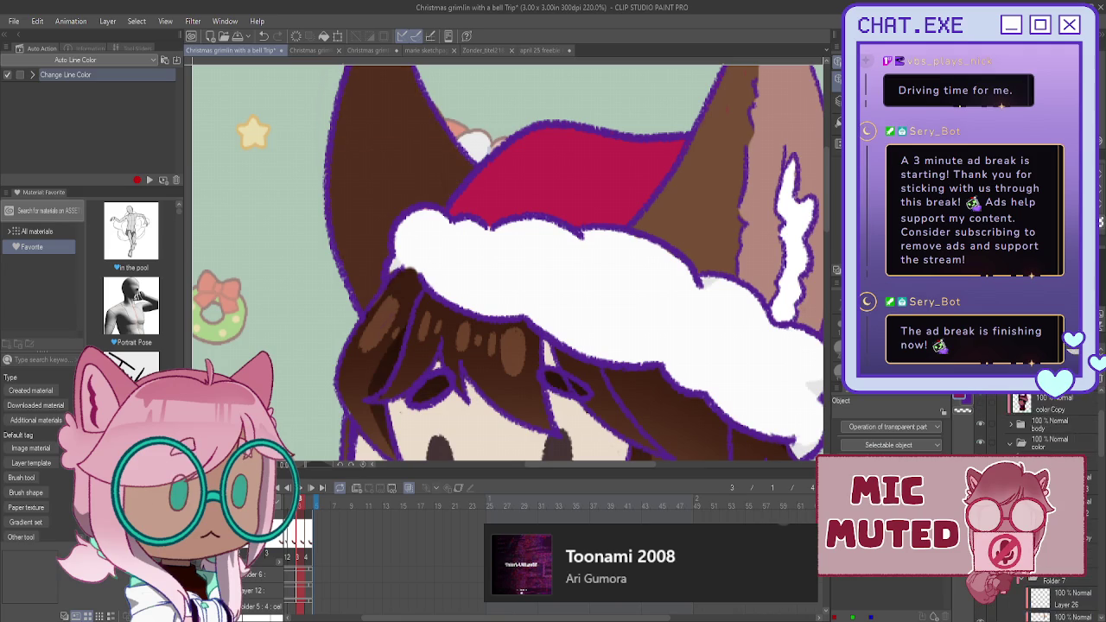
pyautogui.click(981, 407)
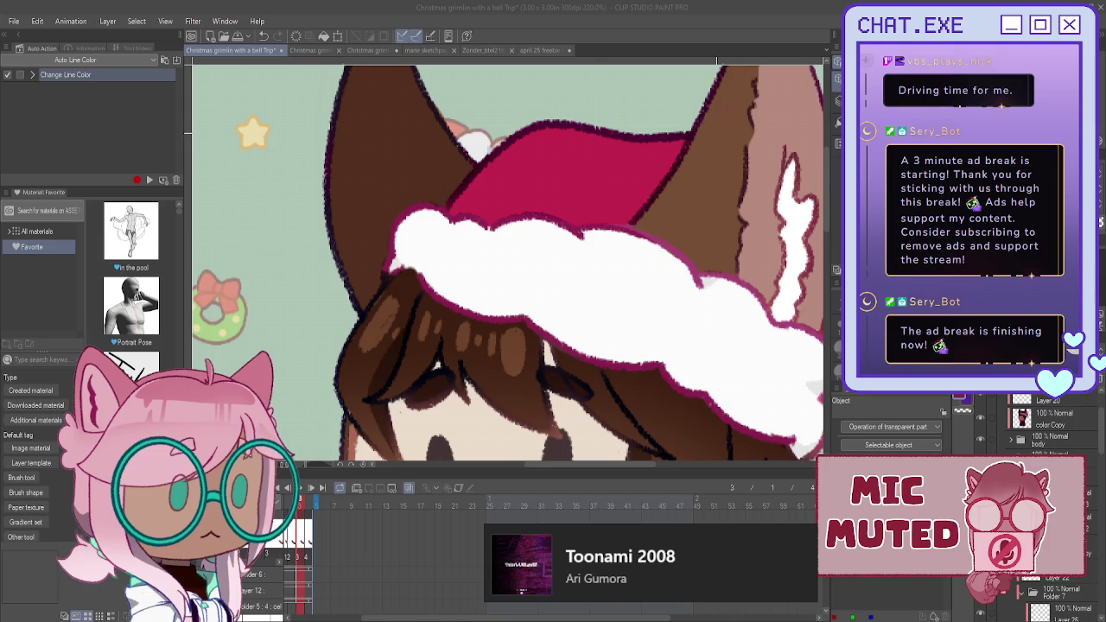
pyautogui.scroll(-2, 656, 138)
pyautogui.scroll(-2, 622, 142)
pyautogui.scroll(-1, 605, 147)
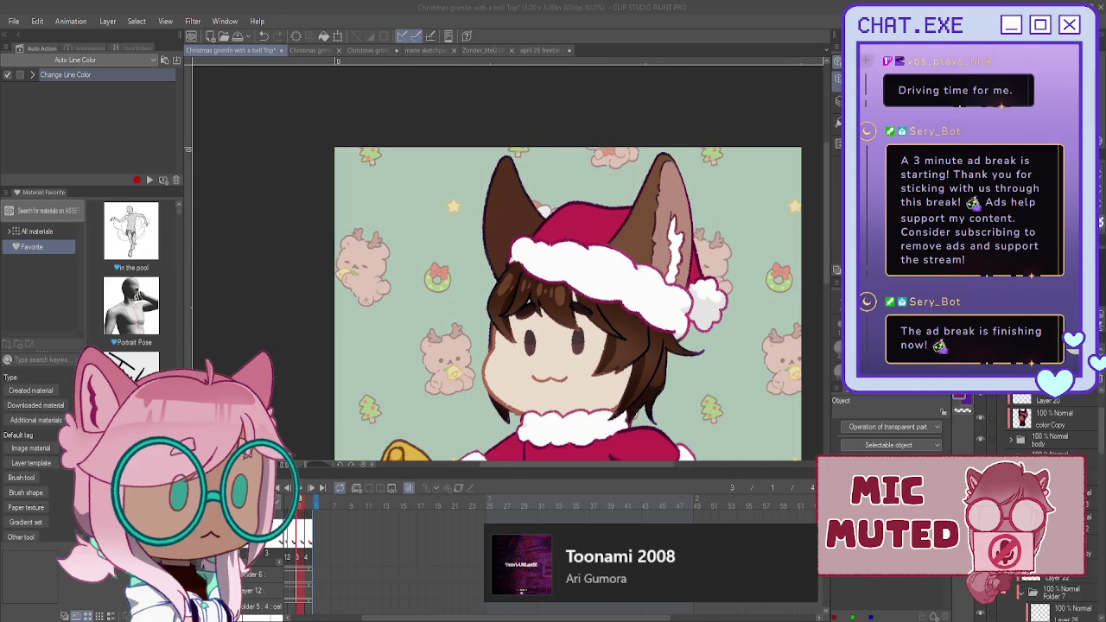
# - Select the body parts folder and advance the animation to frame 4
pyautogui.scroll(-3, 570, 259)
pyautogui.scroll(1, 570, 259)
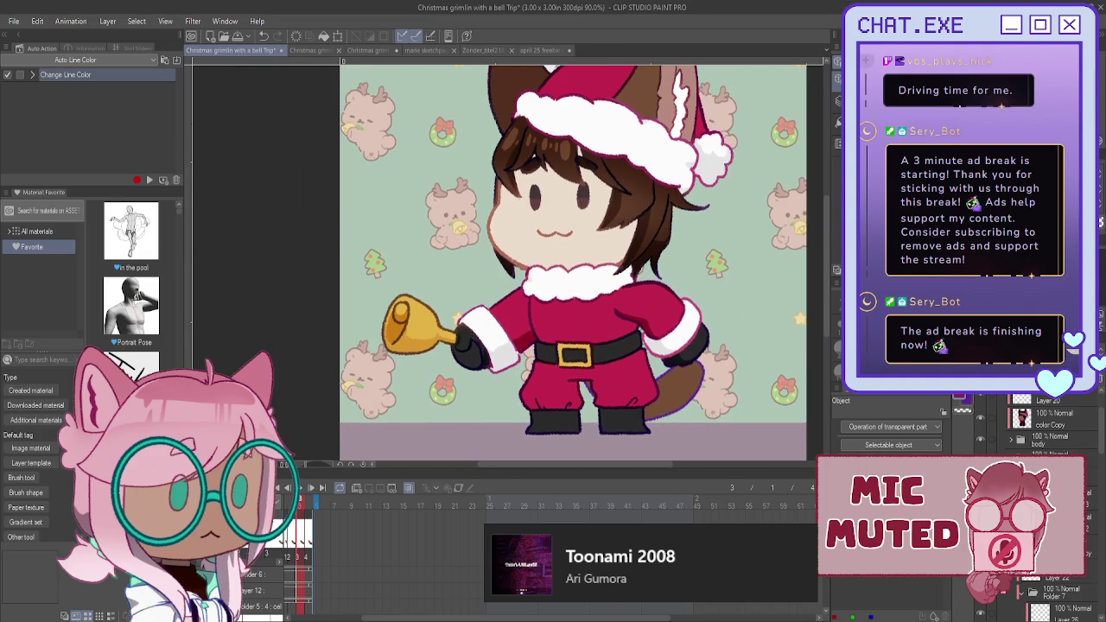
pyautogui.scroll(1, 573, 256)
pyautogui.scroll(-2, 682, 313)
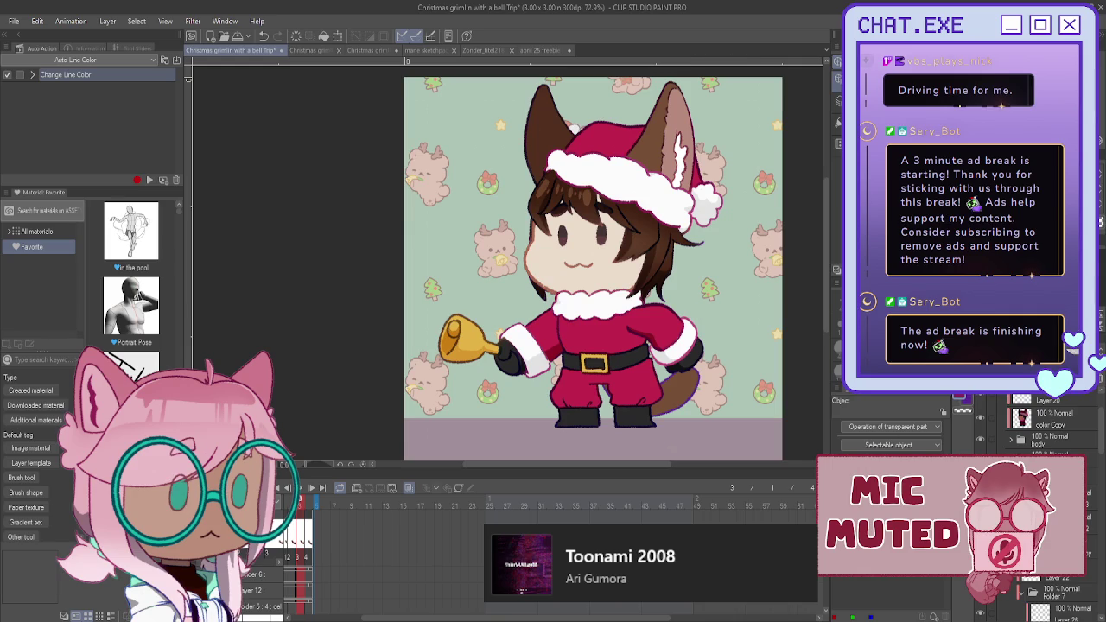
pyautogui.scroll(1, 1045, 423)
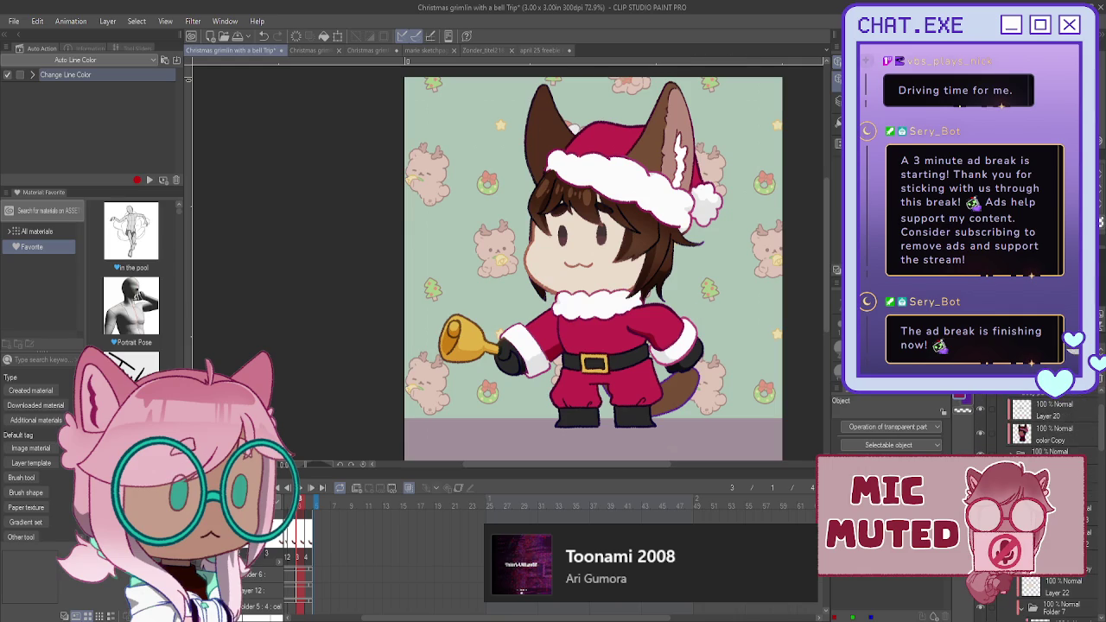
pyautogui.scroll(-2, 1036, 423)
pyautogui.click(1002, 440)
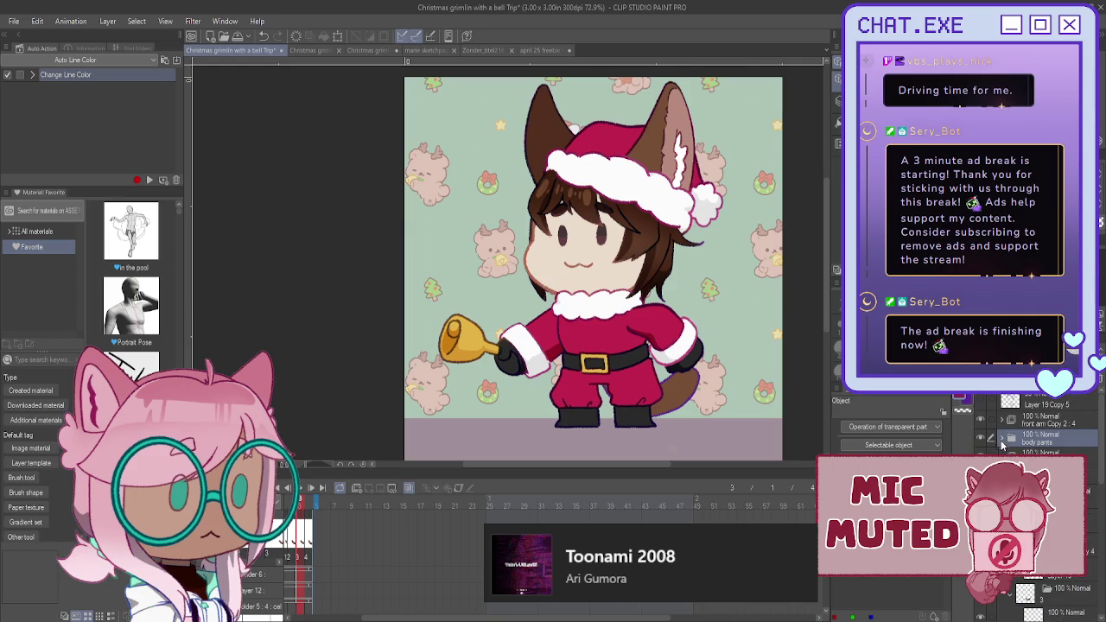
pyautogui.scroll(-3, 1037, 423)
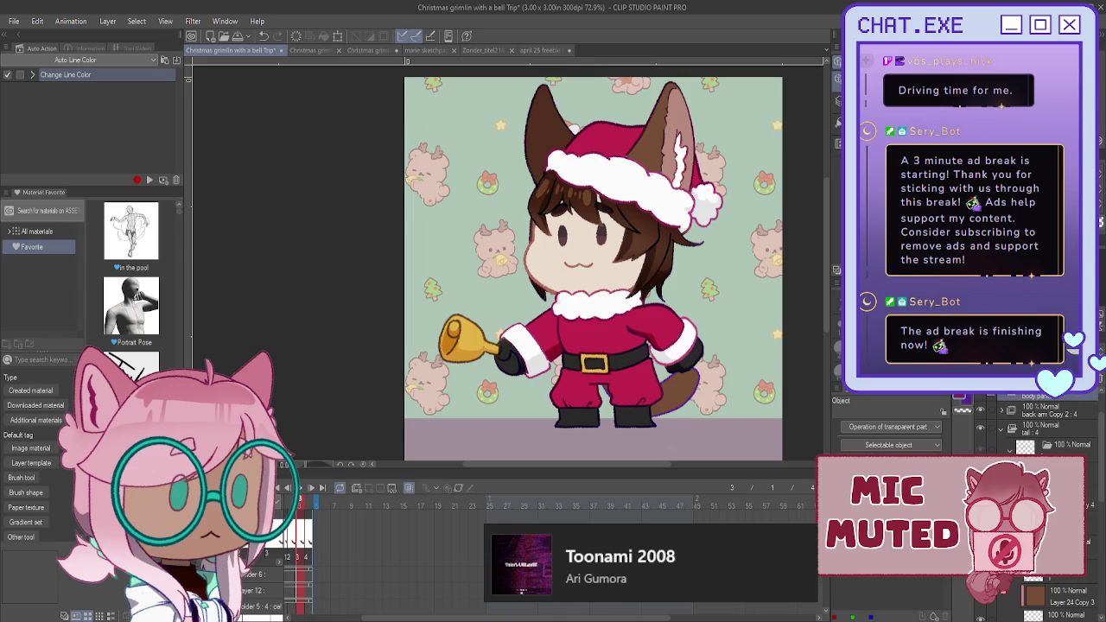
pyautogui.press('Right')
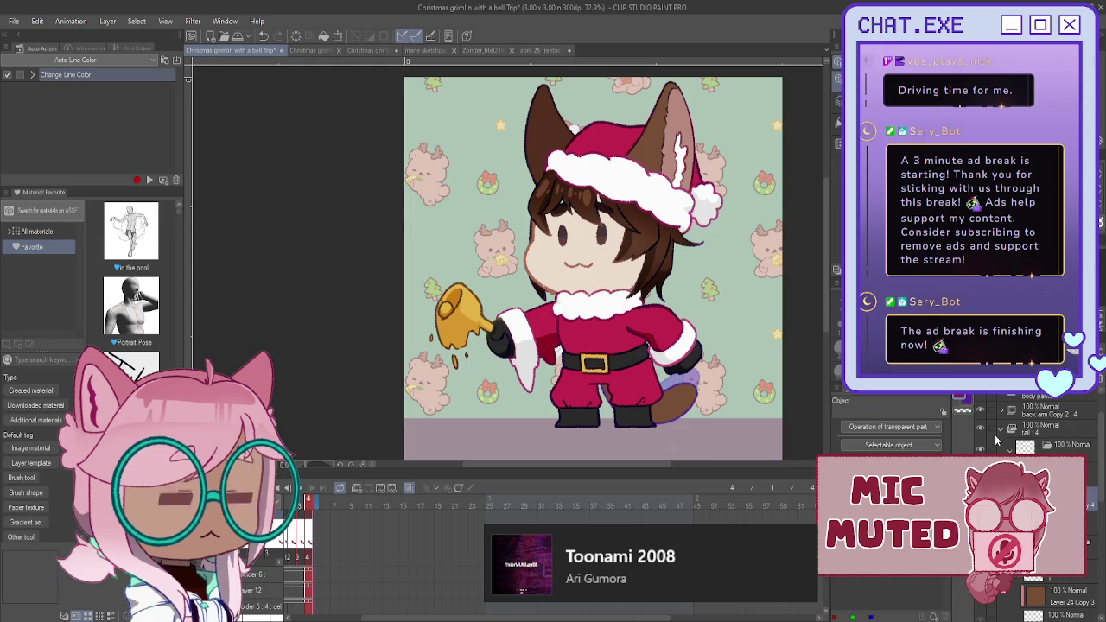
# - Darken the brown wedge between the trouser legs and the tail's lower and left edges
pyautogui.moveTo(593, 268); pyautogui.dragTo(556, 200)
pyautogui.scroll(3, 625, 332)
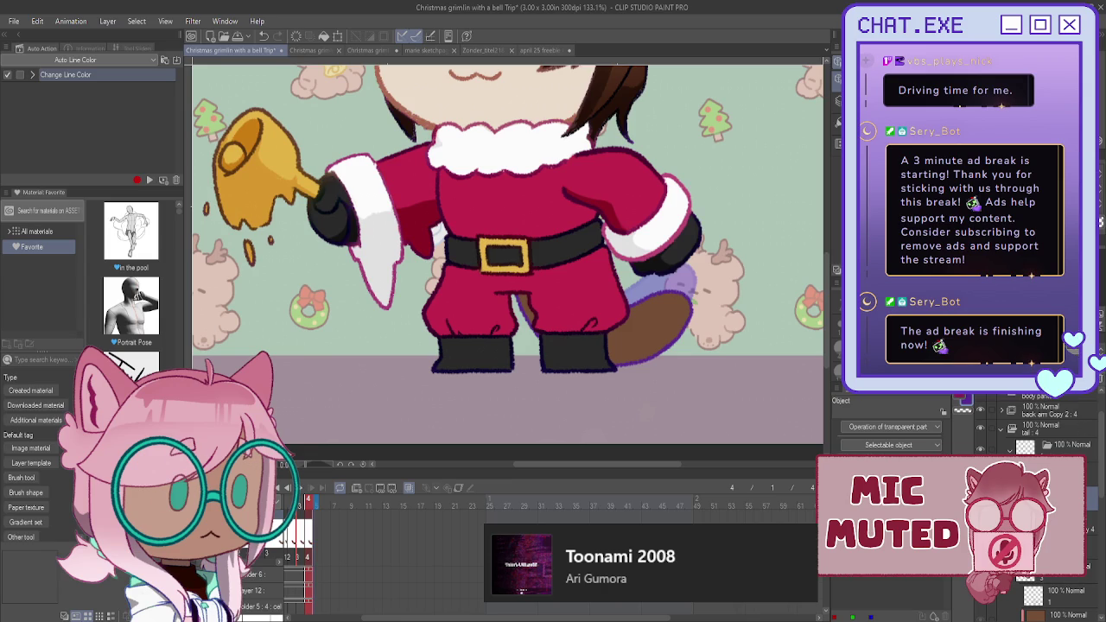
pyautogui.press('h')
pyautogui.scroll(1, 350, 321)
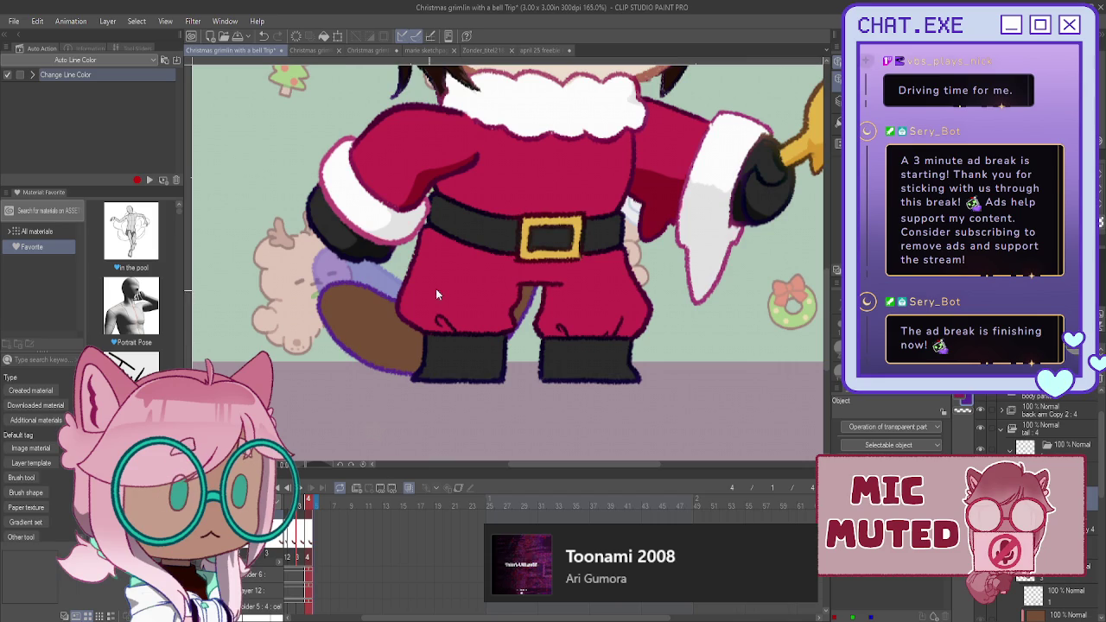
pyautogui.press('p')
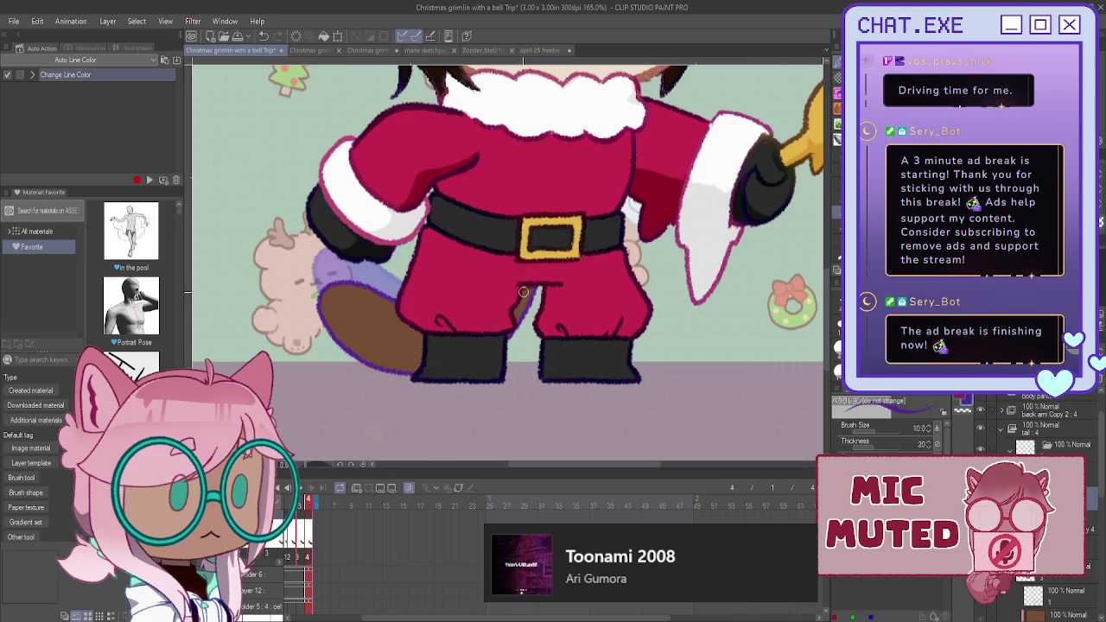
pyautogui.moveTo(529, 287); pyautogui.dragTo(507, 316)
pyautogui.moveTo(399, 354)
pyautogui.mouseDown()
pyautogui.moveTo(332, 341)
pyautogui.moveTo(401, 362)
pyautogui.mouseUp()
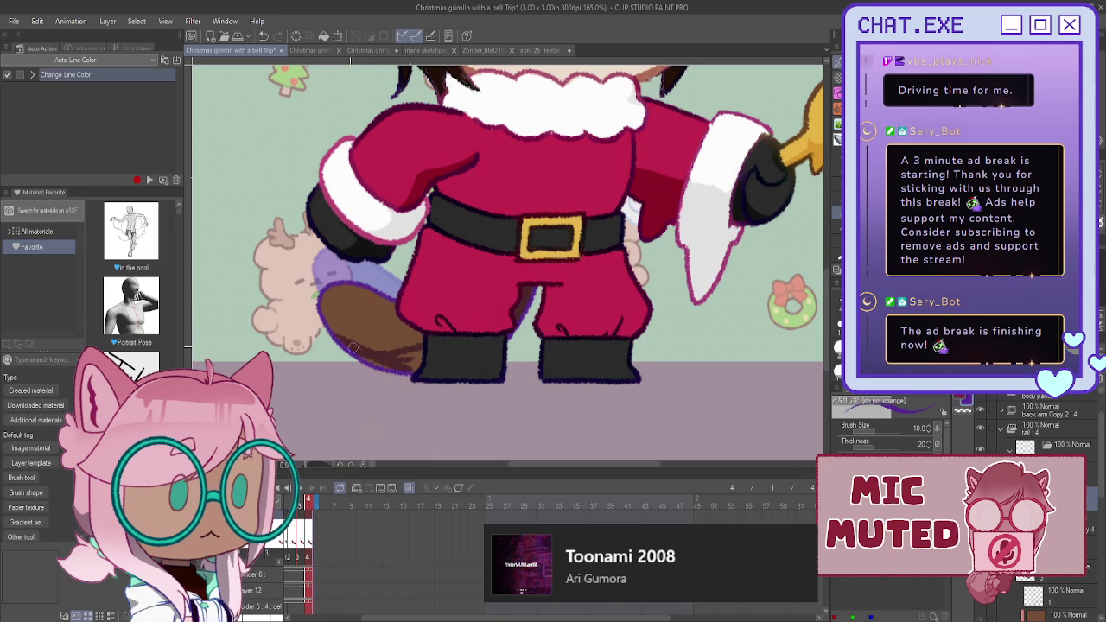
pyautogui.moveTo(330, 321)
pyautogui.mouseDown()
pyautogui.moveTo(422, 363)
pyautogui.moveTo(325, 323)
pyautogui.moveTo(434, 346)
pyautogui.moveTo(320, 311)
pyautogui.moveTo(380, 367)
pyautogui.moveTo(442, 360)
pyautogui.moveTo(414, 354)
pyautogui.moveTo(394, 372)
pyautogui.mouseUp()
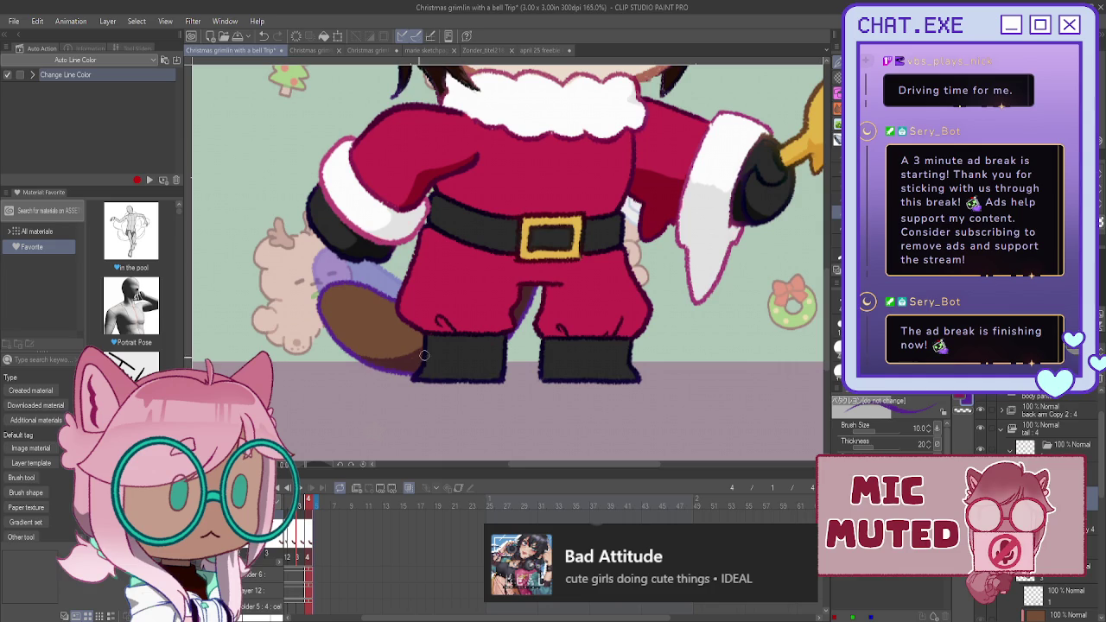
pyautogui.scroll(-1, 443, 319)
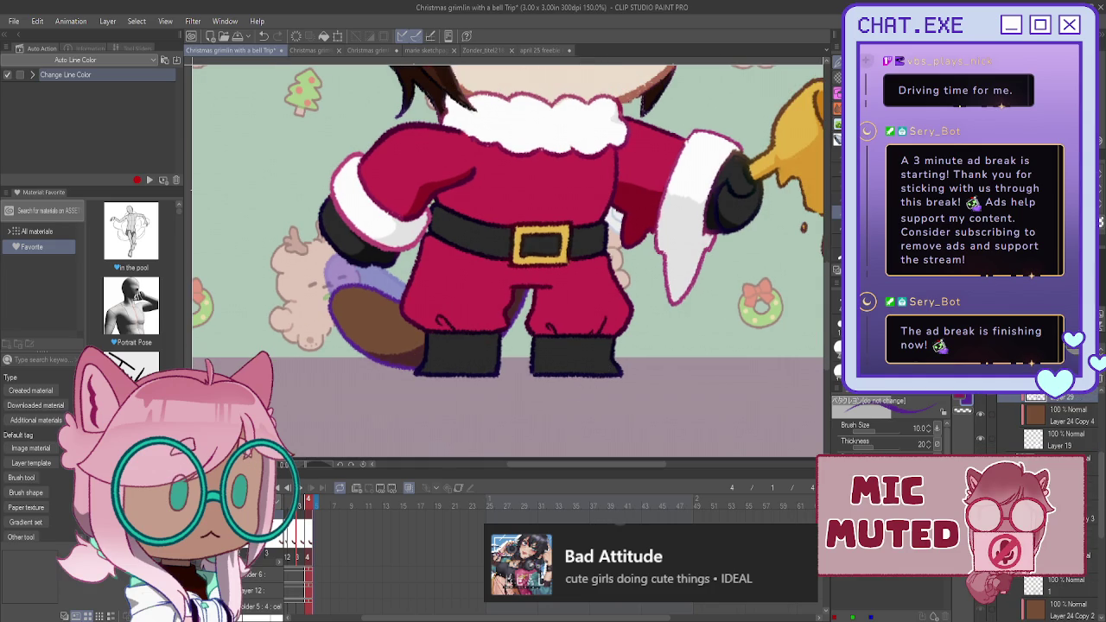
# - Step back three frames to the first animation frame
pyautogui.press(',')
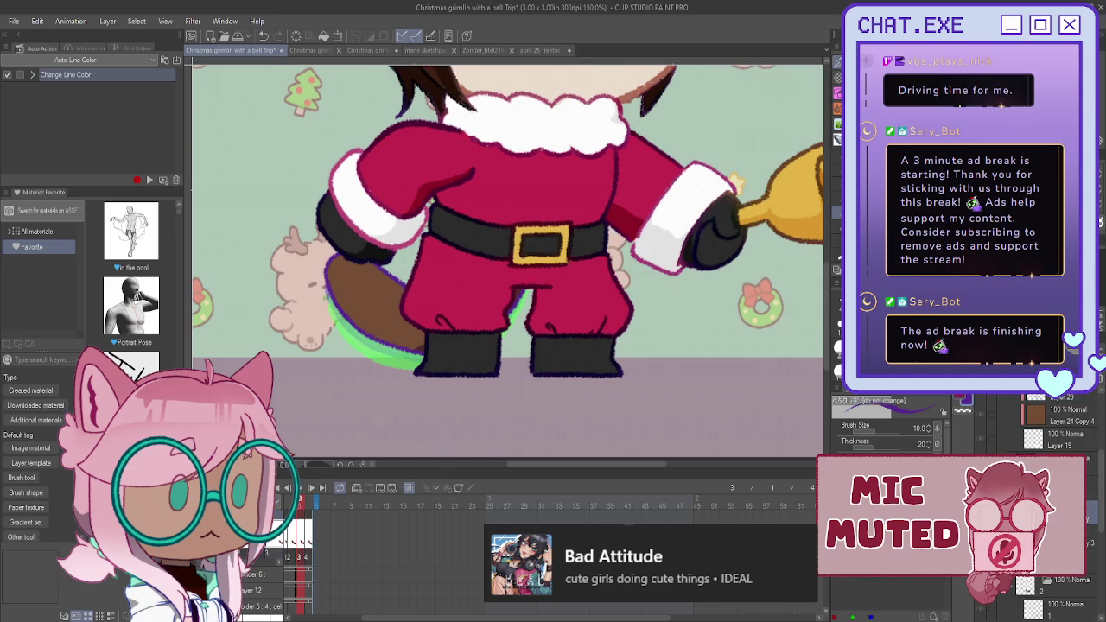
pyautogui.scroll(1, 392, 339)
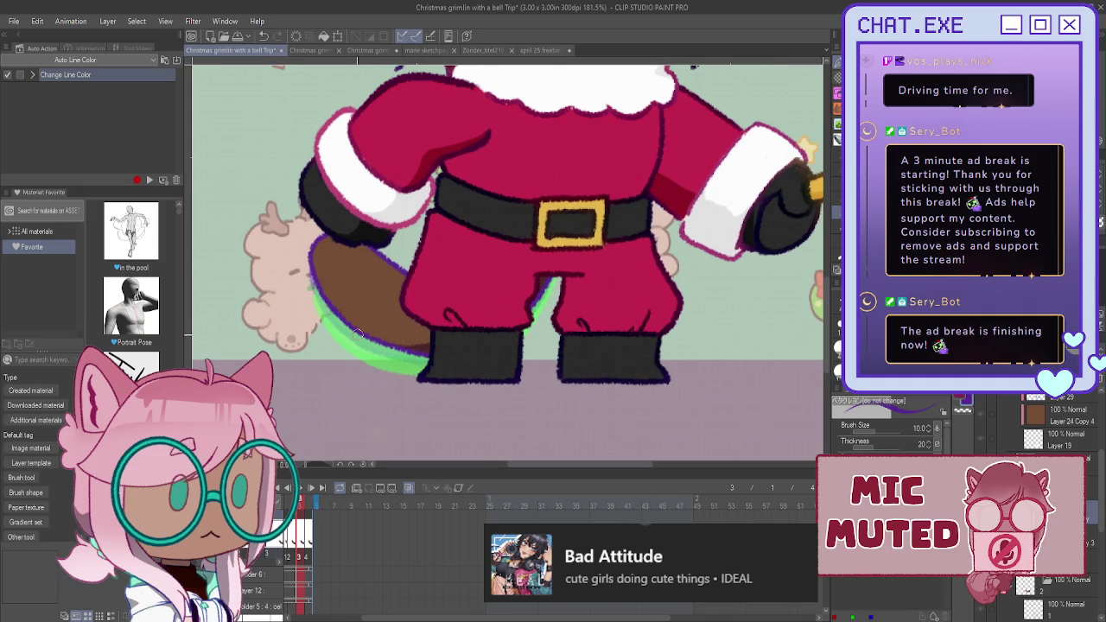
pyautogui.scroll(-1, 1045, 428)
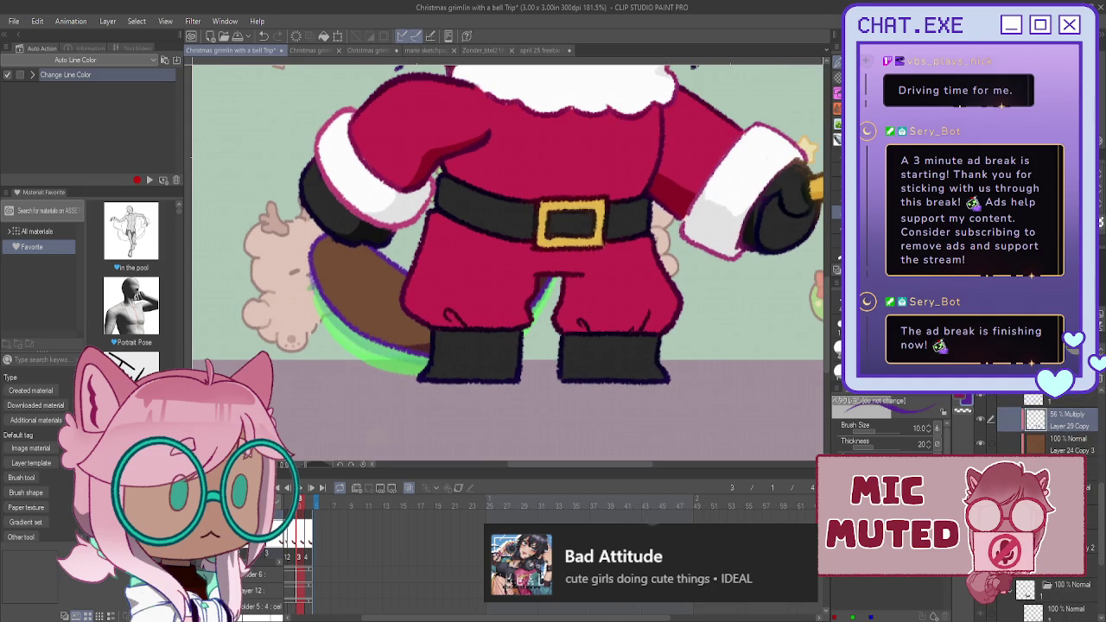
pyautogui.press('Left')
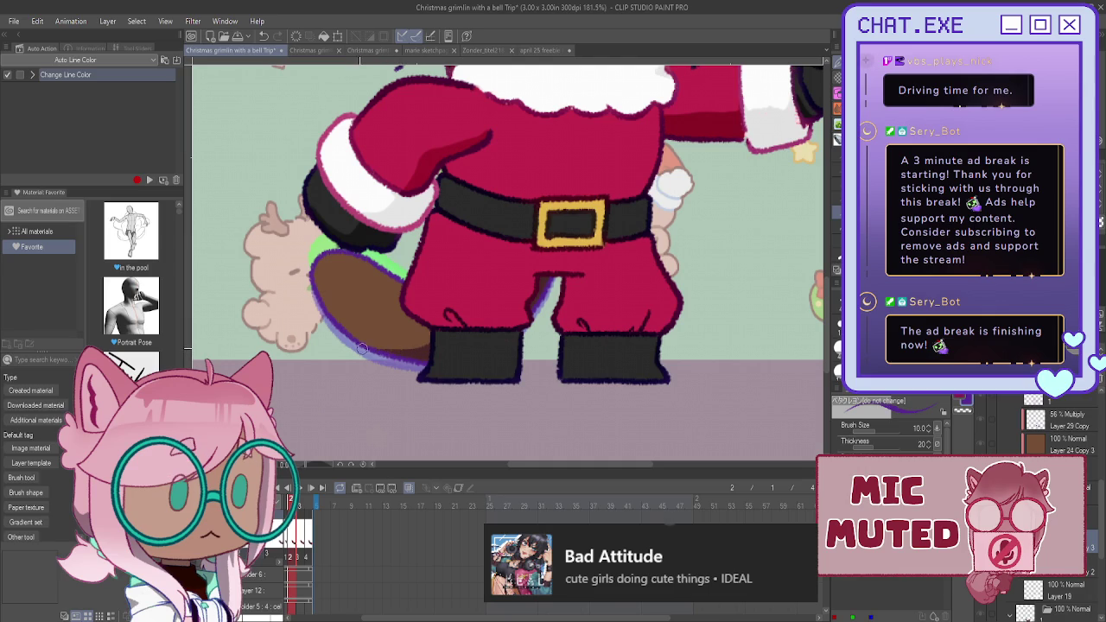
pyautogui.scroll(-3, 1039, 583)
pyautogui.scroll(-3, 1039, 583)
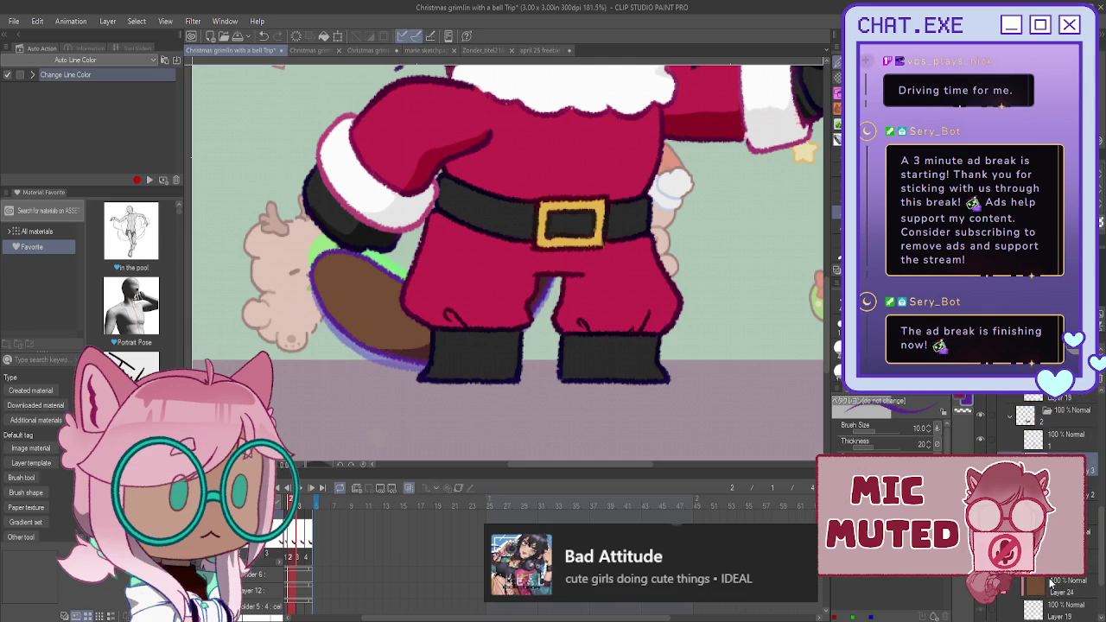
pyautogui.press('Left')
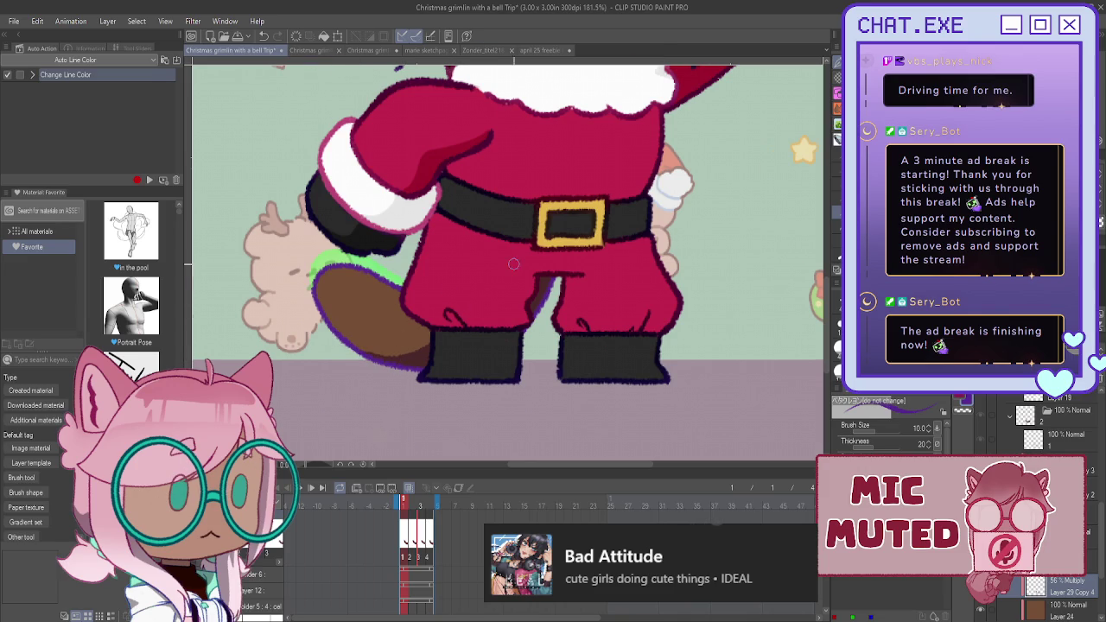
pyautogui.scroll(-5, 527, 268)
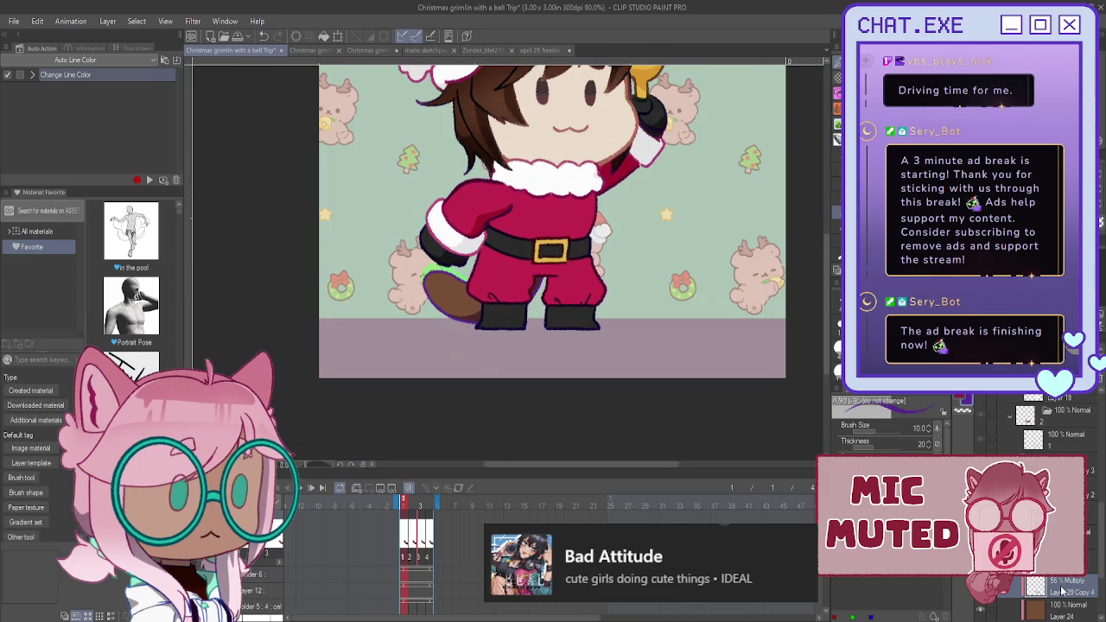
pyautogui.scroll(-3, 1049, 519)
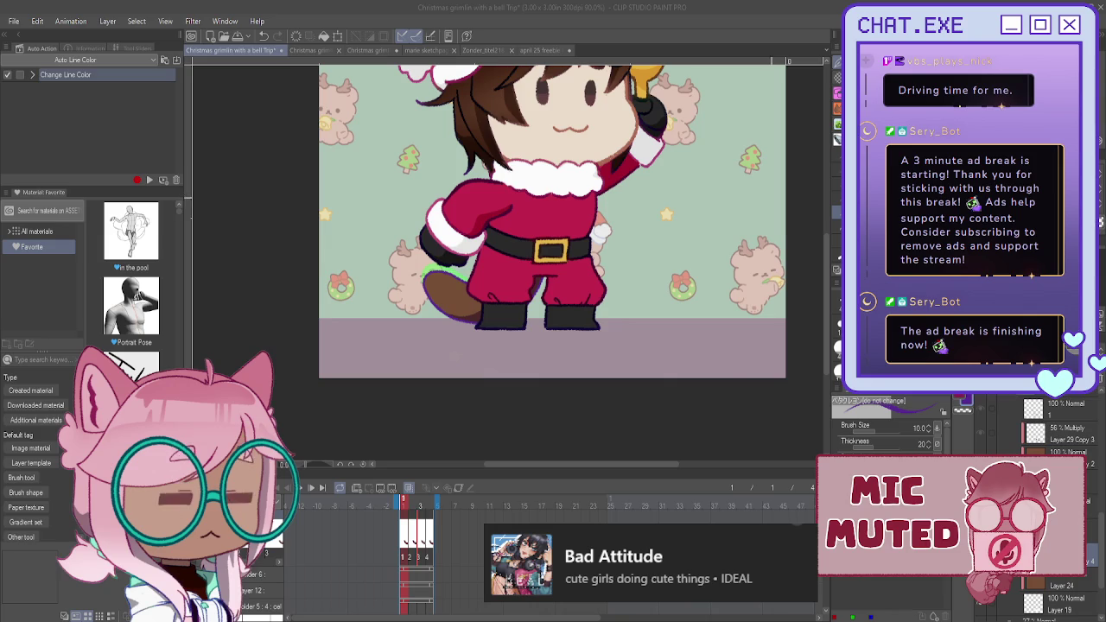
pyautogui.click(741, 454)
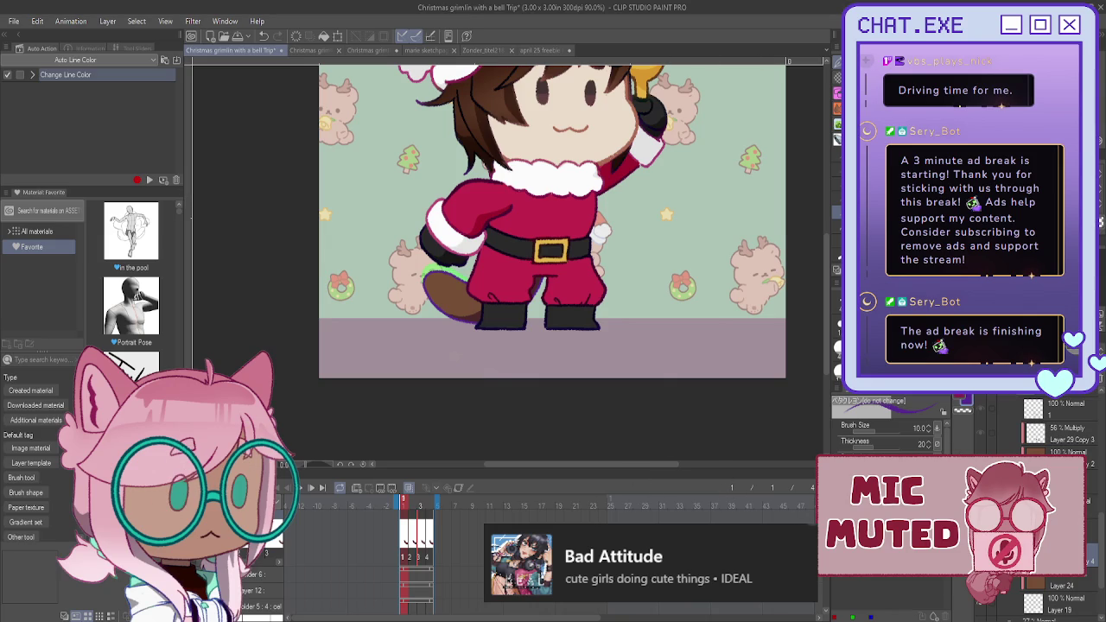
pyautogui.scroll(-2, 642, 215)
pyautogui.scroll(2, 802, 276)
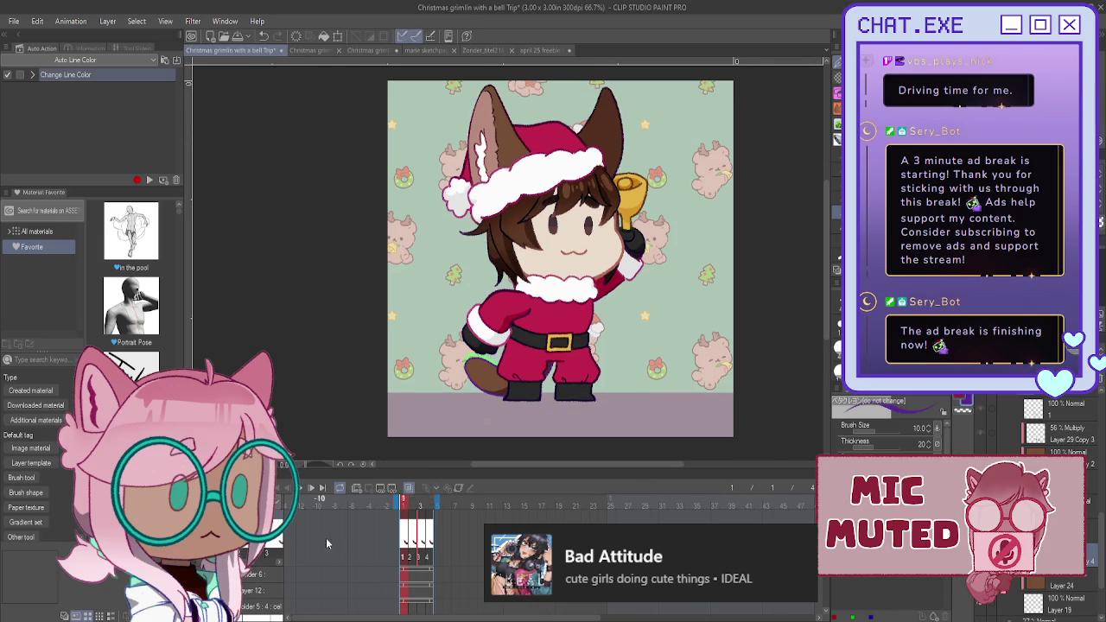
# - Play the bell animation once, stop it, and select a layer of the current frame
pyautogui.click(301, 489)
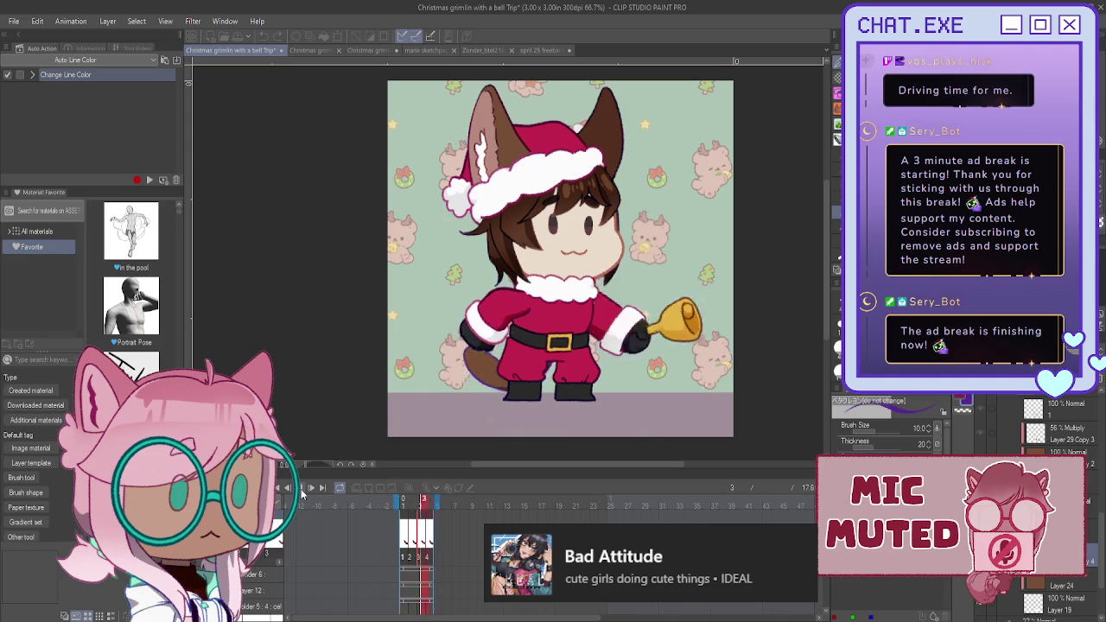
pyautogui.click(301, 490)
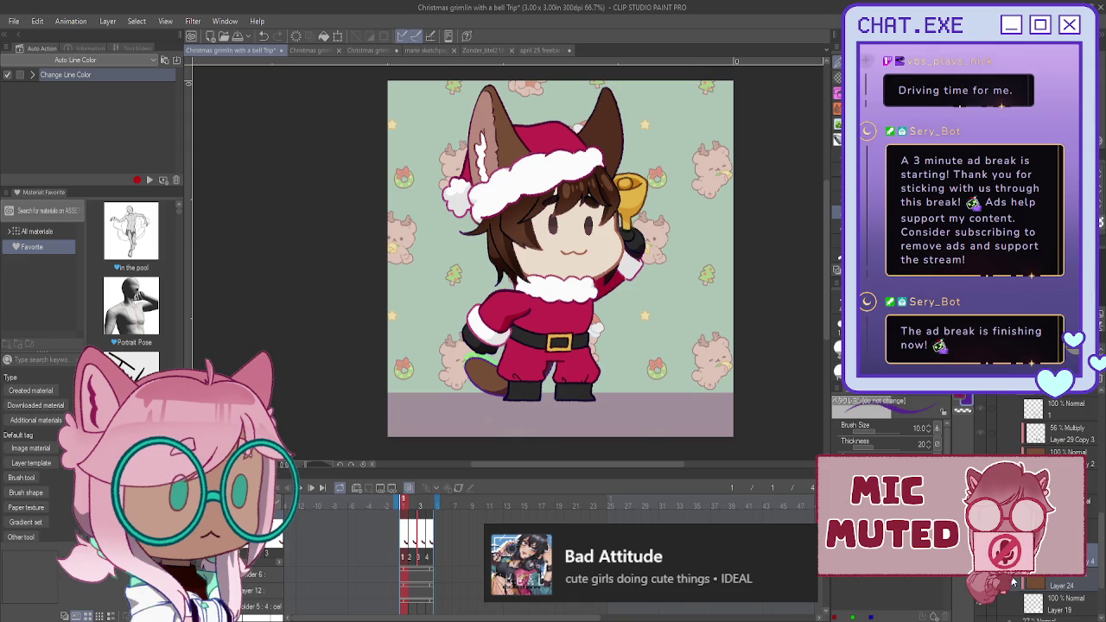
pyautogui.click(1054, 587)
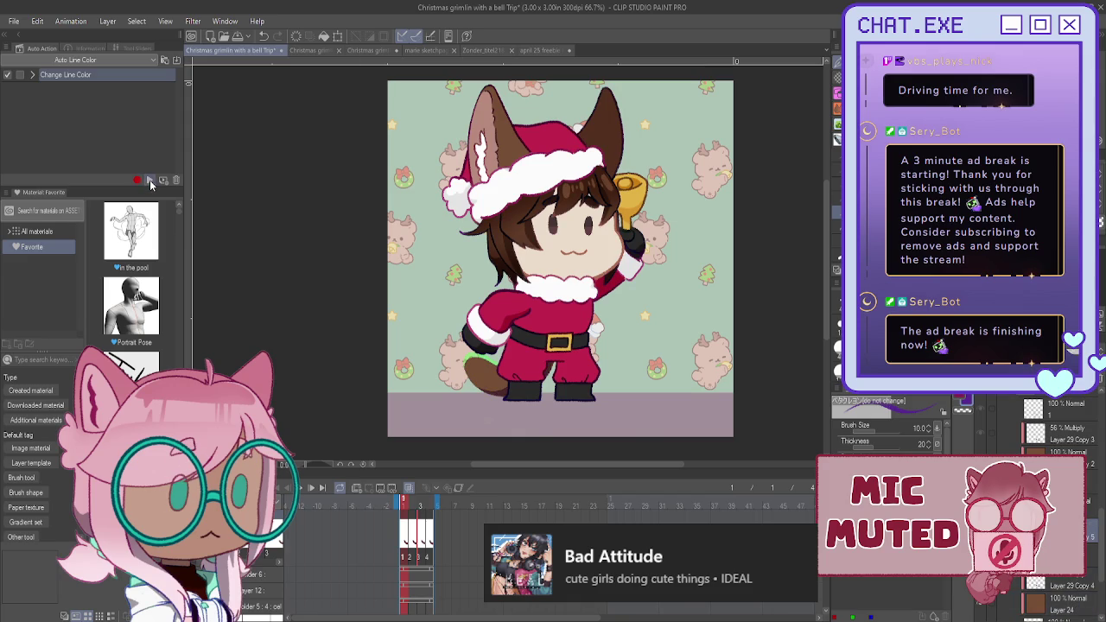
pyautogui.scroll(-3, 1053, 510)
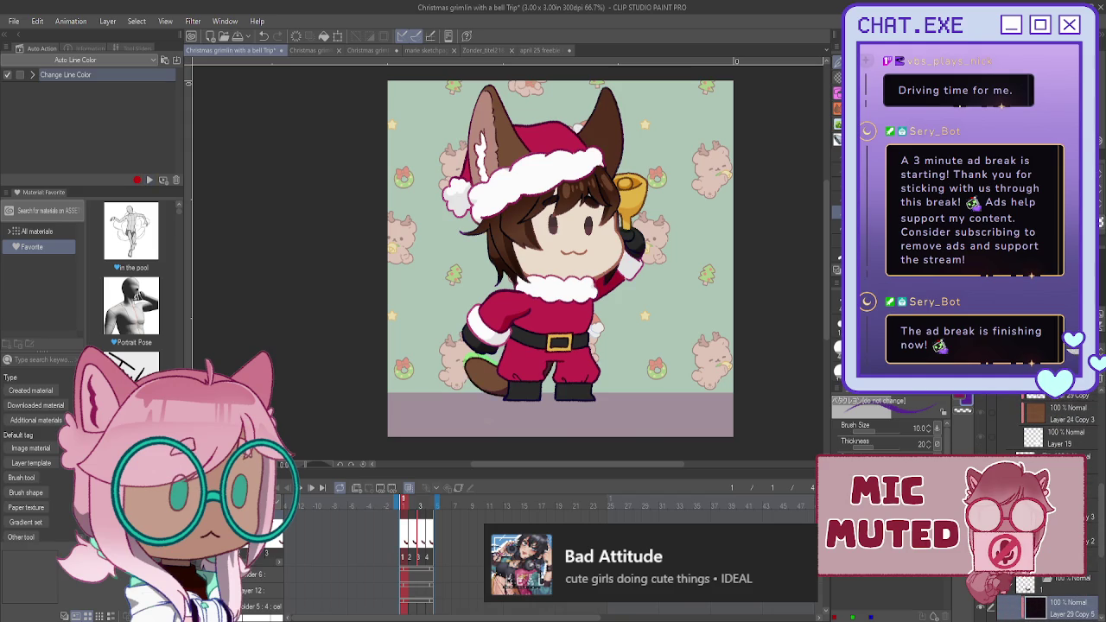
# - Step through frames 1 to 4, ending on frame 4 with the tipped bell
pyautogui.press('Right')
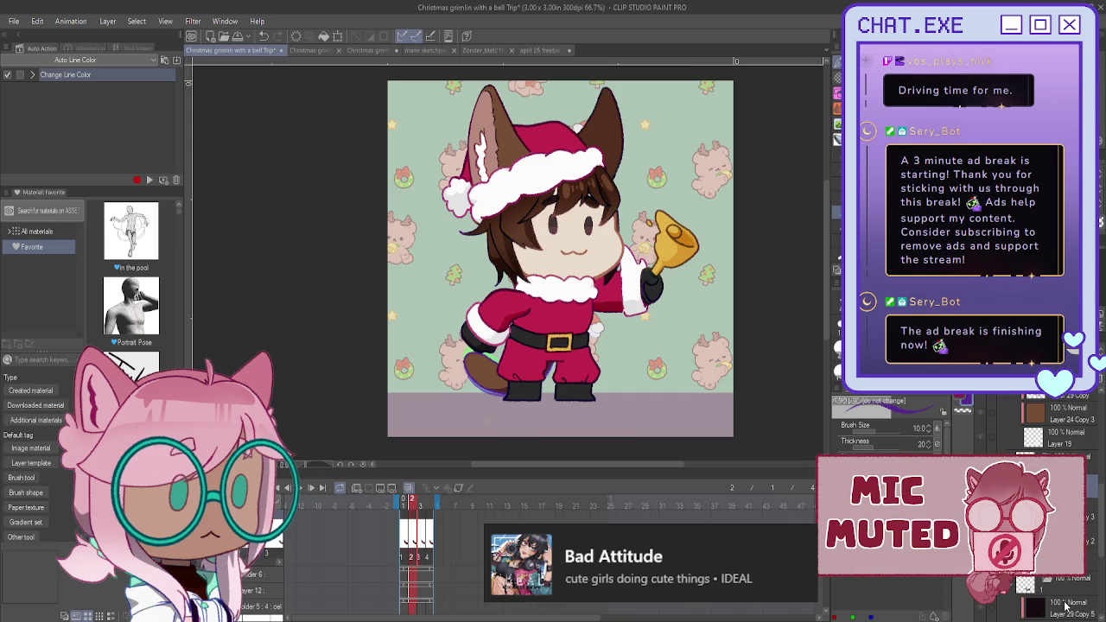
pyautogui.press('Left')
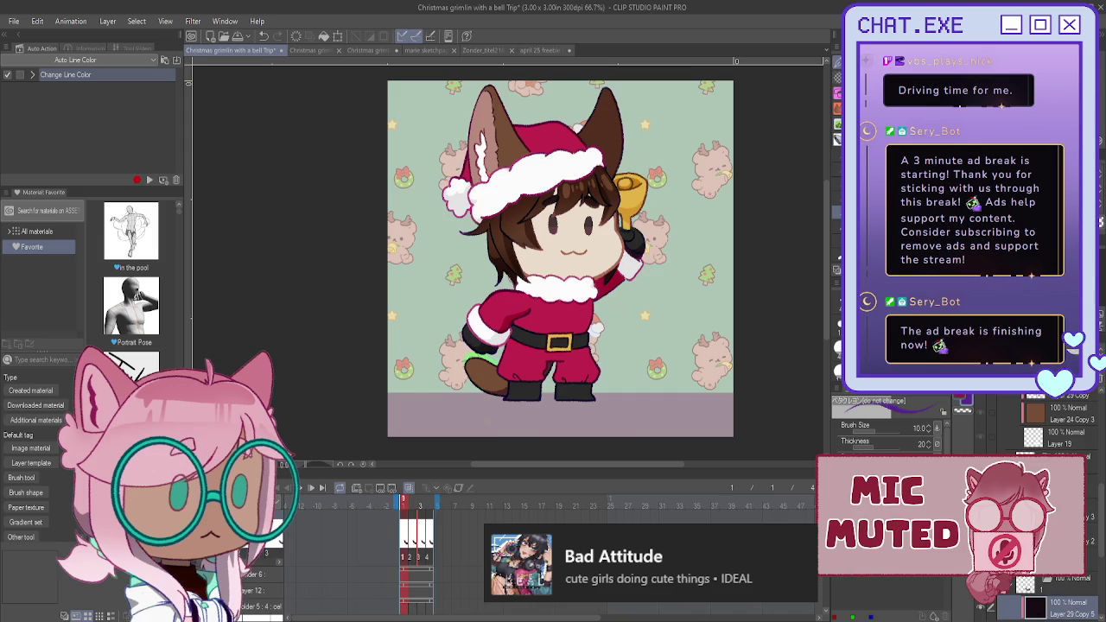
pyautogui.press('Right')
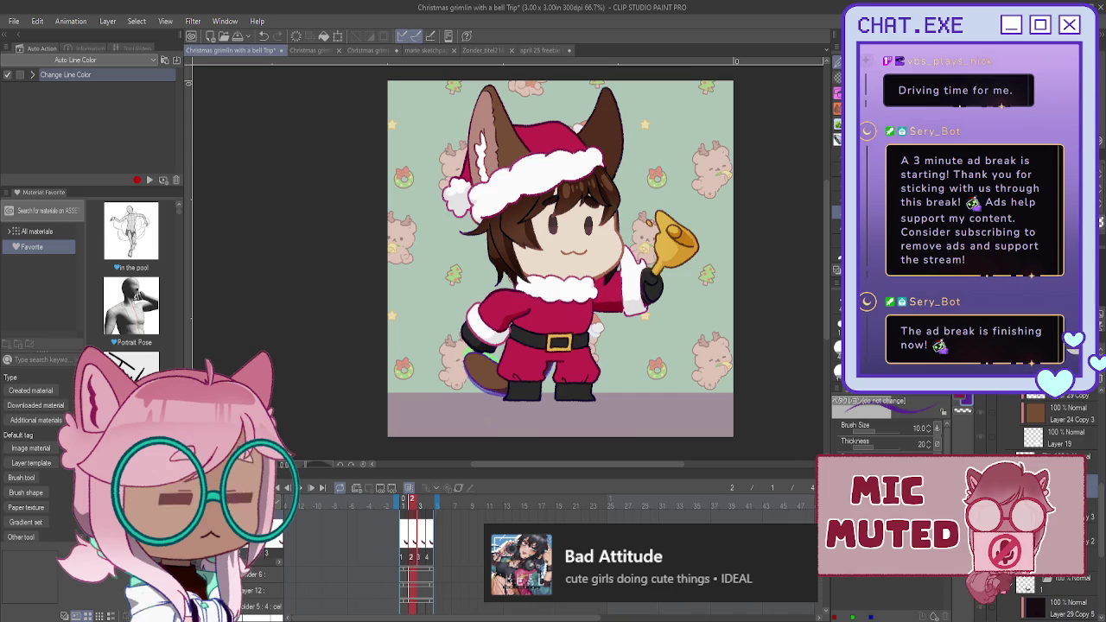
pyautogui.scroll(-3, 1054, 518)
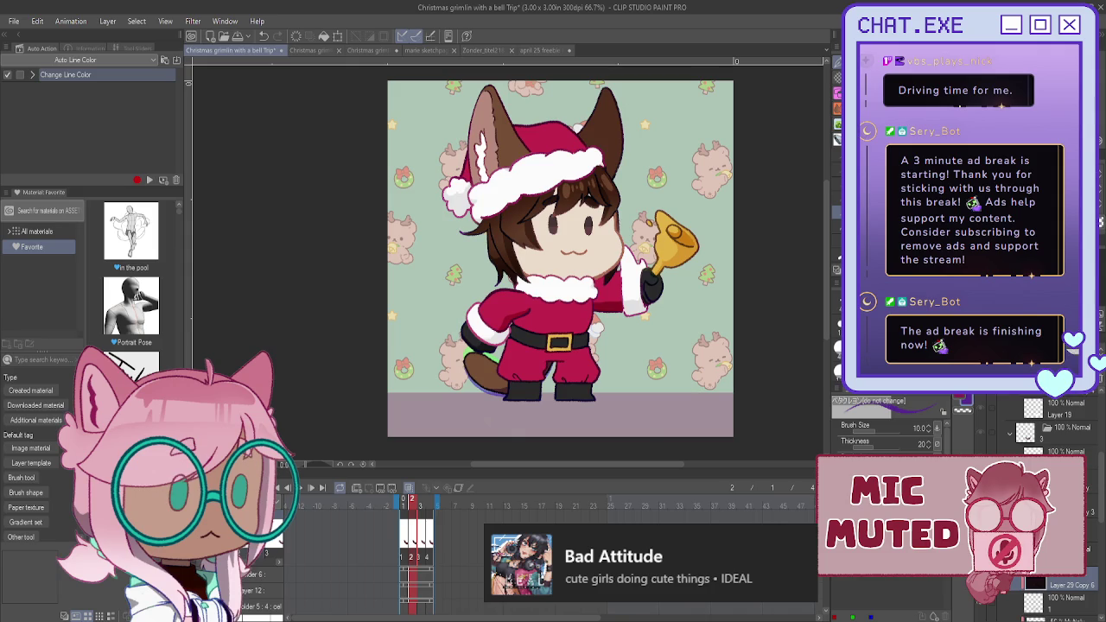
pyautogui.press('Right')
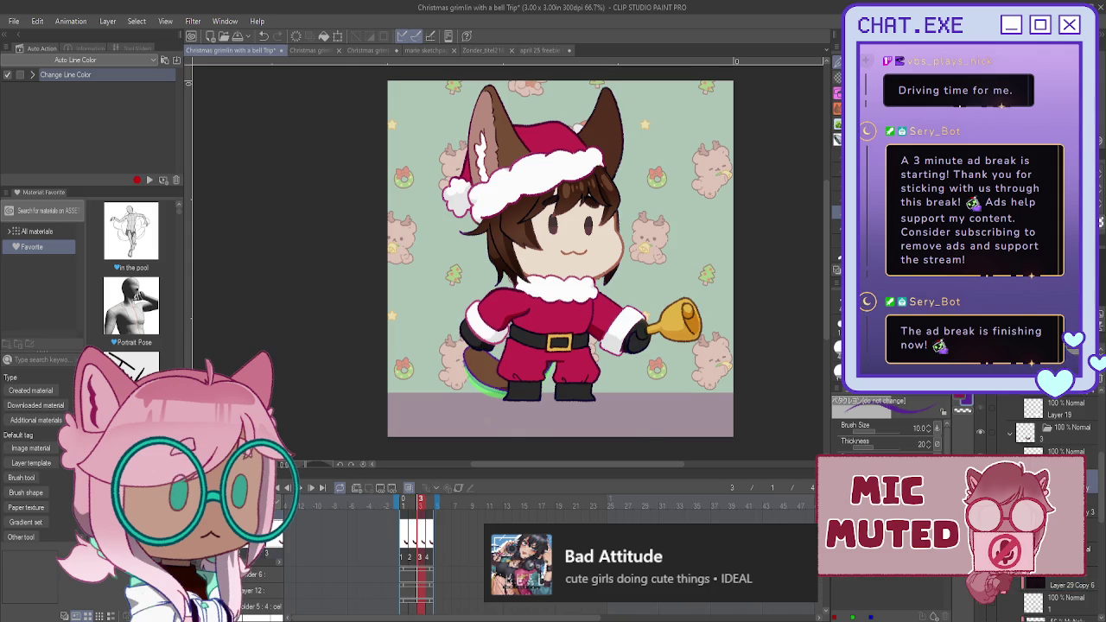
pyautogui.scroll(-3, 1053, 519)
pyautogui.scroll(-3, 1054, 519)
pyautogui.press('Right')
pyautogui.scroll(-1, 1054, 432)
pyautogui.scroll(-1, 1053, 432)
pyautogui.scroll(-1, 1053, 432)
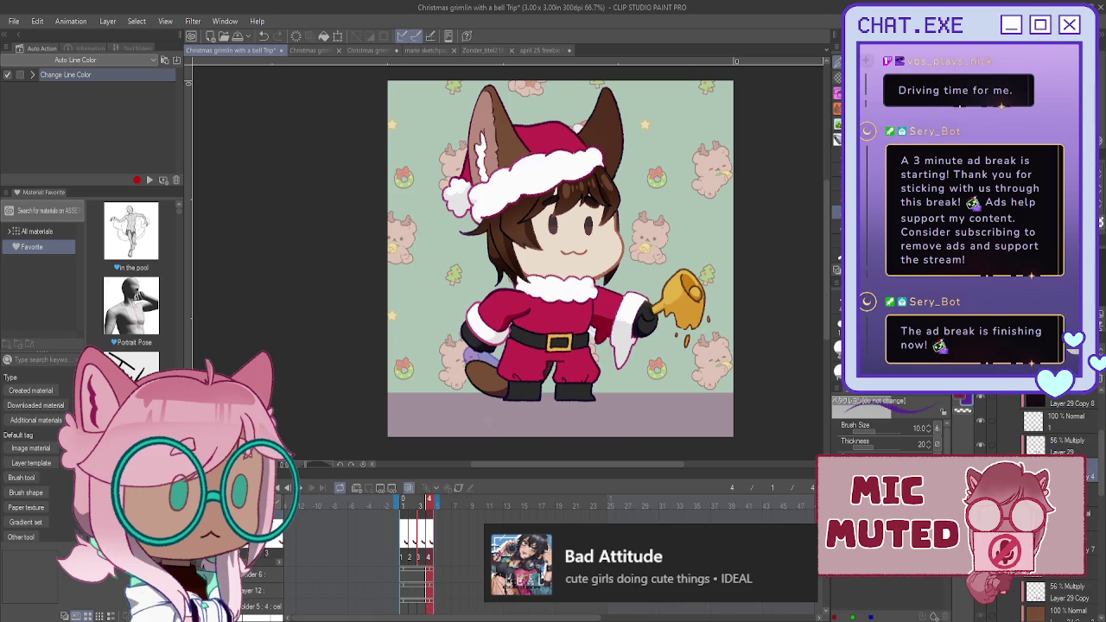
# - Expand the 100% Multiply folder, save, and return to frame 3 with the bell held out
pyautogui.click(1057, 445)
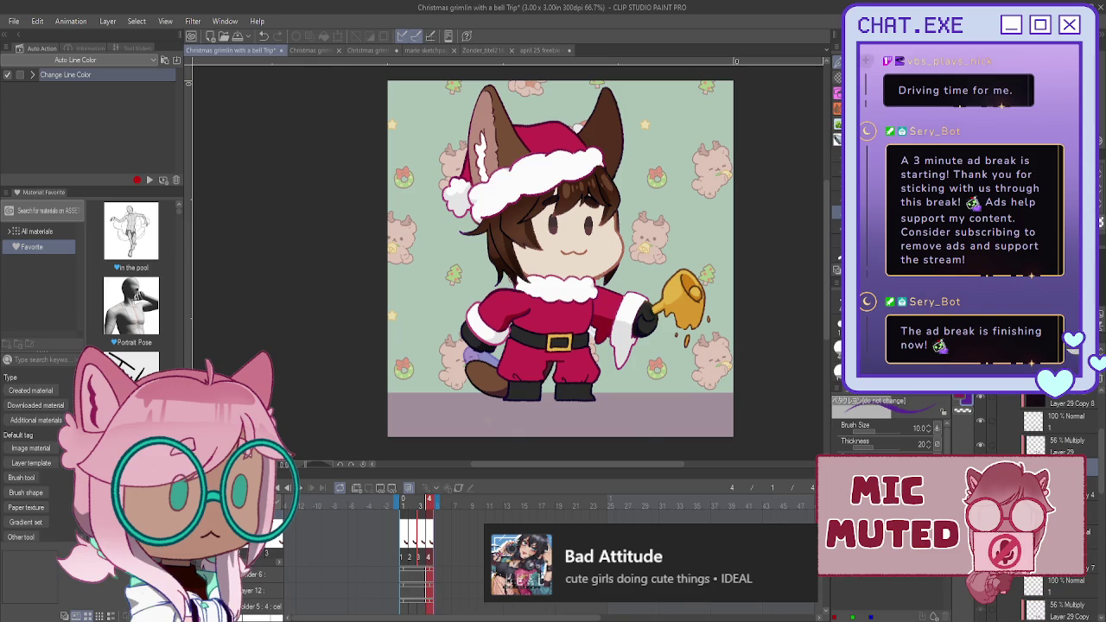
pyautogui.click(1068, 451)
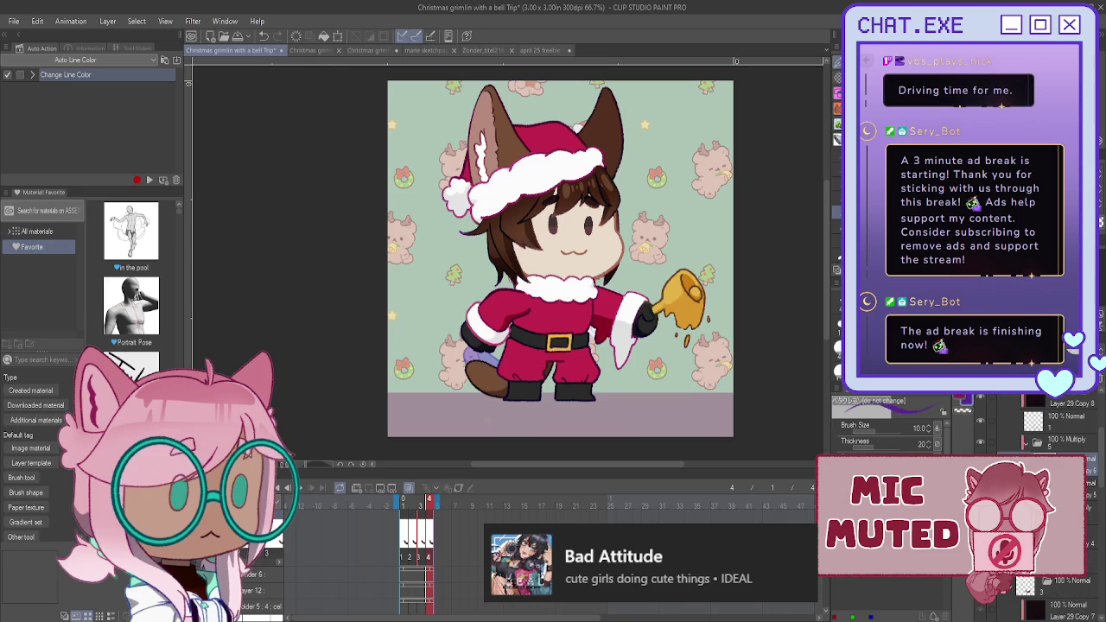
pyautogui.hotkey('ctrl', 's')
pyautogui.scroll(-5, 1045, 509)
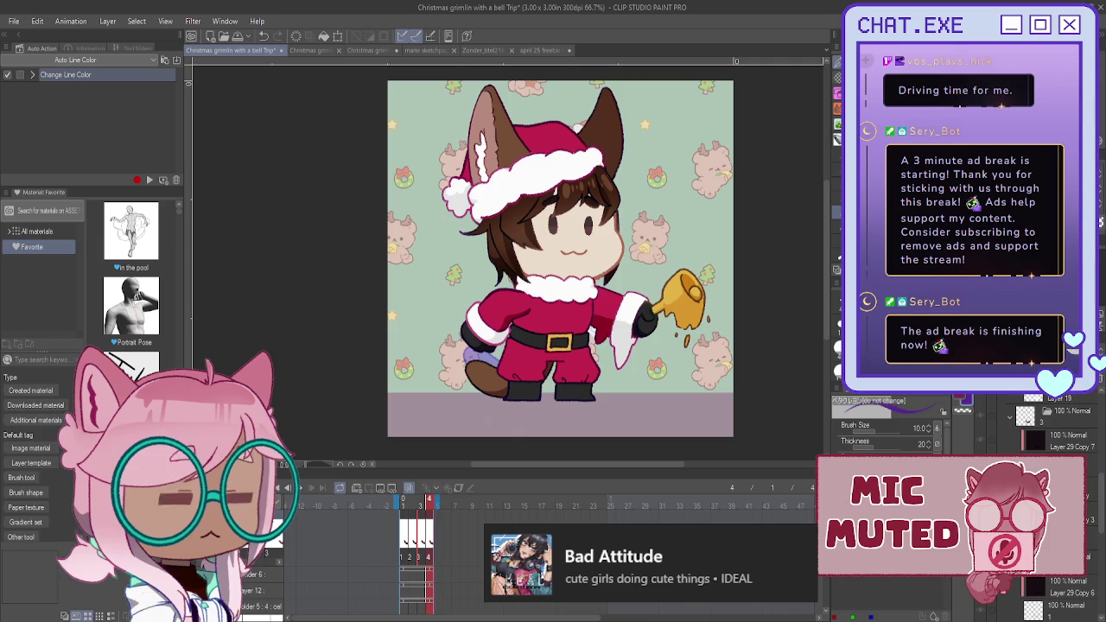
pyautogui.press('Left')
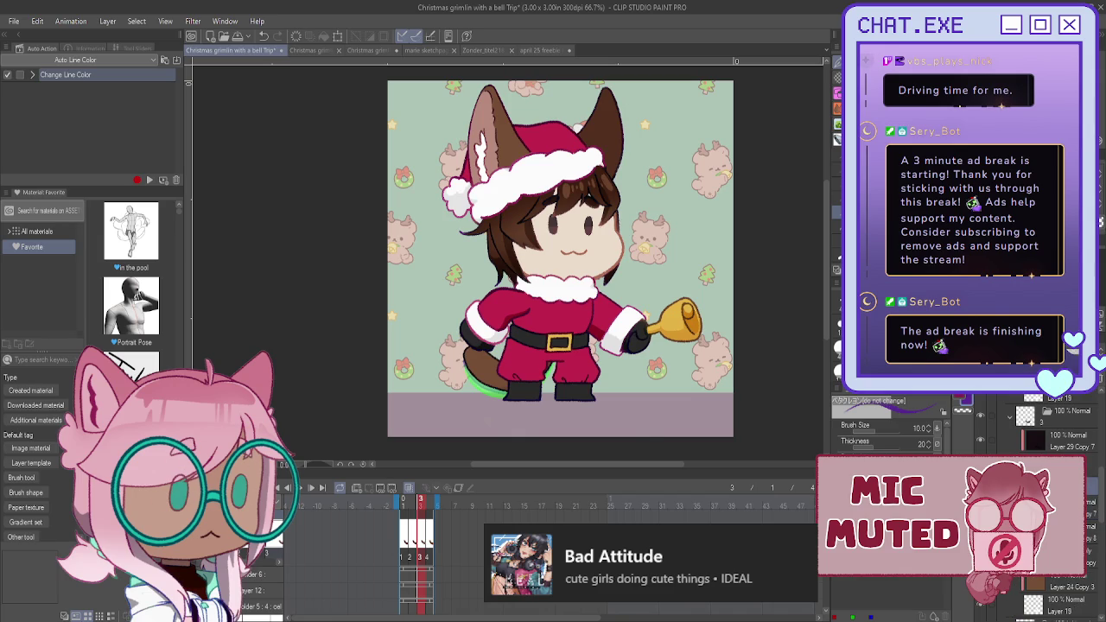
pyautogui.scroll(-2, 1049, 427)
# - Step back through frame 2 to frame 1, selecting a different layer along the way
pyautogui.scroll(-2, 1050, 428)
pyautogui.scroll(-2, 1050, 428)
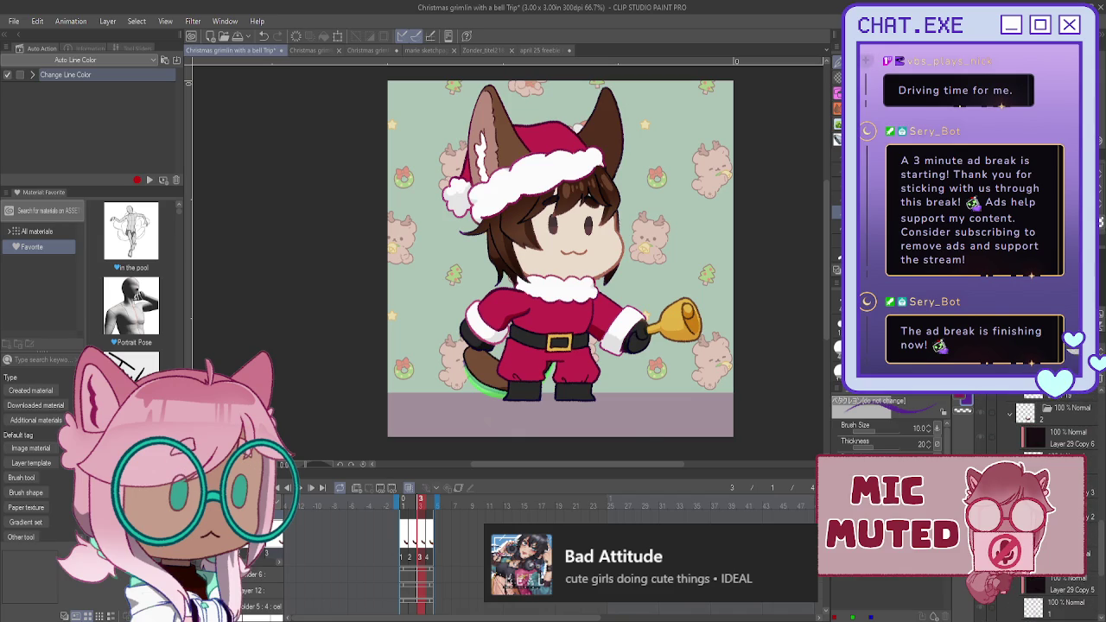
pyautogui.hotkey('ctrl', 'Left')
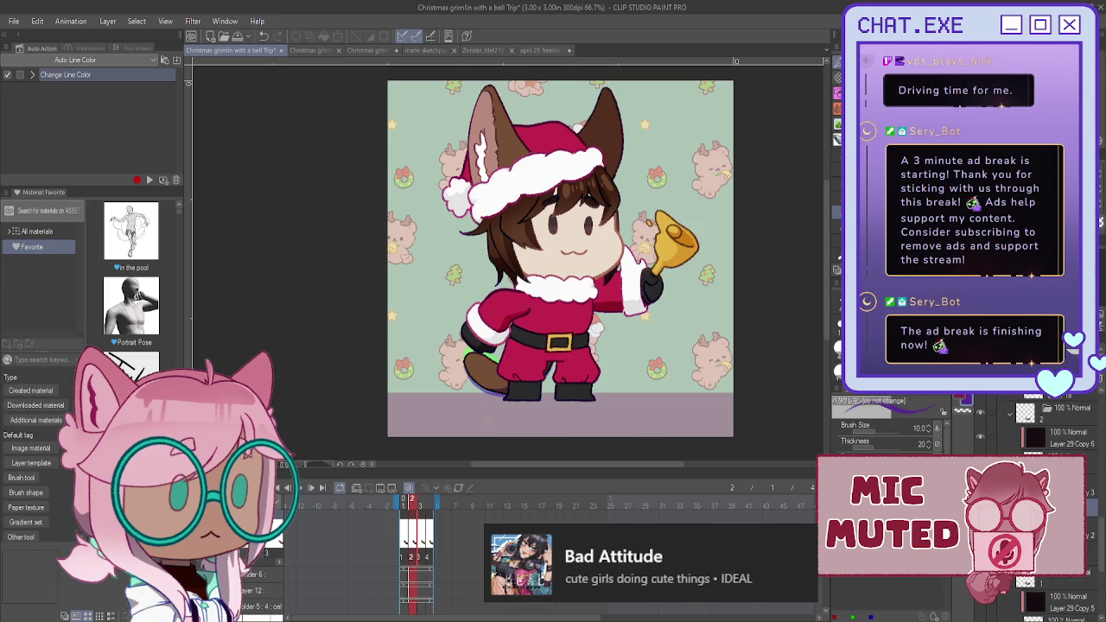
pyautogui.click(1036, 526)
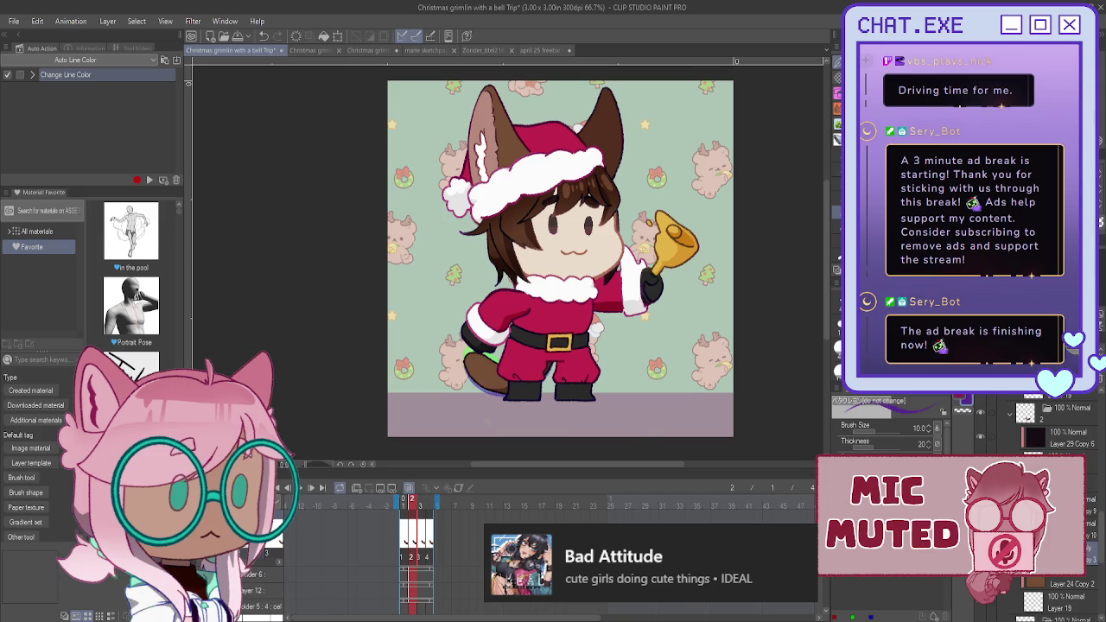
pyautogui.scroll(-5, 1049, 423)
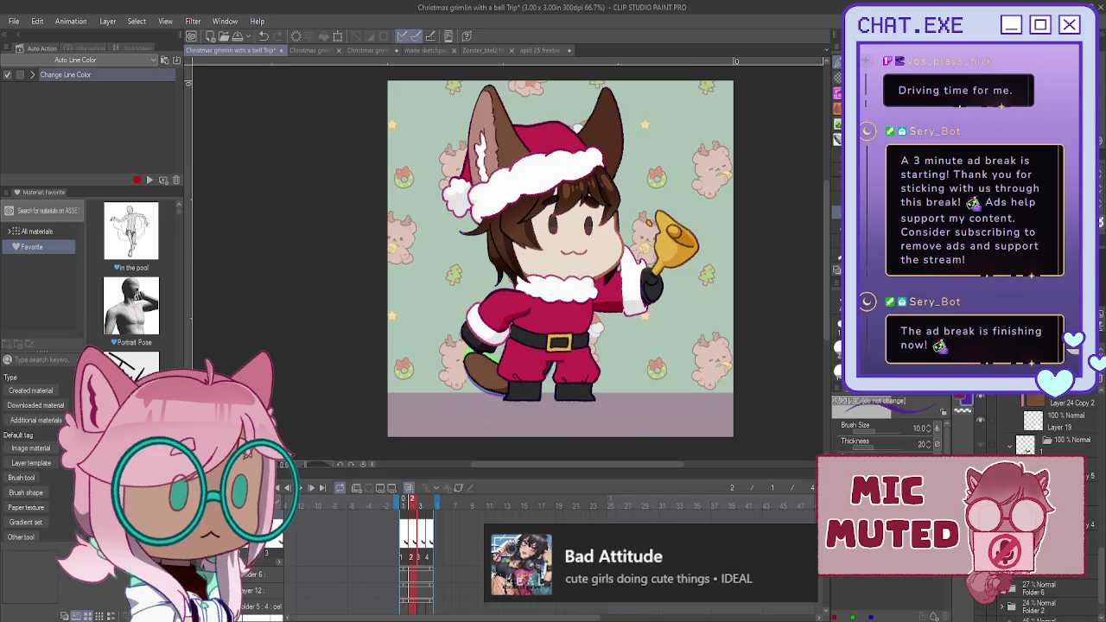
pyautogui.press('Left')
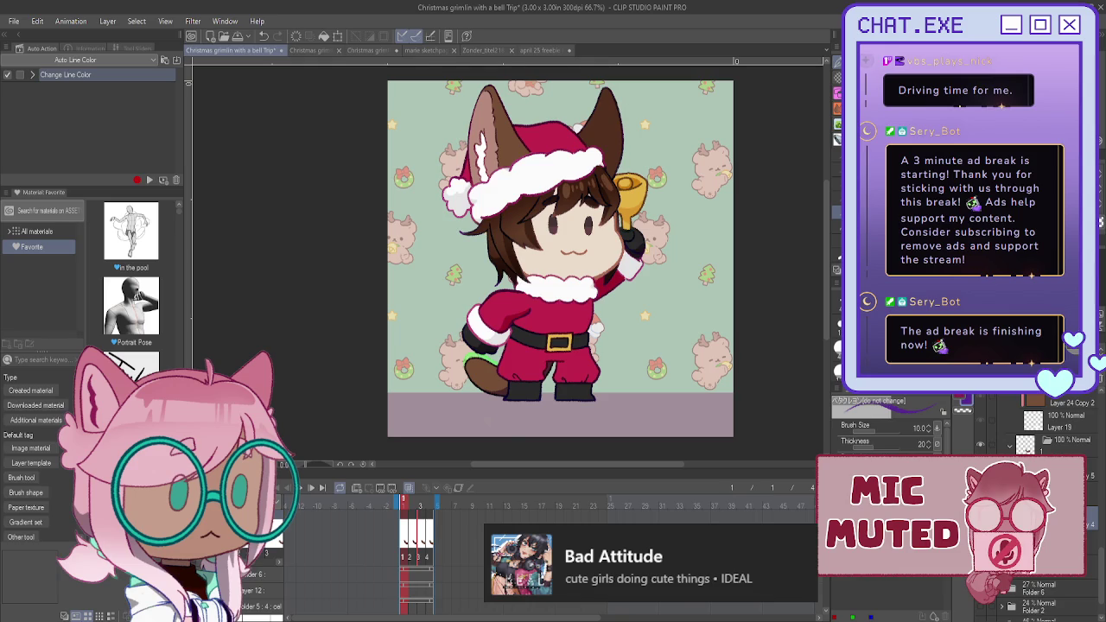
# - Compare the tail with darker and lighter shading by undoing and redoing while cycling layers
pyautogui.hotkey('alt', ']')
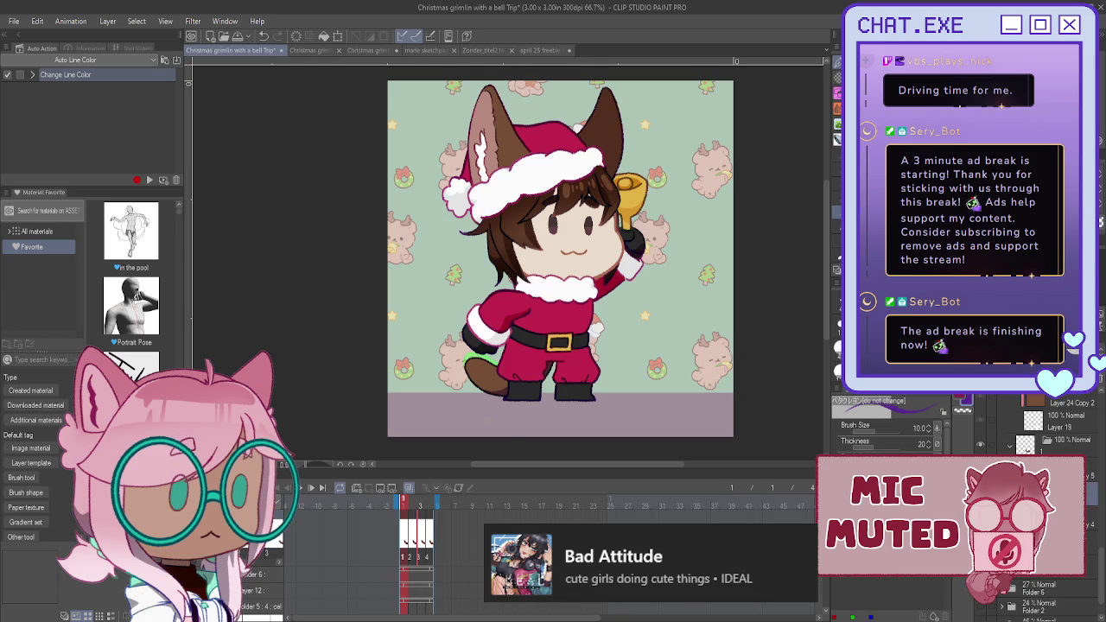
pyautogui.hotkey('alt', '[')
pyautogui.hotkey('ctrl', 'z')
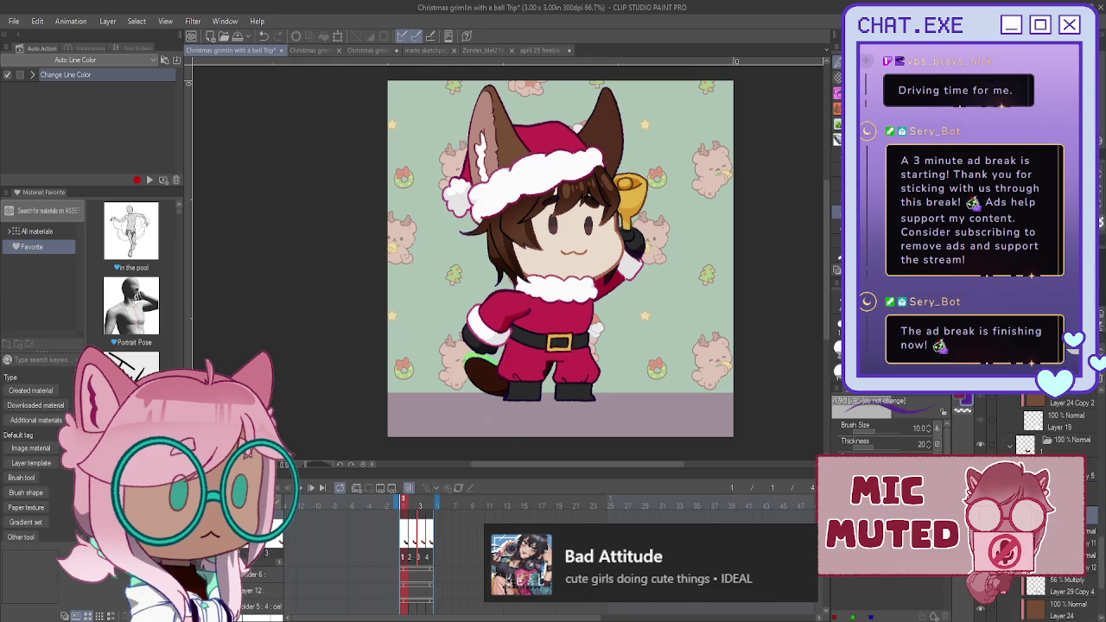
pyautogui.hotkey('alt', ']')
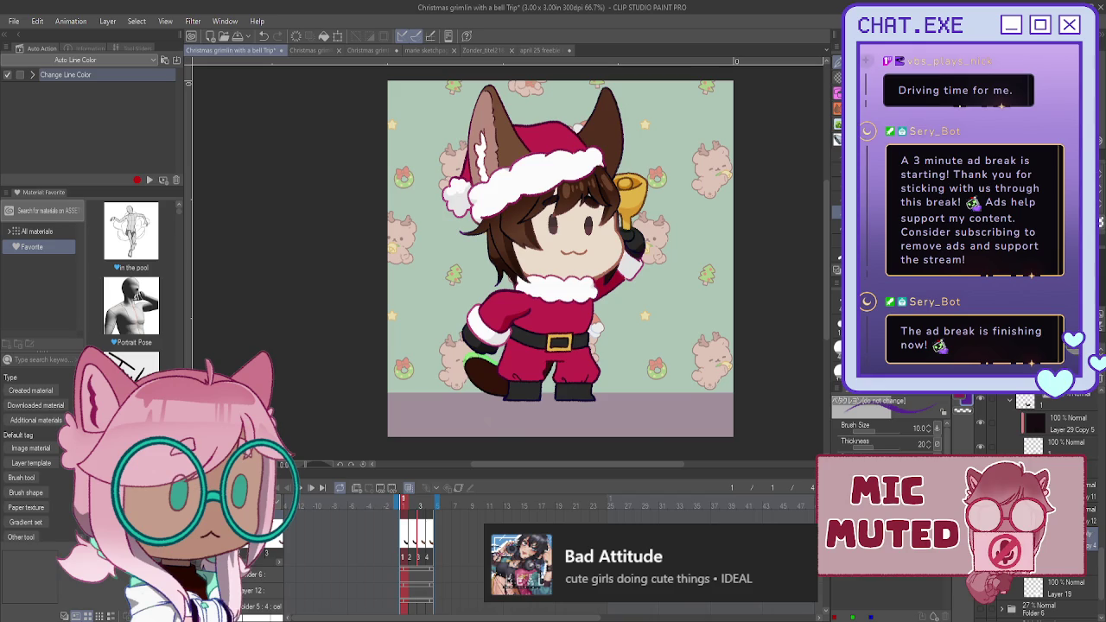
pyautogui.hotkey('ctrl', 'y')
pyautogui.hotkey('alt', '[')
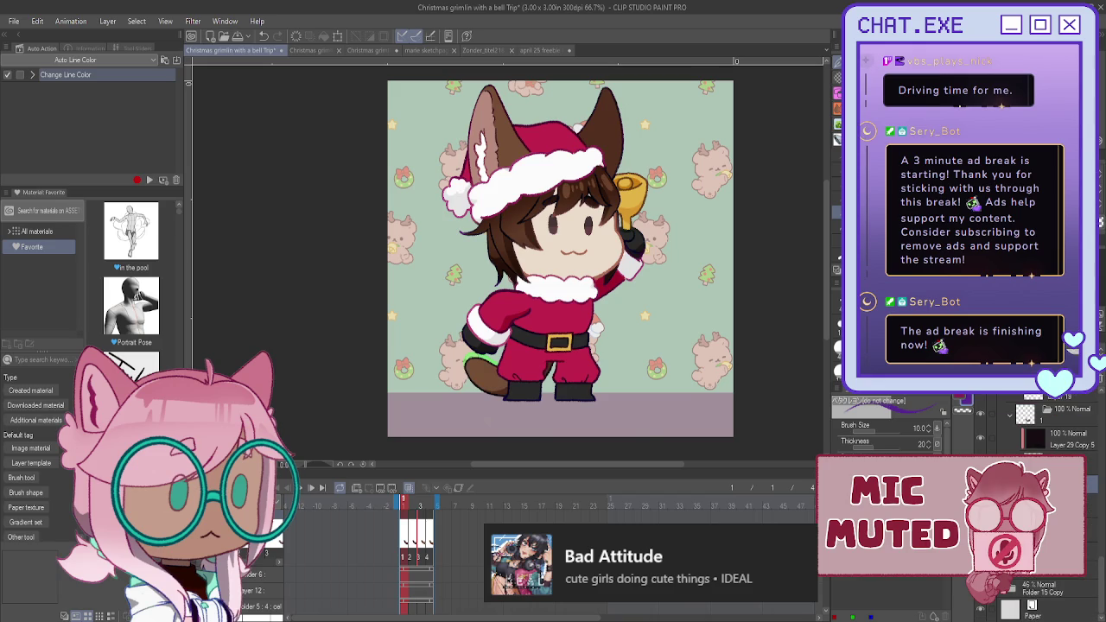
pyautogui.scroll(-1, 746, 430)
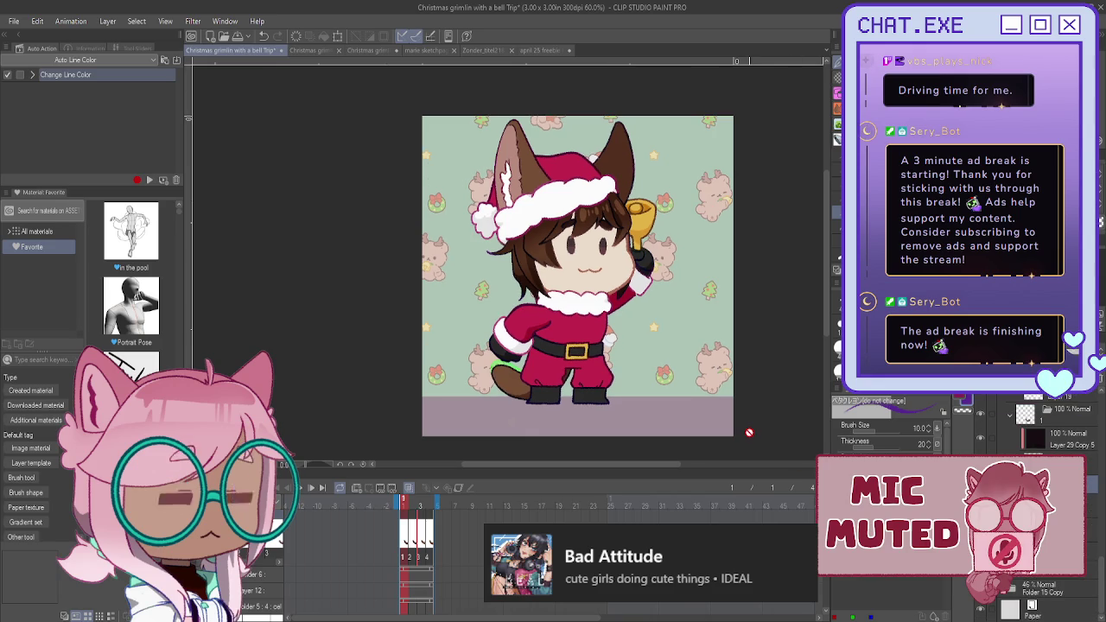
# - Expand the body pants folder and flip the view horizontally so the cat faces left
pyautogui.scroll(3, 1046, 518)
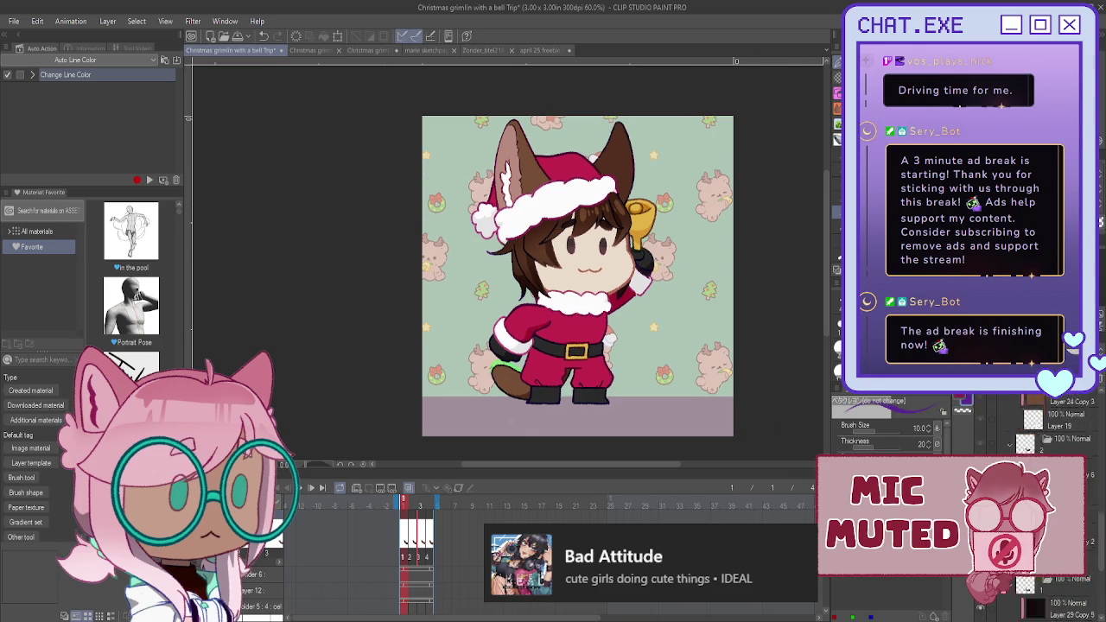
pyautogui.scroll(3, 1045, 423)
pyautogui.scroll(3, 1045, 423)
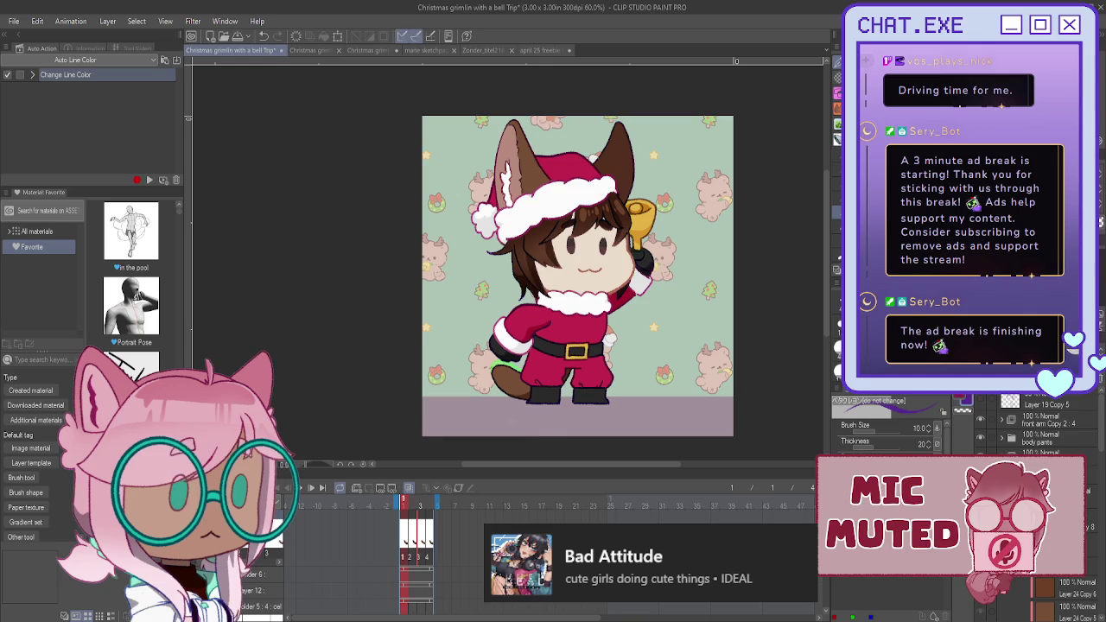
pyautogui.click(1001, 438)
pyautogui.scroll(-2, 1045, 510)
pyautogui.scroll(-2, 1045, 509)
pyautogui.scroll(-2, 1045, 509)
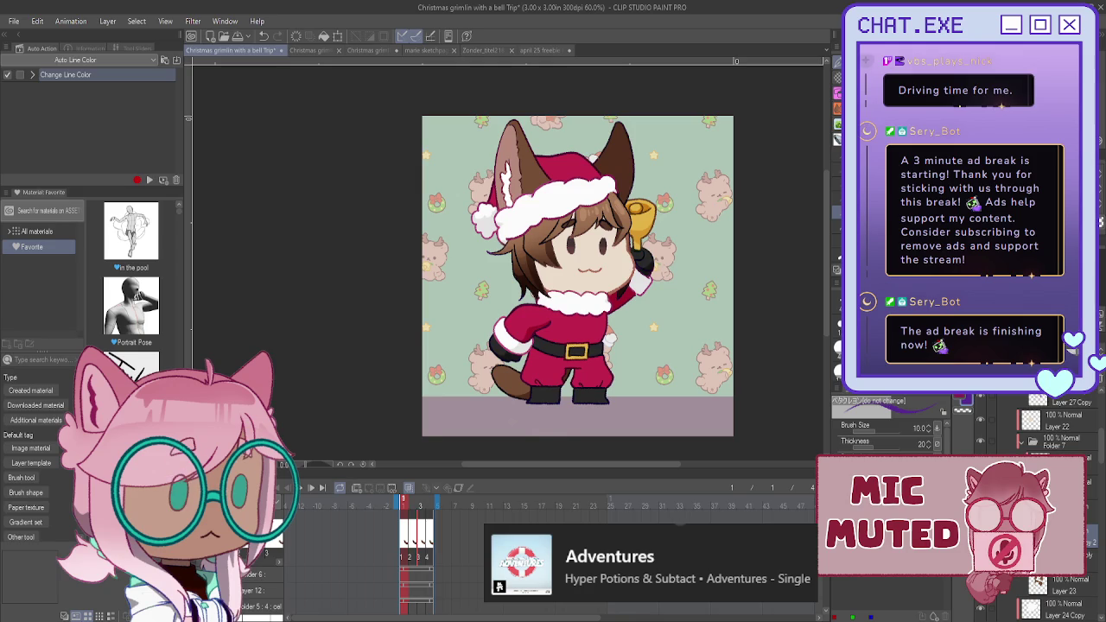
pyautogui.press('h')
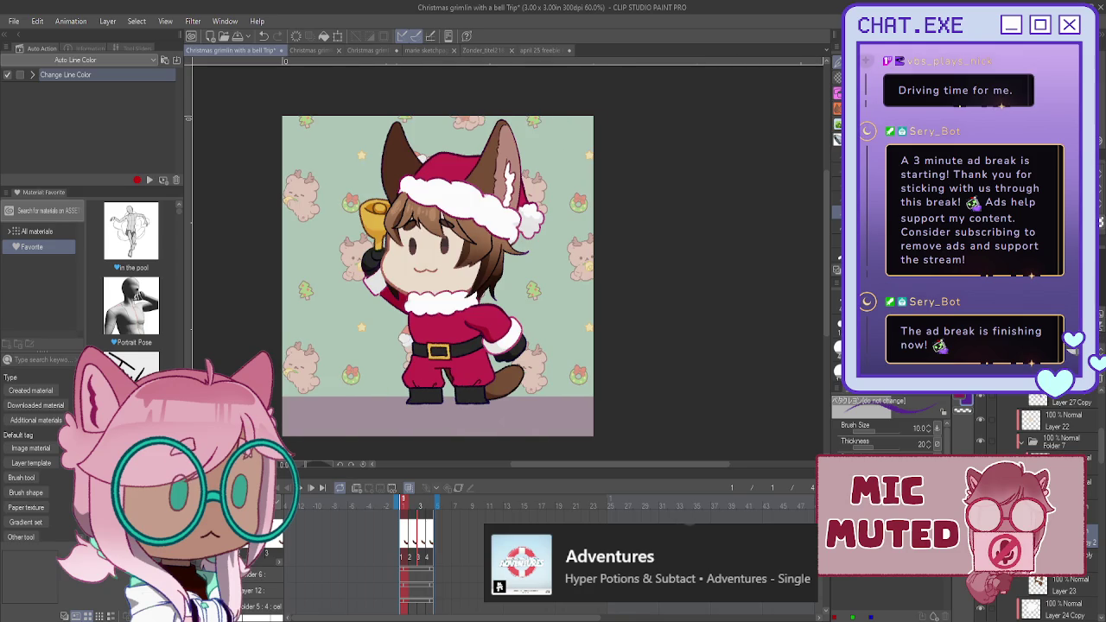
# - Save the bell animation file, nudge the canvas right, and switch to the fox girl document
pyautogui.scroll(-2, 1049, 423)
pyautogui.scroll(-2, 1049, 424)
pyautogui.scroll(-2, 1050, 424)
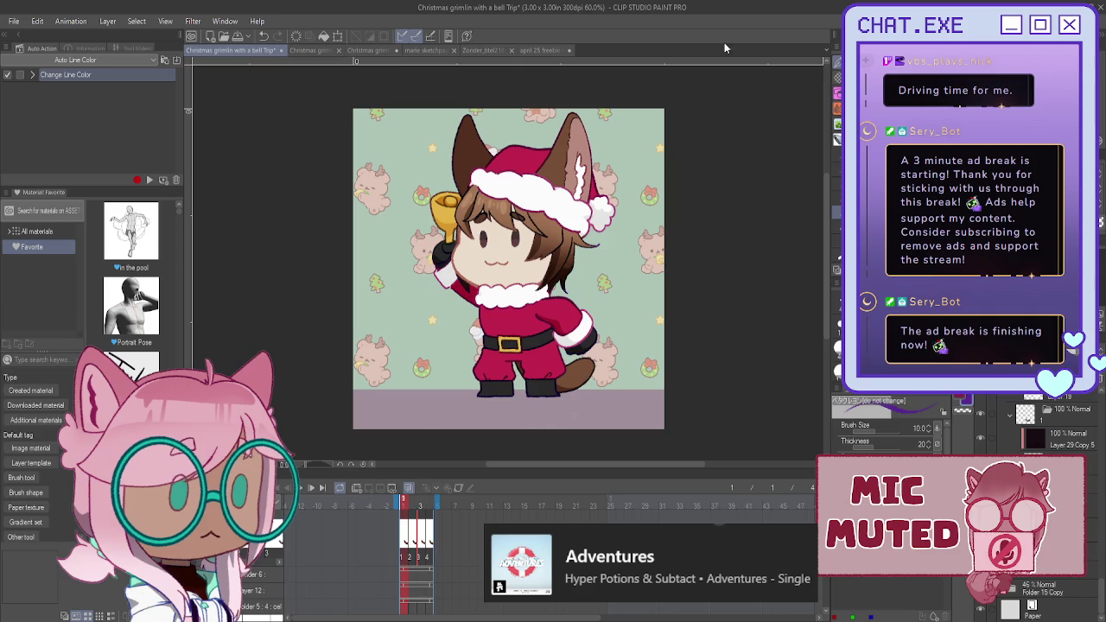
pyautogui.click(238, 38)
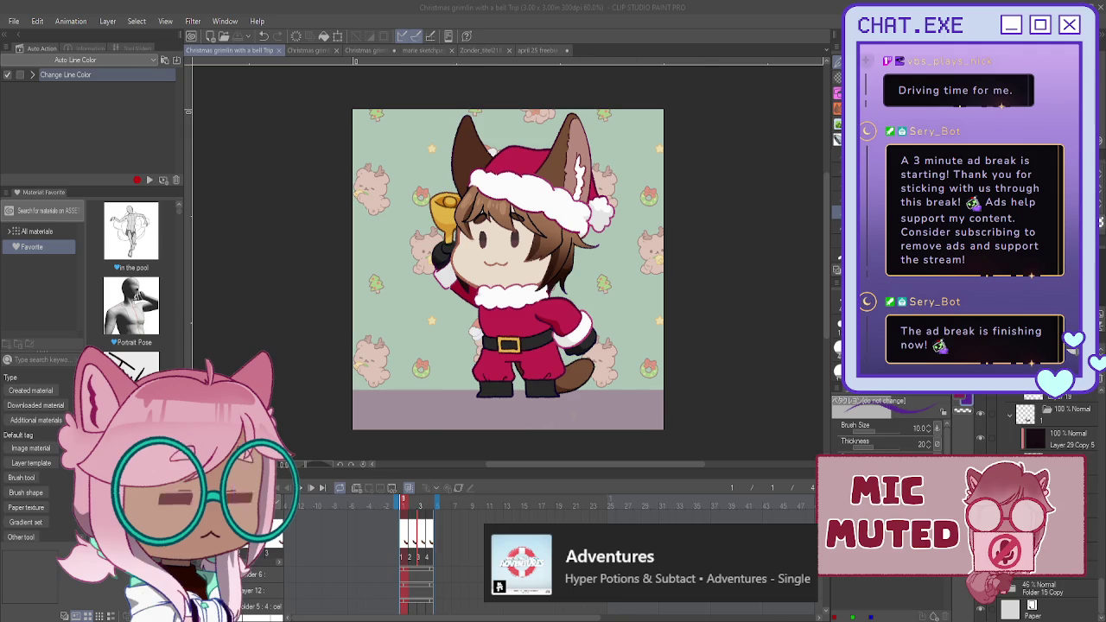
pyautogui.moveTo(508, 269); pyautogui.dragTo(598, 259)
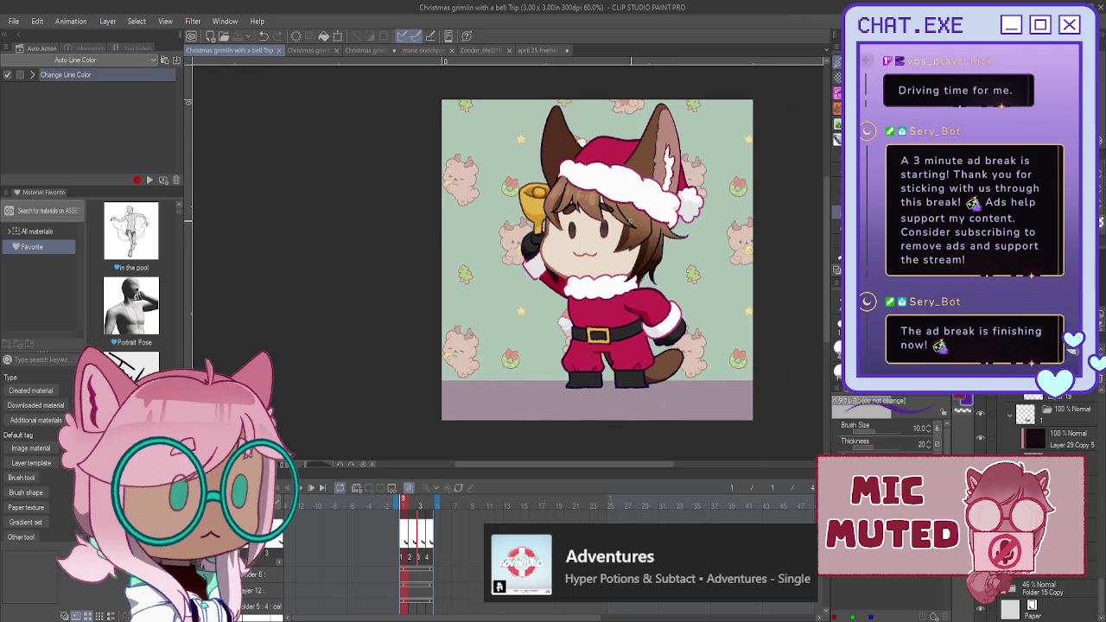
pyautogui.click(355, 52)
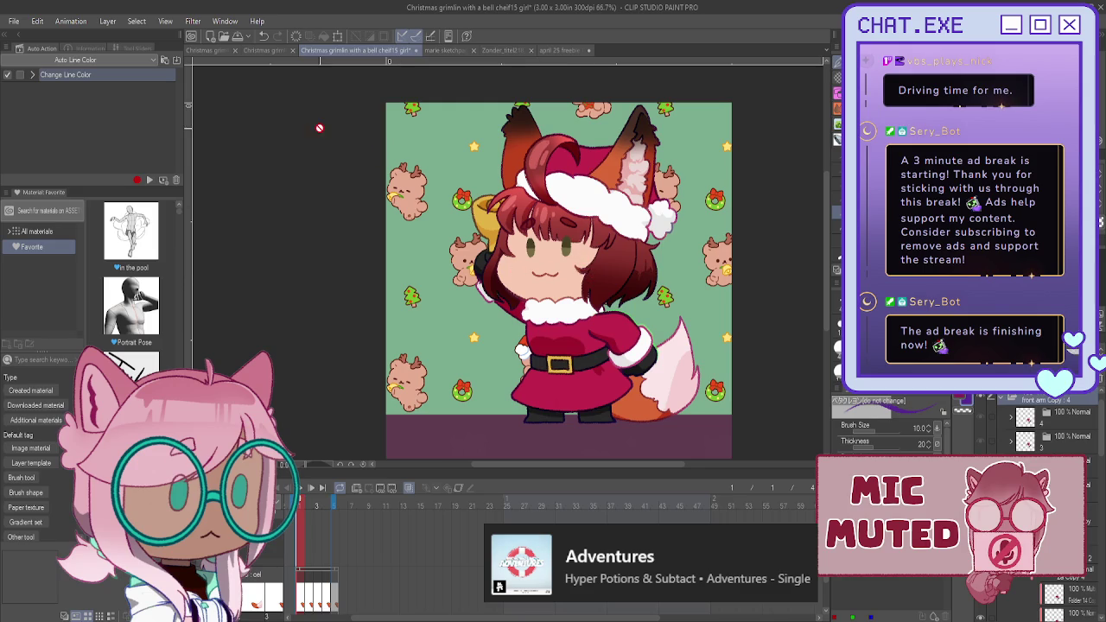
# - On the Santa boy drawing, restore the closed cat smile, collapse the expression folder, add a layer
pyautogui.click(265, 52)
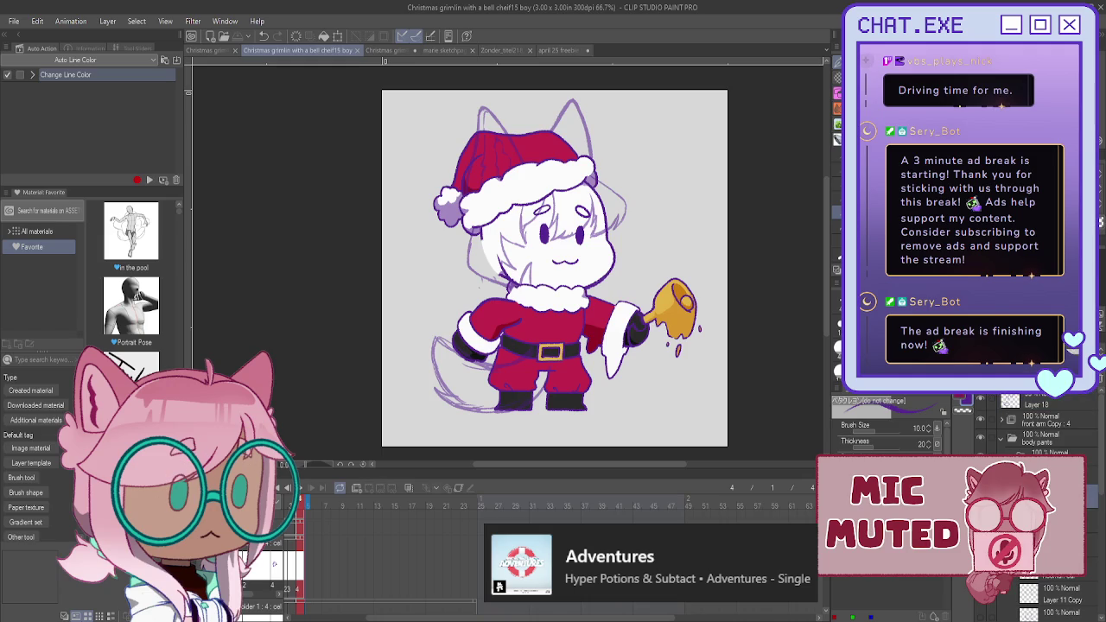
pyautogui.scroll(-3, 1036, 518)
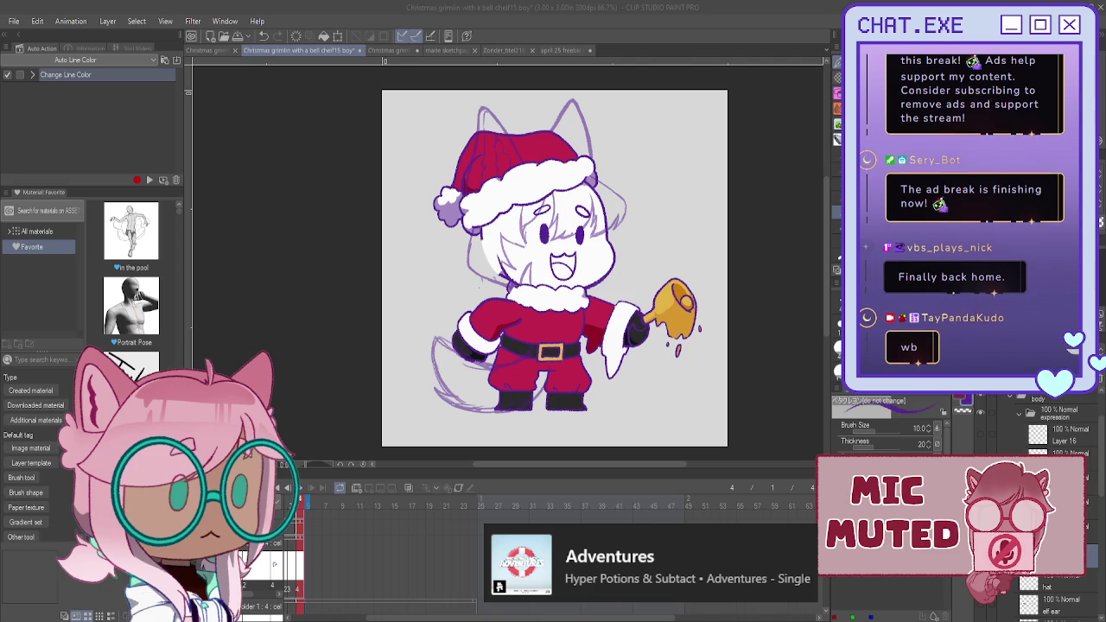
pyautogui.hotkey('ctrl', 'z')
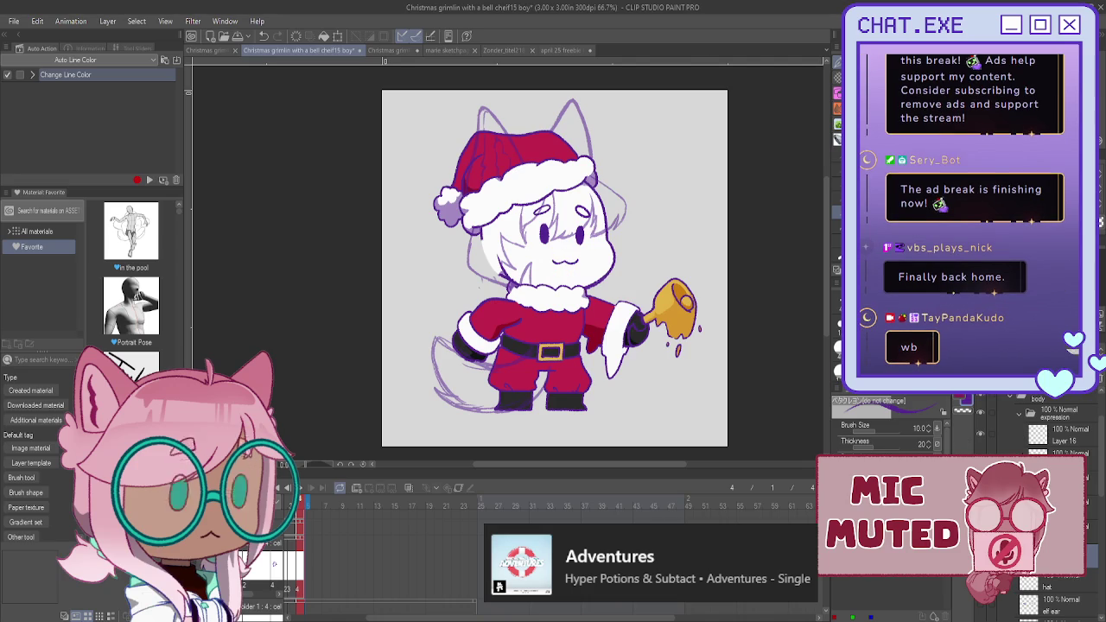
pyautogui.click(1020, 413)
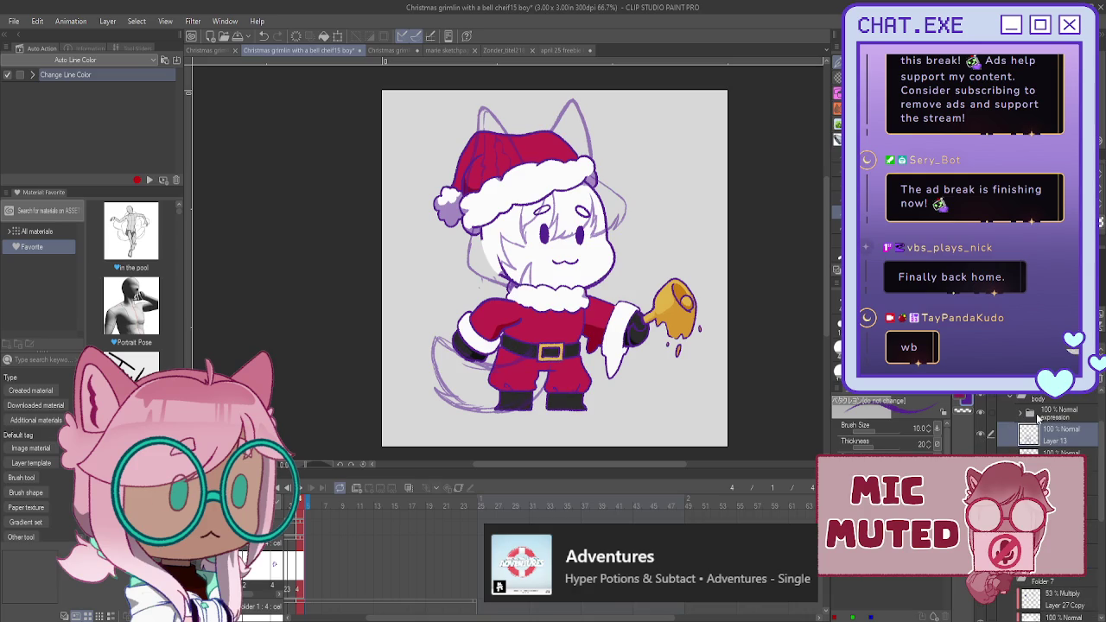
pyautogui.hotkey('ctrl', 'shift', 'n')
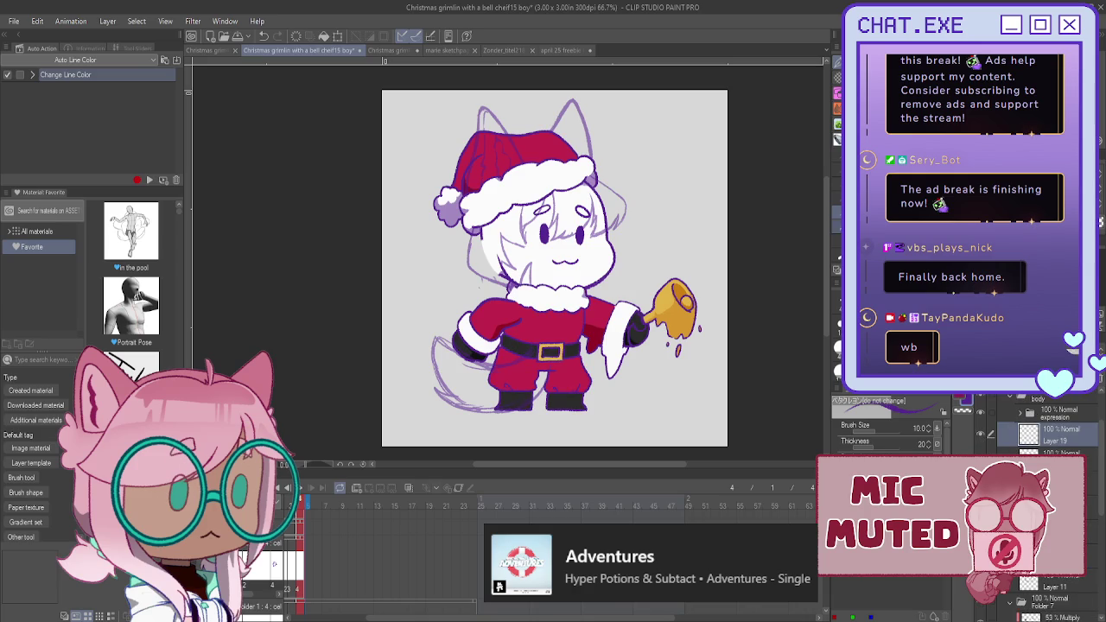
pyautogui.scroll(2, 563, 110)
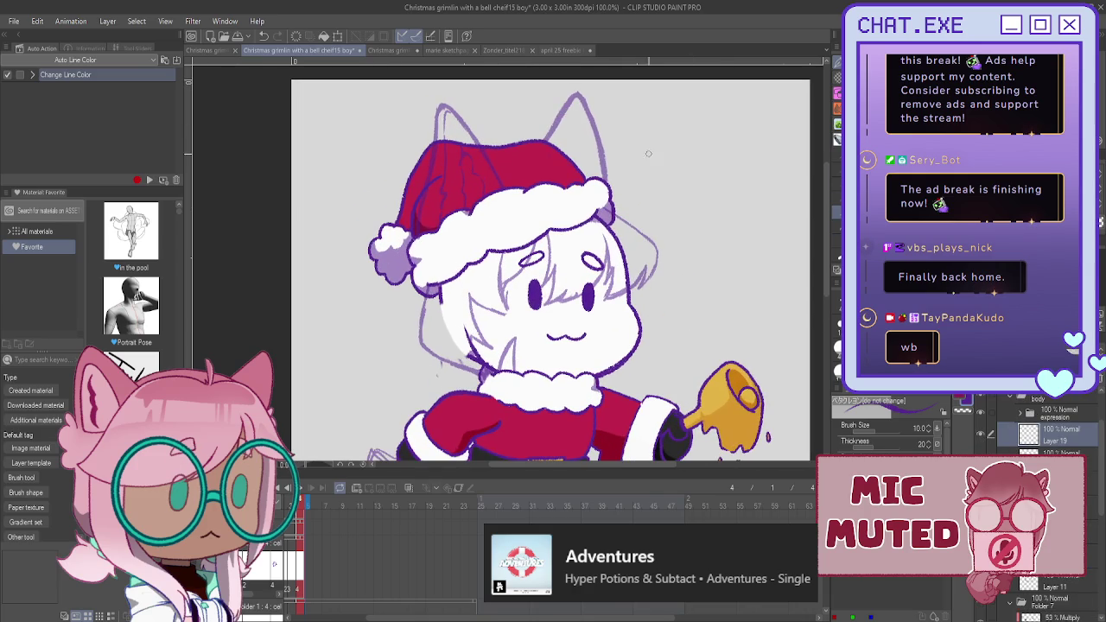
# - Ink both cat ears' outlines in dark purple, redrawing the right ear, and add dark red hat strokes
pyautogui.scroll(1, 667, 156)
pyautogui.scroll(1, 670, 157)
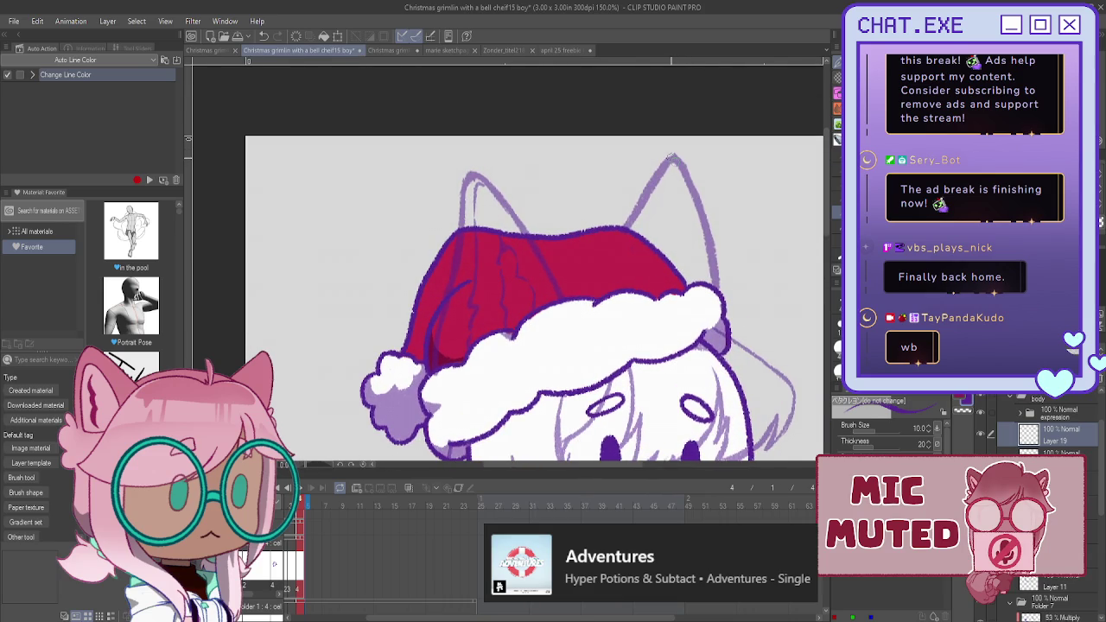
pyautogui.moveTo(672, 158); pyautogui.dragTo(716, 290)
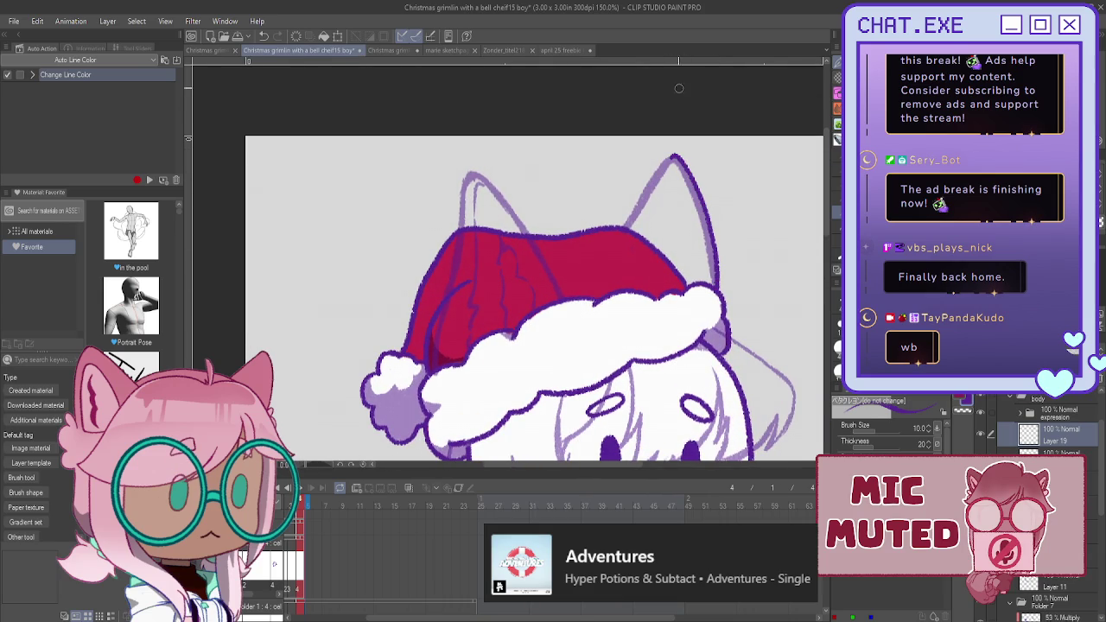
pyautogui.moveTo(673, 156); pyautogui.dragTo(622, 230)
pyautogui.moveTo(513, 215)
pyautogui.mouseDown()
pyautogui.moveTo(480, 179)
pyautogui.moveTo(457, 228)
pyautogui.mouseUp()
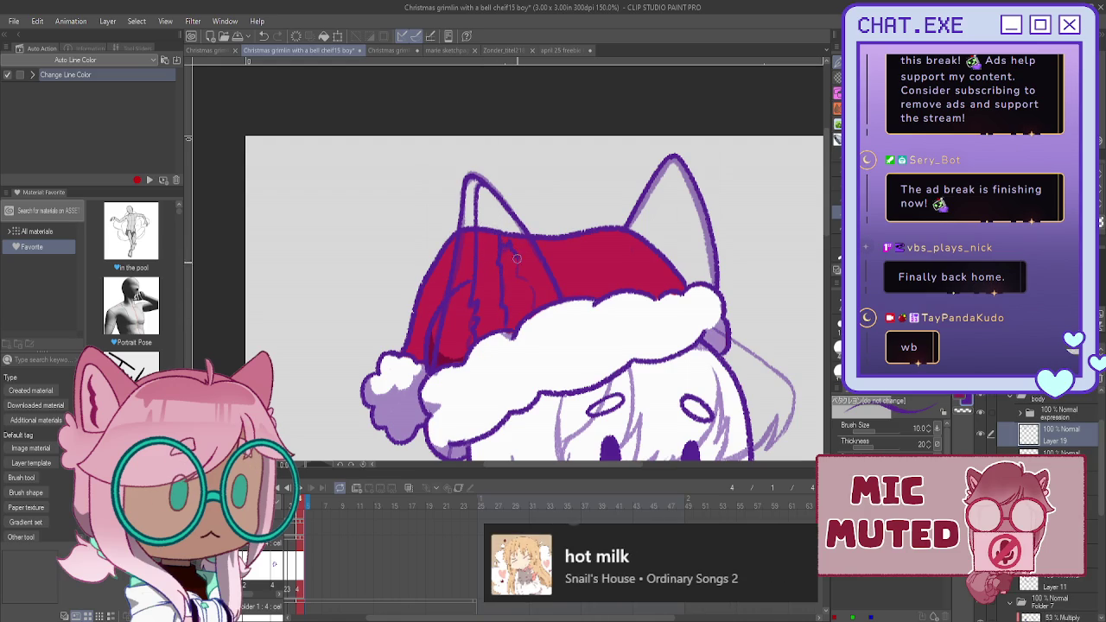
pyautogui.moveTo(517, 276); pyautogui.dragTo(527, 287)
pyautogui.moveTo(674, 161); pyautogui.dragTo(666, 229)
pyautogui.moveTo(691, 177); pyautogui.dragTo(720, 289)
pyautogui.moveTo(687, 168); pyautogui.dragTo(718, 270)
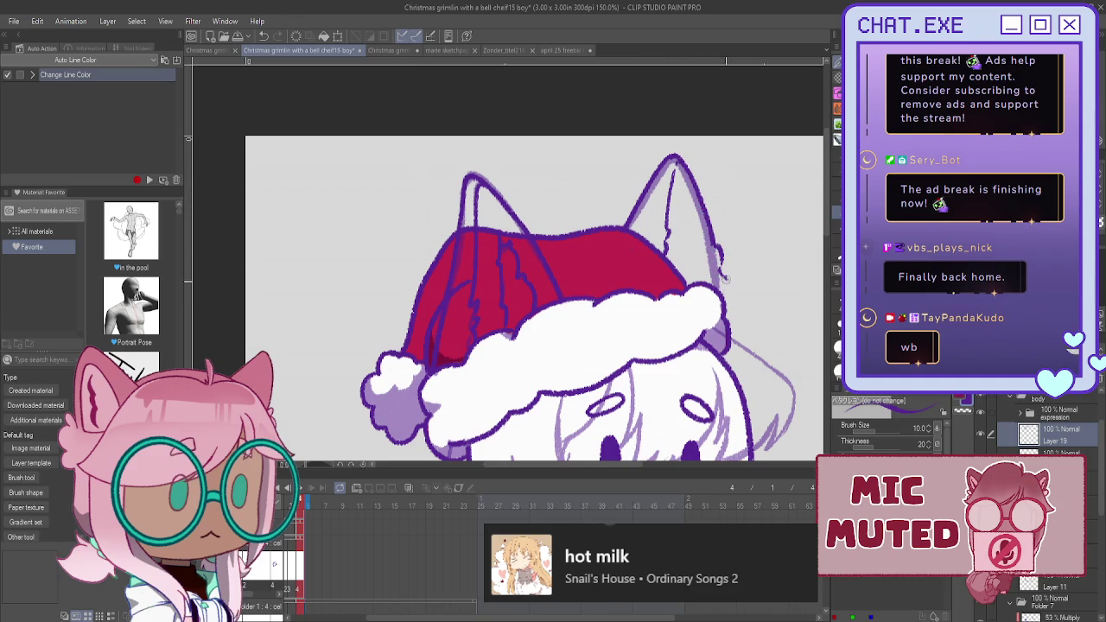
pyautogui.moveTo(684, 200); pyautogui.dragTo(705, 277)
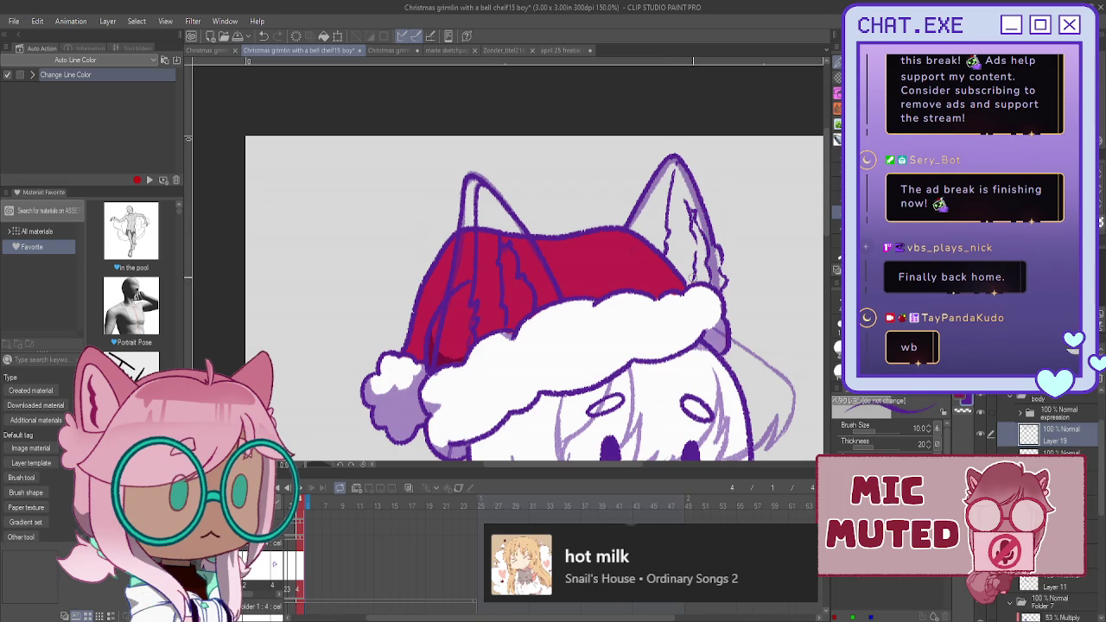
pyautogui.scroll(-2, 448, 194)
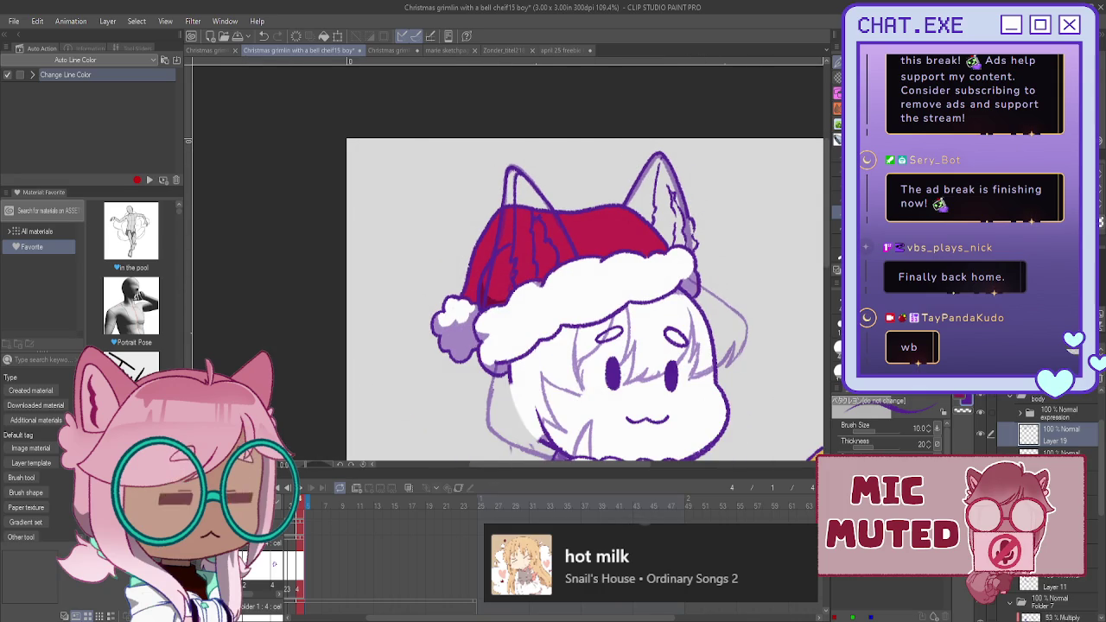
# - Ink the right-side hair strands and strands between the eyes in dark purple, redrawing one edge
pyautogui.moveTo(574, 402); pyautogui.dragTo(551, 274)
pyautogui.scroll(2, 668, 196)
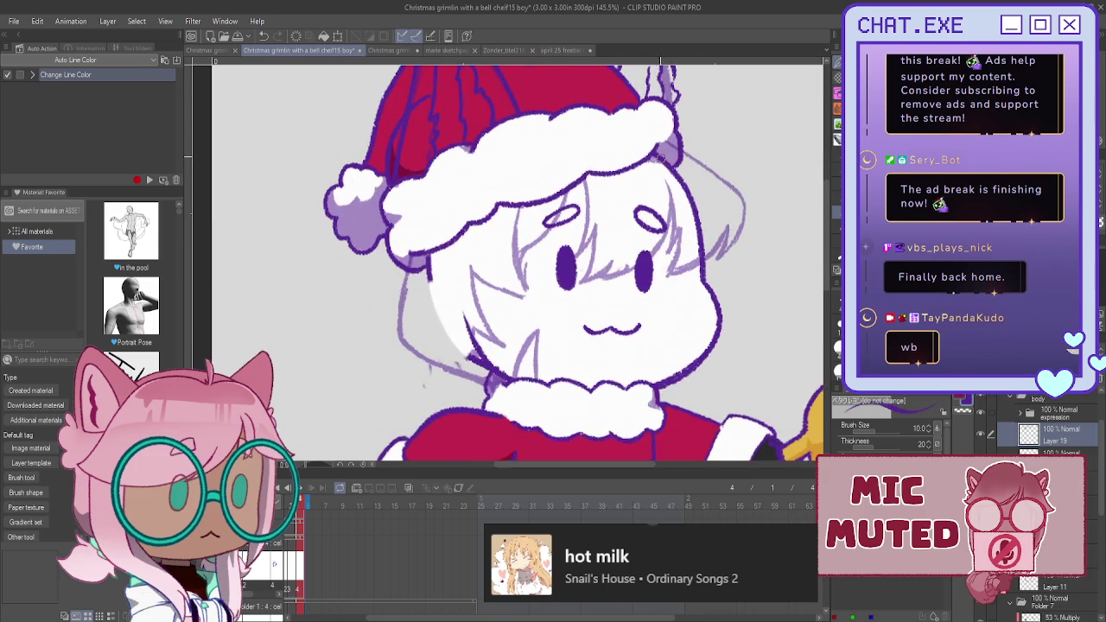
pyautogui.moveTo(661, 140); pyautogui.dragTo(740, 241)
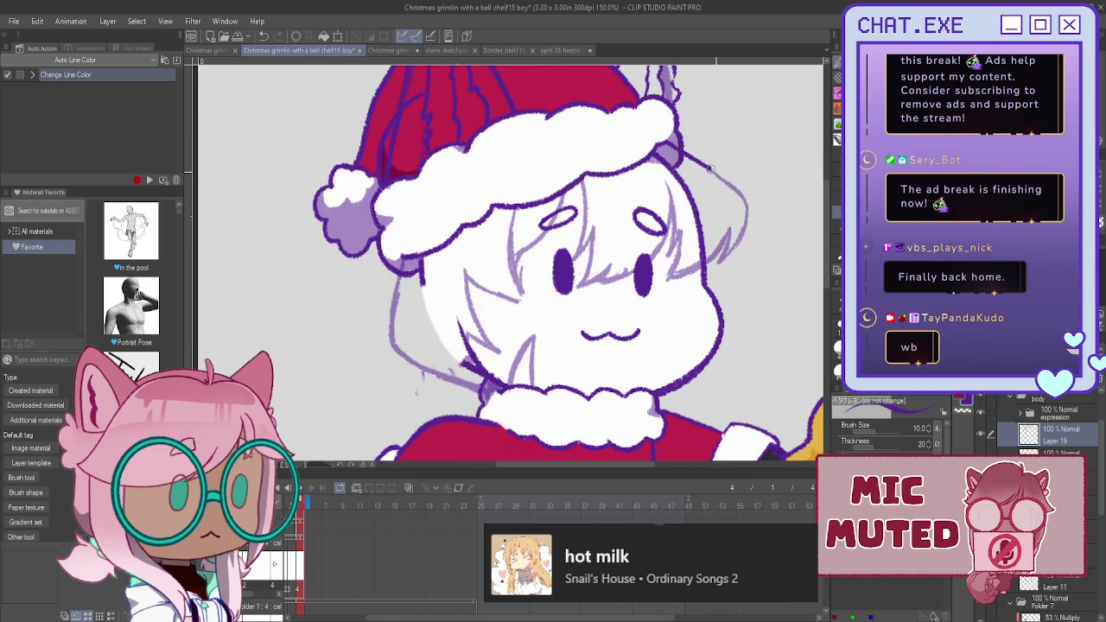
pyautogui.moveTo(730, 226); pyautogui.dragTo(724, 251)
pyautogui.moveTo(667, 277); pyautogui.dragTo(676, 229)
pyautogui.moveTo(667, 191); pyautogui.dragTo(670, 251)
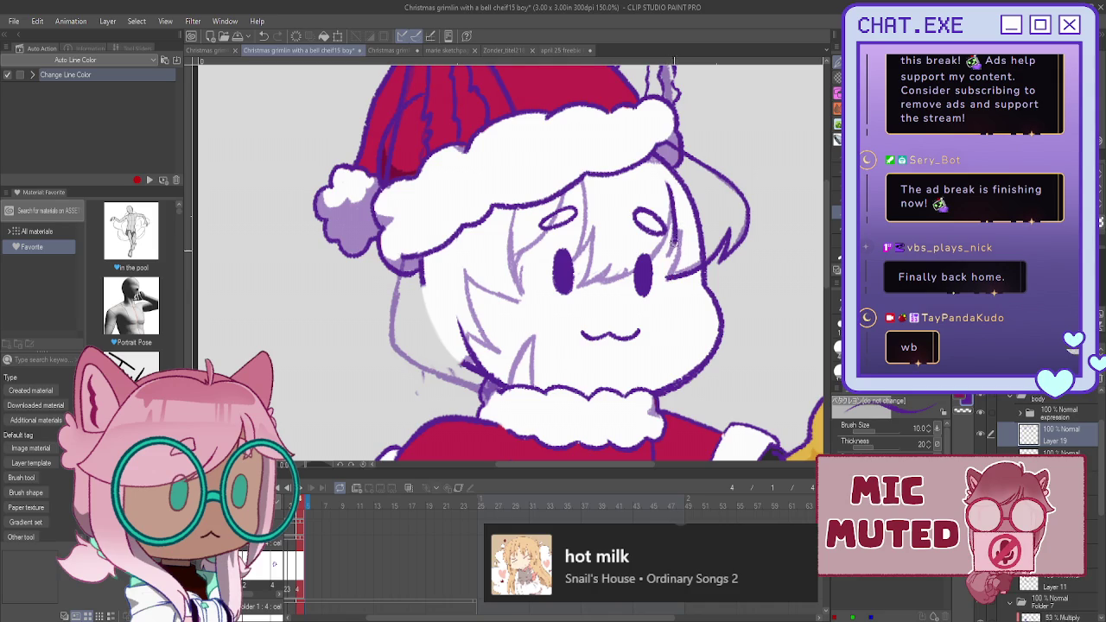
pyautogui.hotkey('ctrl', 'z')
pyautogui.moveTo(667, 184); pyautogui.dragTo(670, 268)
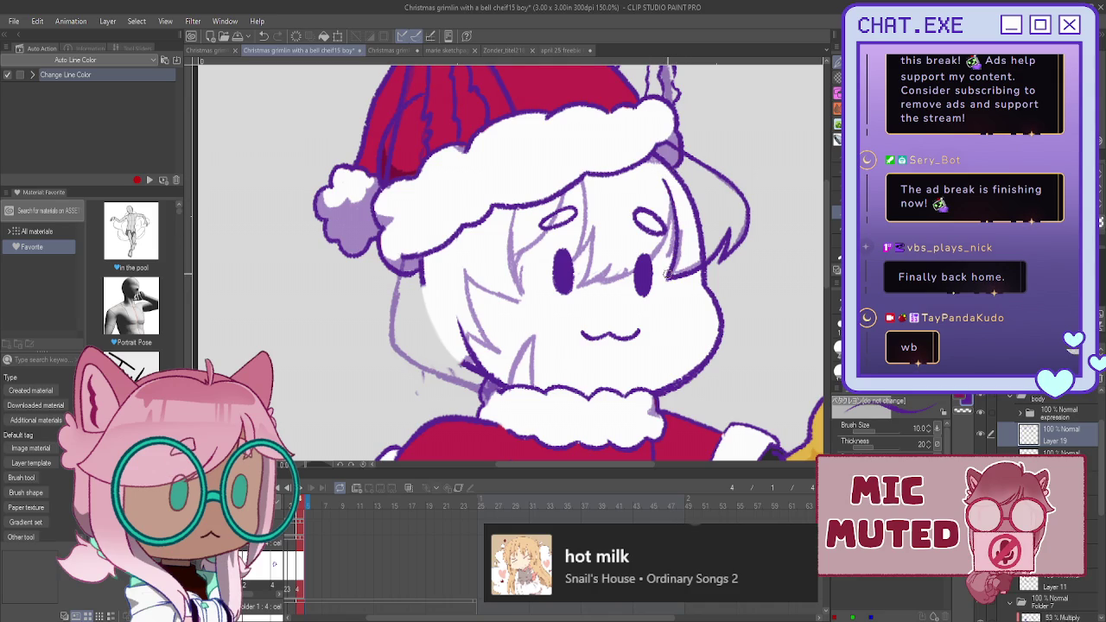
pyautogui.moveTo(666, 187); pyautogui.dragTo(600, 278)
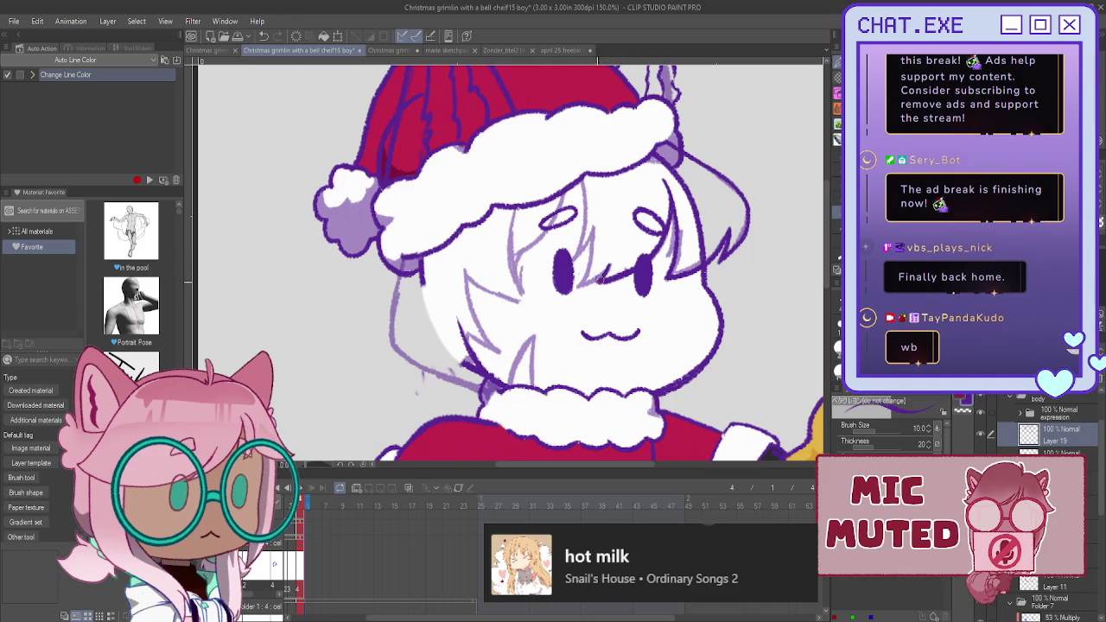
pyautogui.moveTo(607, 263); pyautogui.dragTo(577, 288)
pyautogui.moveTo(578, 179); pyautogui.dragTo(577, 287)
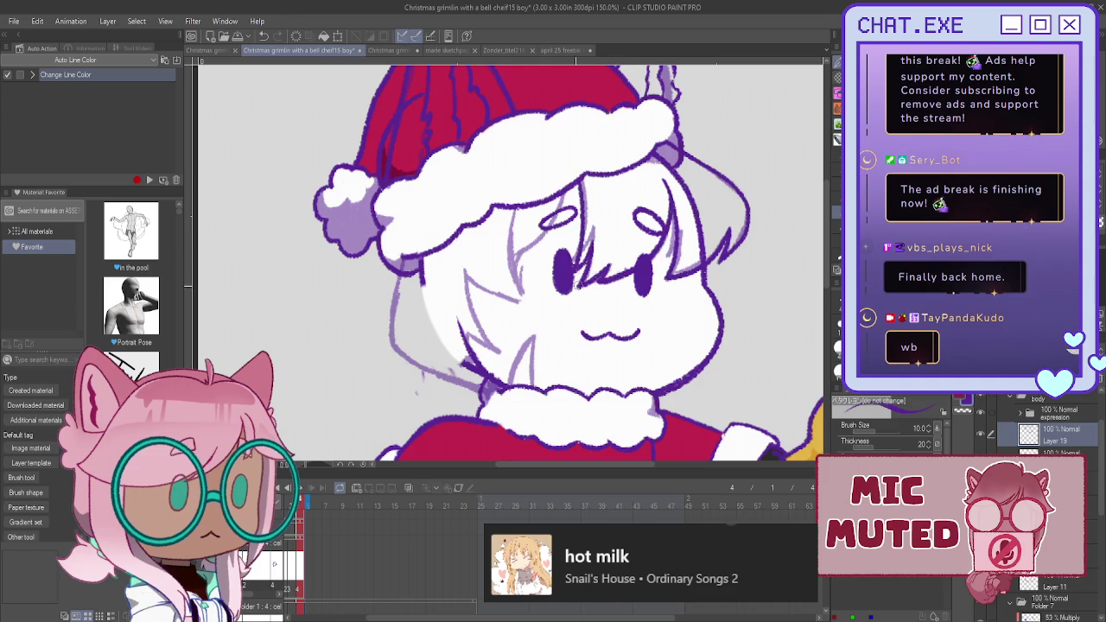
# - Ink more hair strands across the face and the left cheek outline
pyautogui.scroll(1, 524, 237)
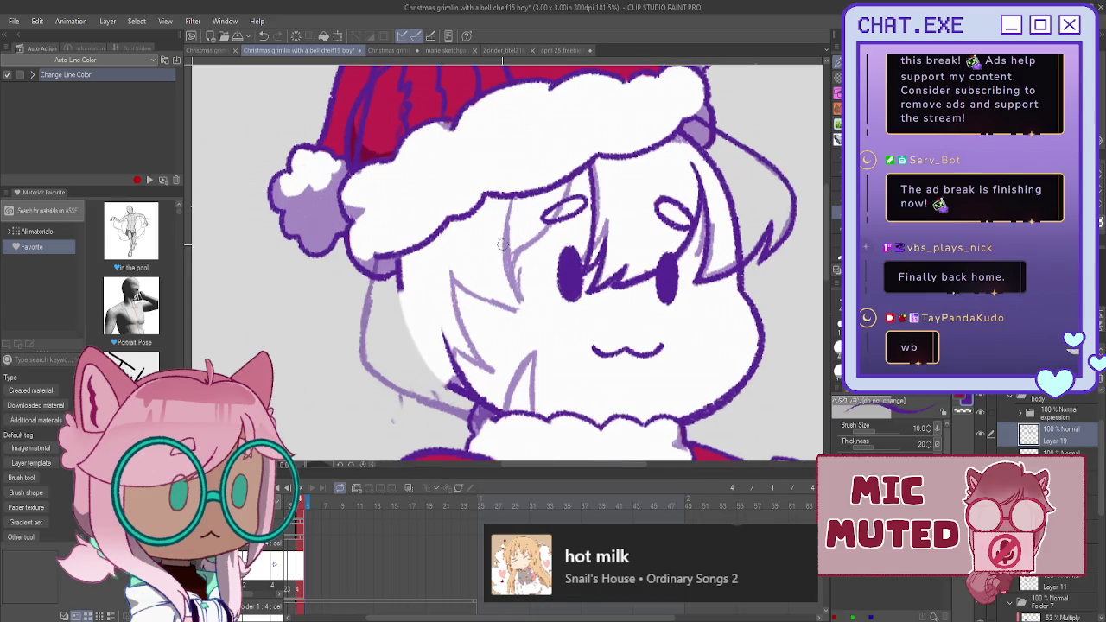
pyautogui.scroll(1, 507, 212)
pyautogui.moveTo(504, 209)
pyautogui.mouseDown()
pyautogui.moveTo(527, 300)
pyautogui.moveTo(480, 304)
pyautogui.moveTo(446, 280)
pyautogui.mouseUp()
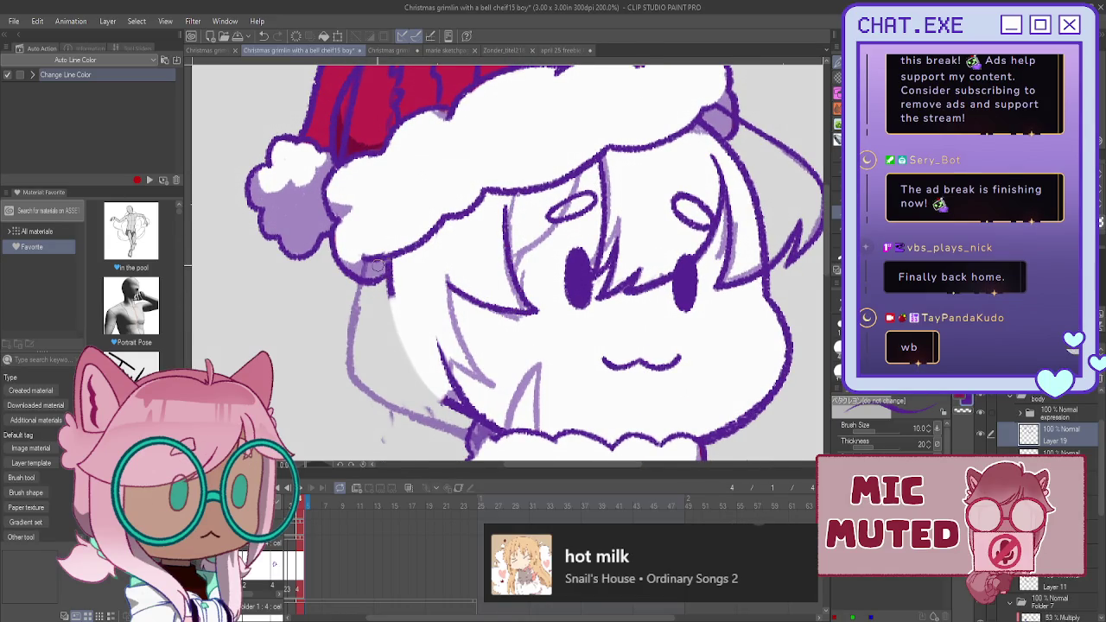
pyautogui.scroll(-1, 374, 251)
pyautogui.moveTo(352, 326); pyautogui.dragTo(467, 421)
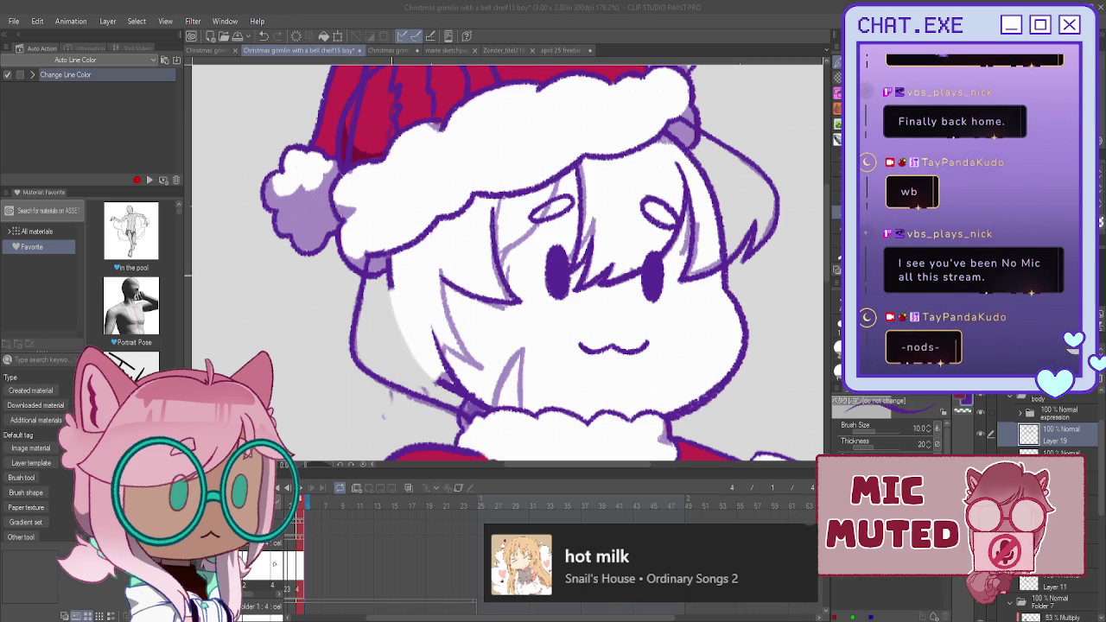
pyautogui.scroll(1, 434, 262)
pyautogui.scroll(1, 435, 262)
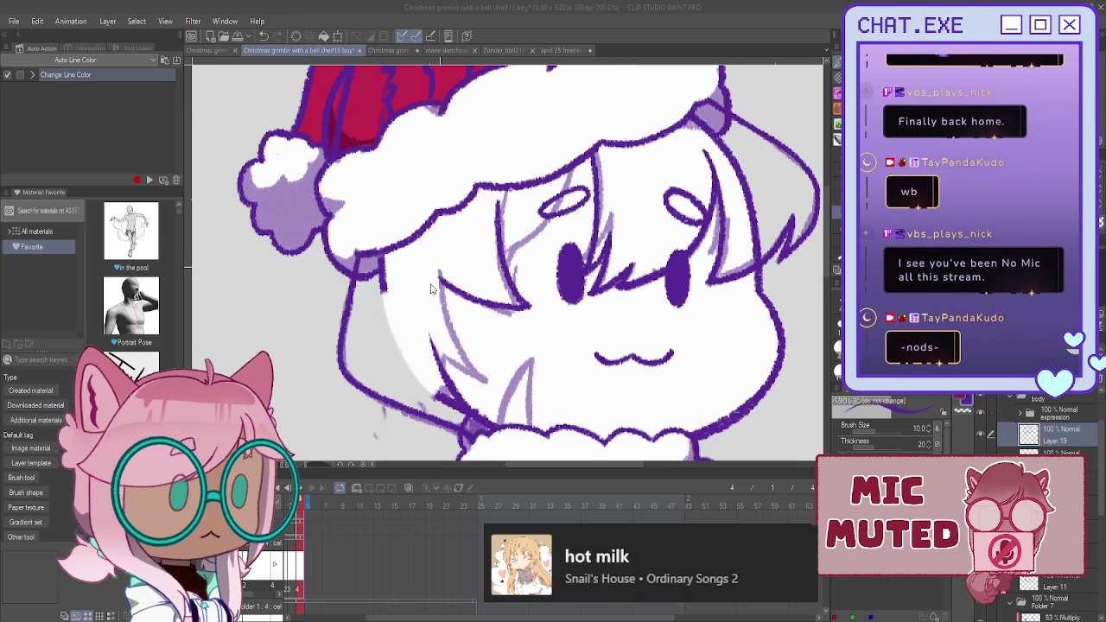
pyautogui.moveTo(436, 246)
pyautogui.mouseDown()
pyautogui.moveTo(486, 367)
pyautogui.moveTo(403, 323)
pyautogui.mouseUp()
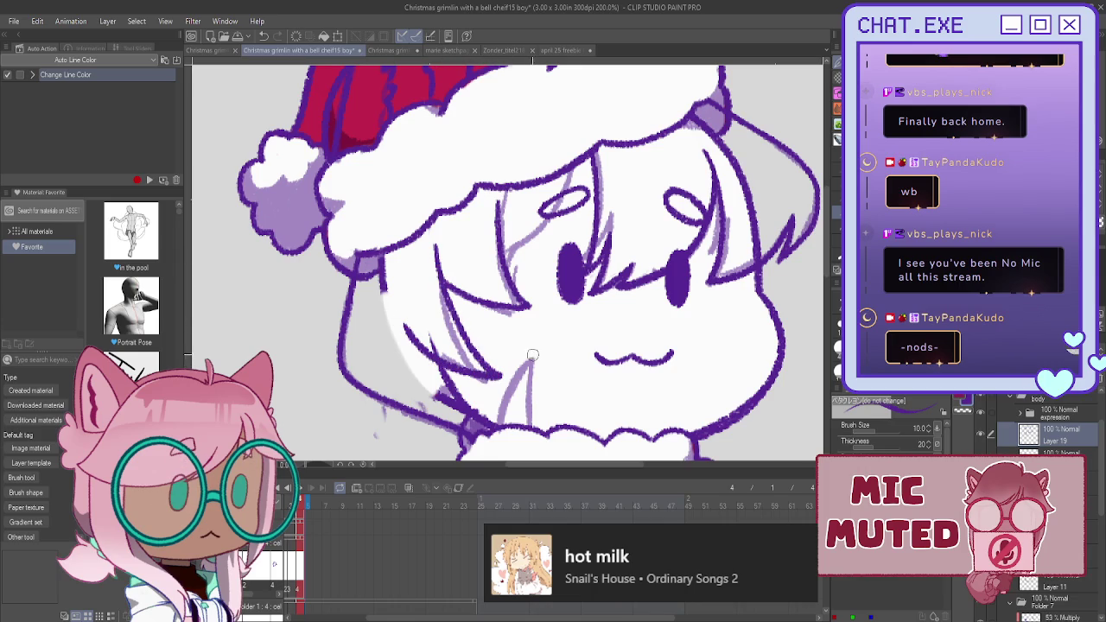
# - Add fine face strokes with a thinner inking brush, then return to the thicker brush
pyautogui.click(836, 139)
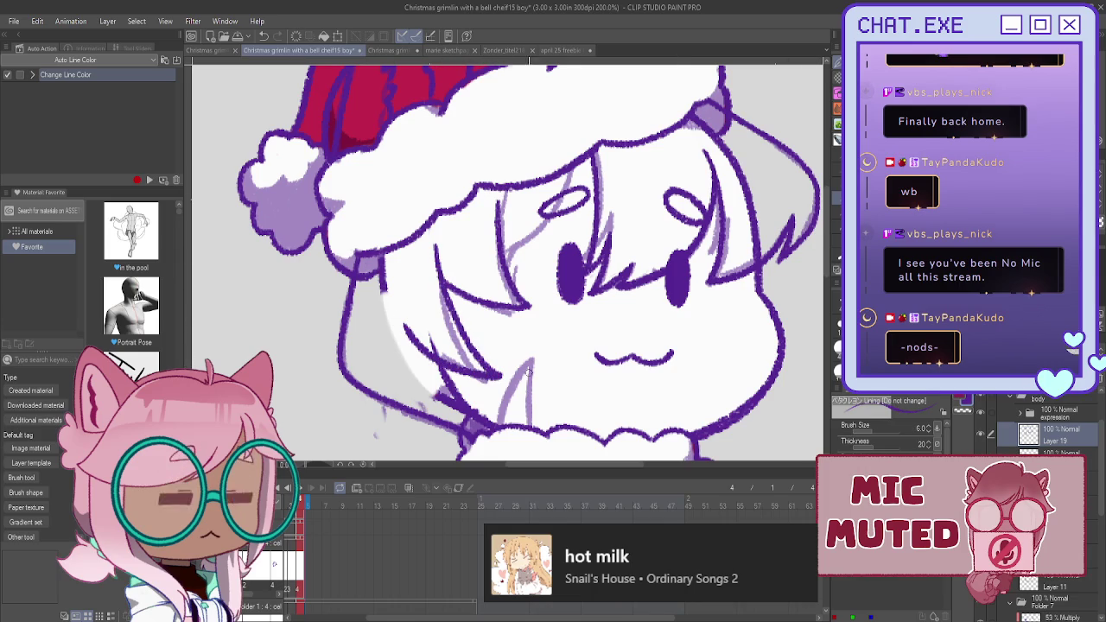
pyautogui.moveTo(532, 354); pyautogui.dragTo(527, 402)
pyautogui.moveTo(532, 359); pyautogui.dragTo(501, 418)
pyautogui.click(836, 207)
pyautogui.scroll(-1, 406, 365)
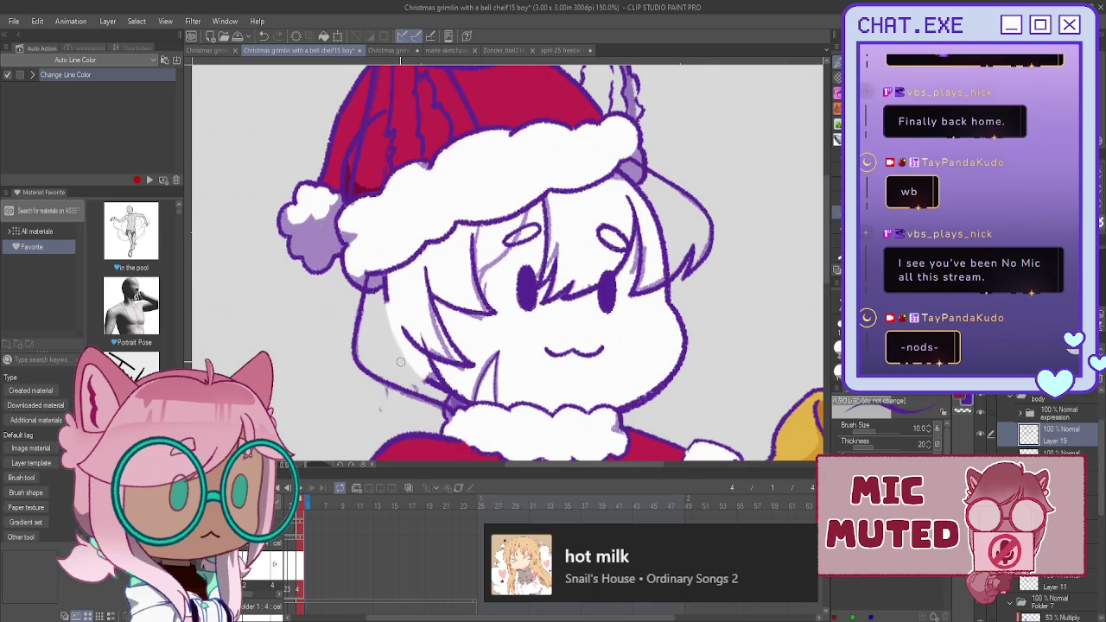
pyautogui.scroll(1, 404, 361)
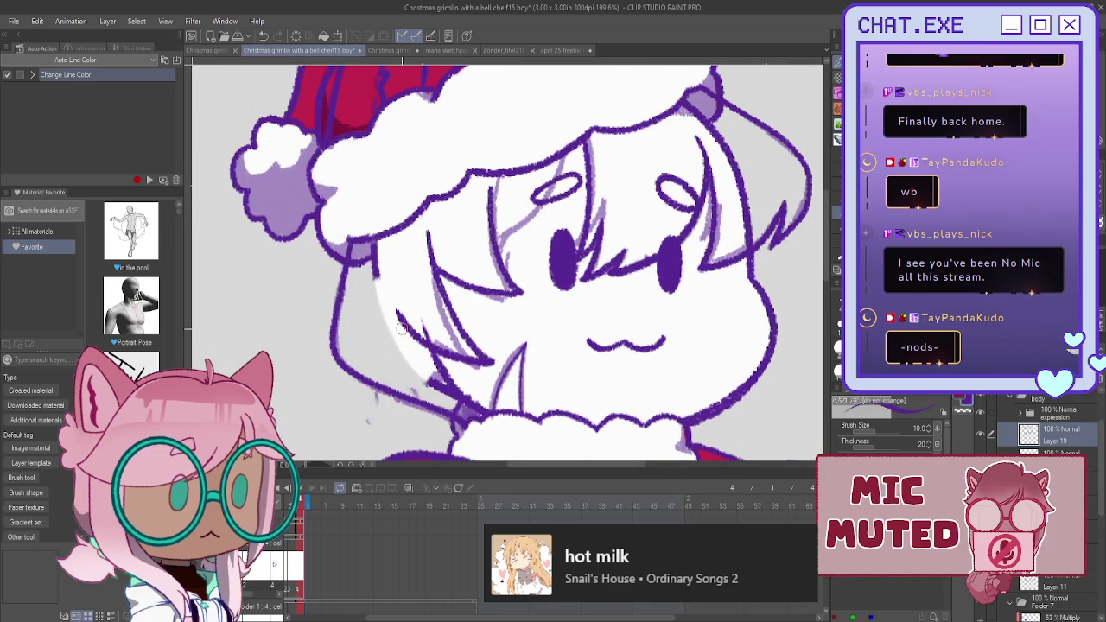
pyautogui.scroll(-2, 400, 328)
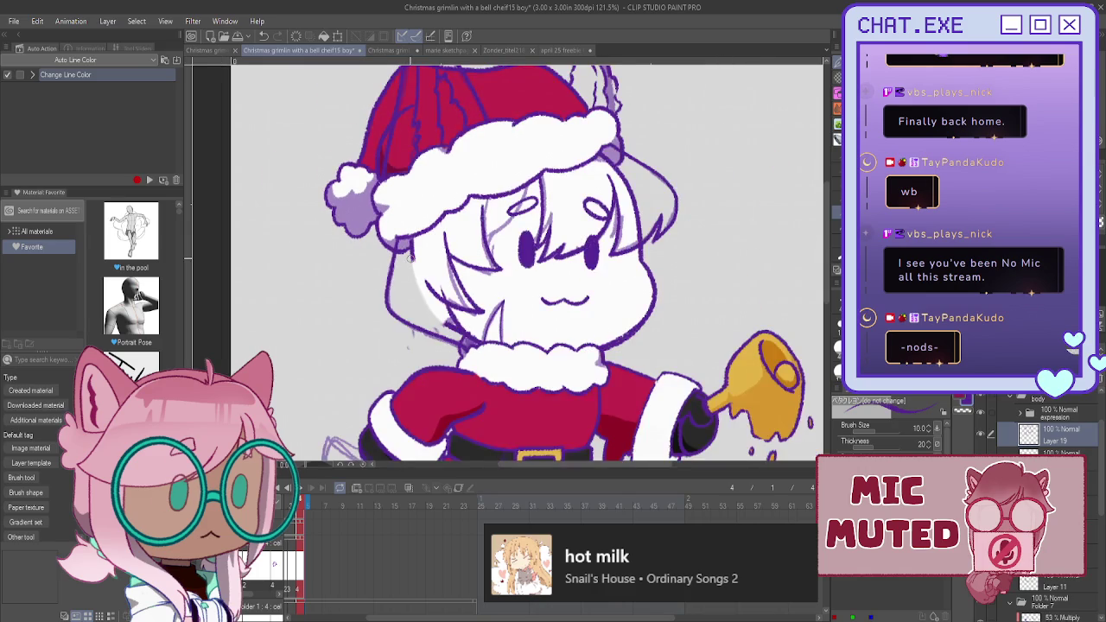
pyautogui.scroll(1, 417, 250)
# - Pick the collar-area layer on canvas and hide the light-purple face sketch layer
pyautogui.press('o')
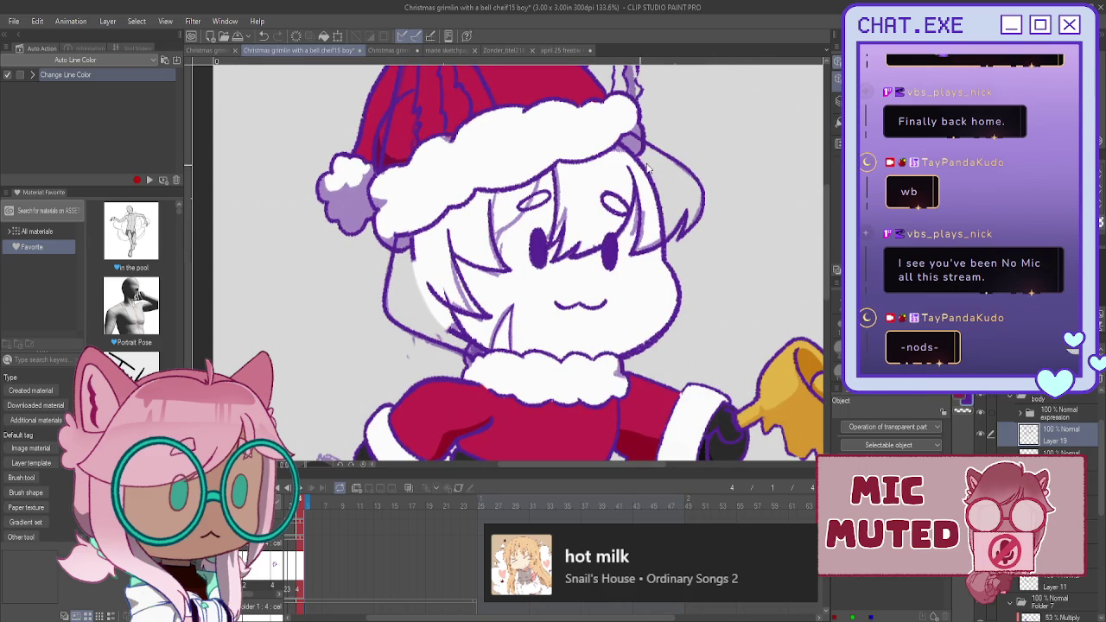
pyautogui.click(449, 331)
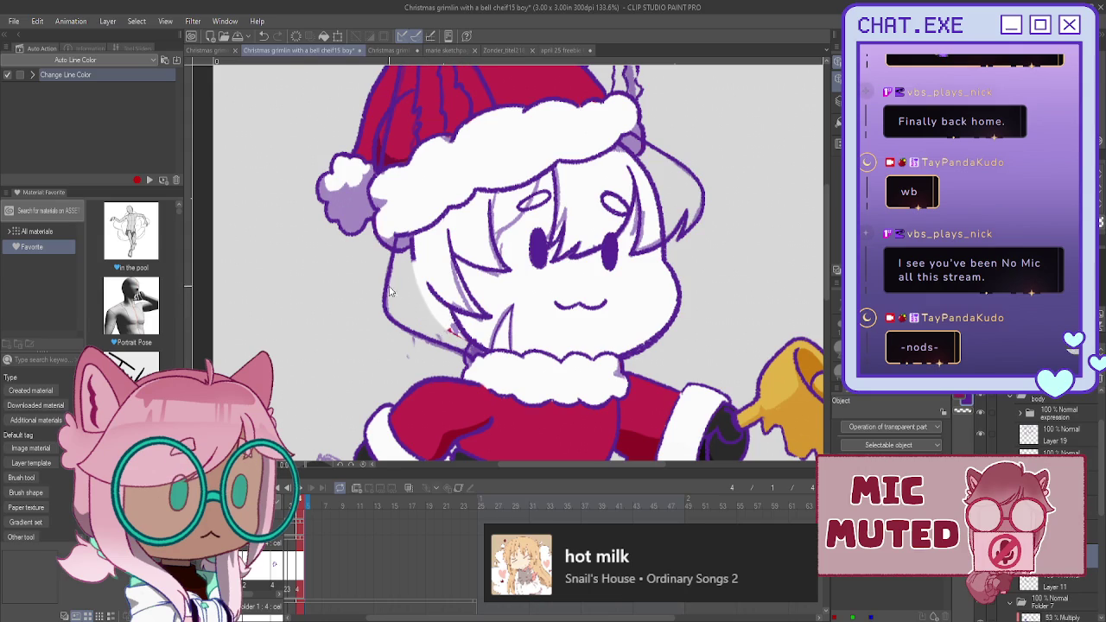
pyautogui.click(467, 350)
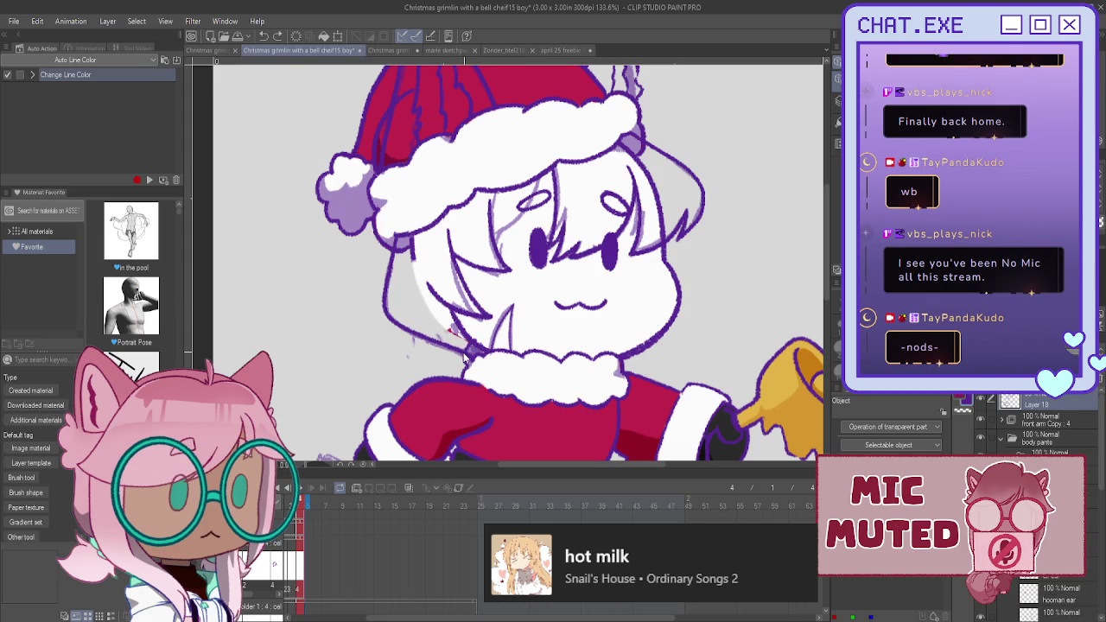
pyautogui.scroll(2, 462, 343)
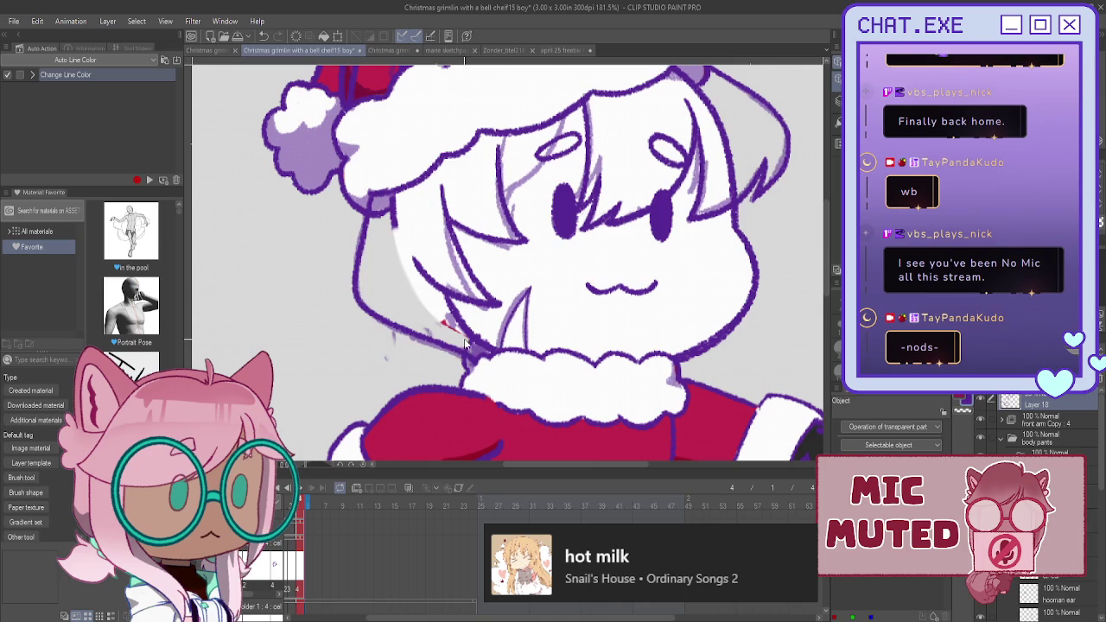
pyautogui.click(980, 402)
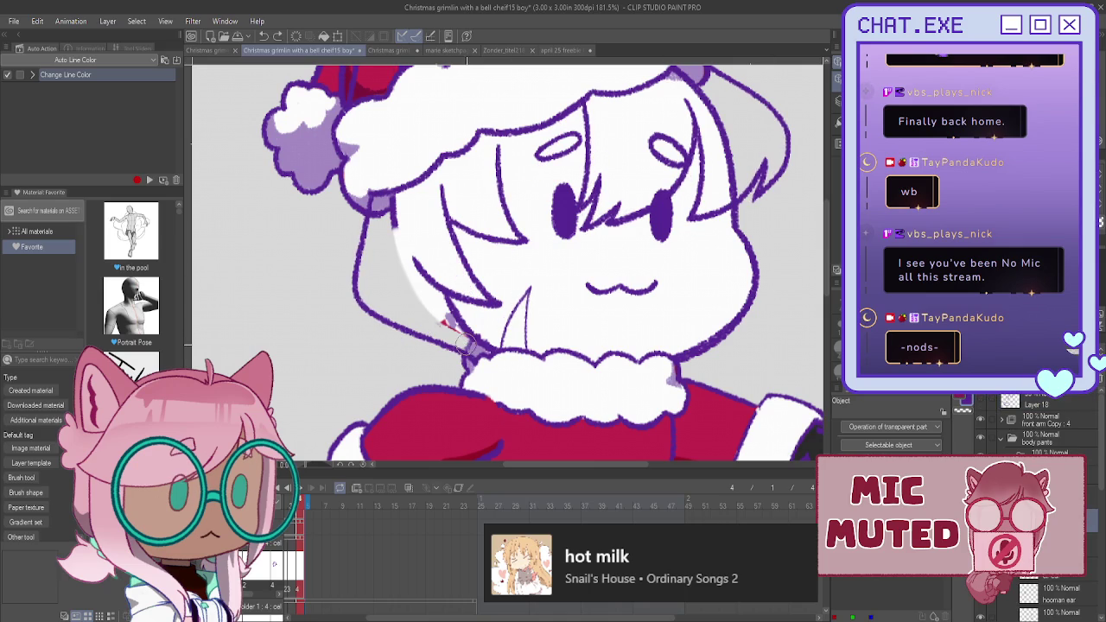
pyautogui.scroll(-2, 463, 280)
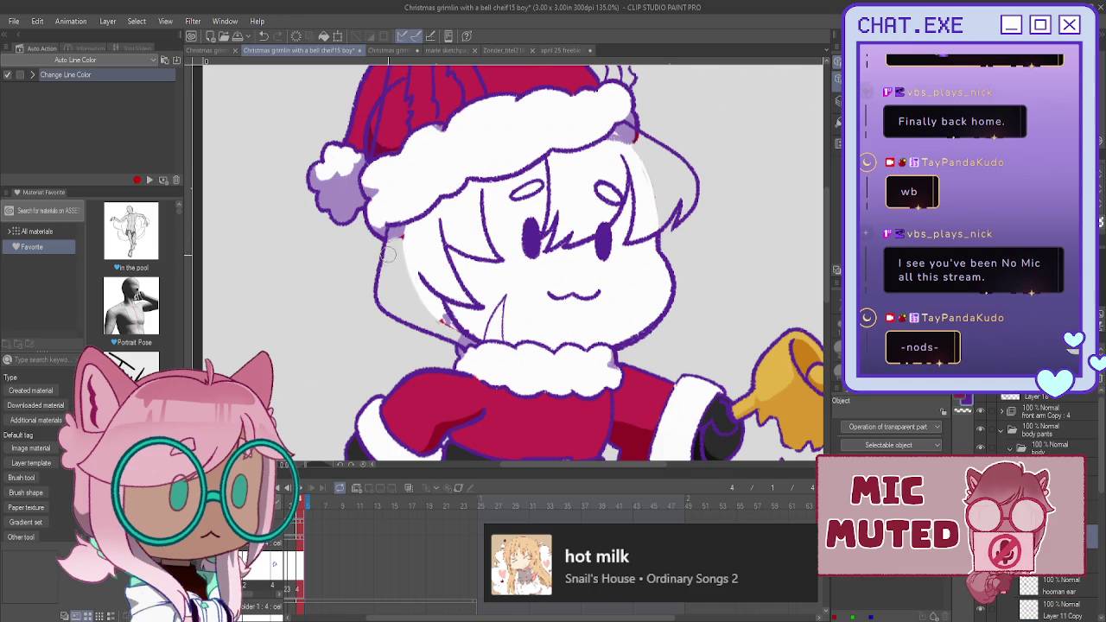
pyautogui.scroll(-2, 400, 285)
pyautogui.scroll(1, 406, 285)
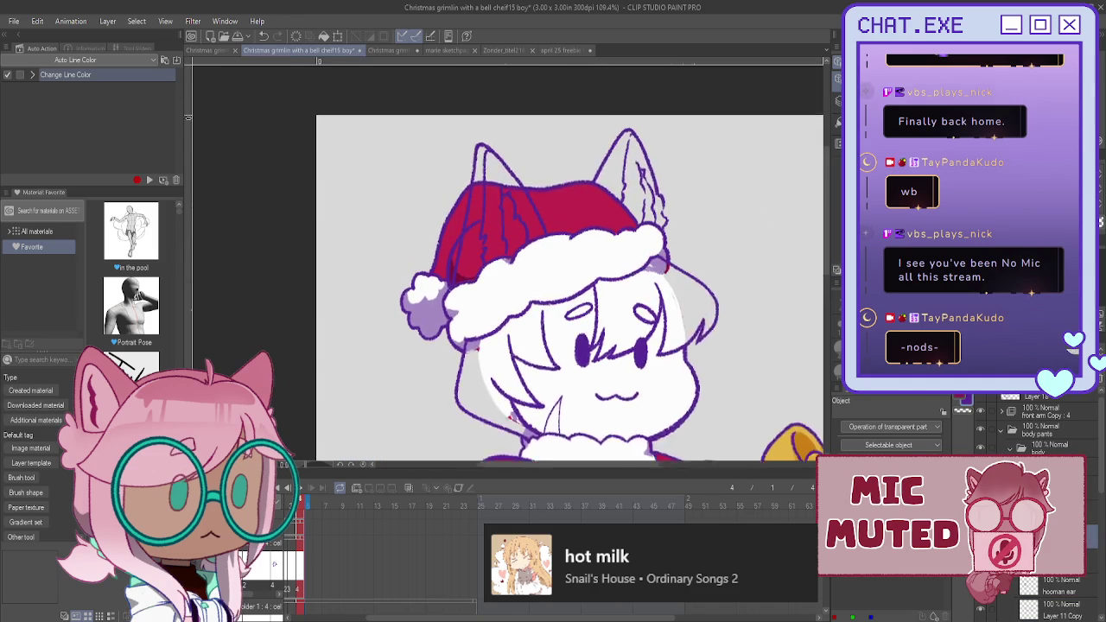
pyautogui.scroll(1, 555, 220)
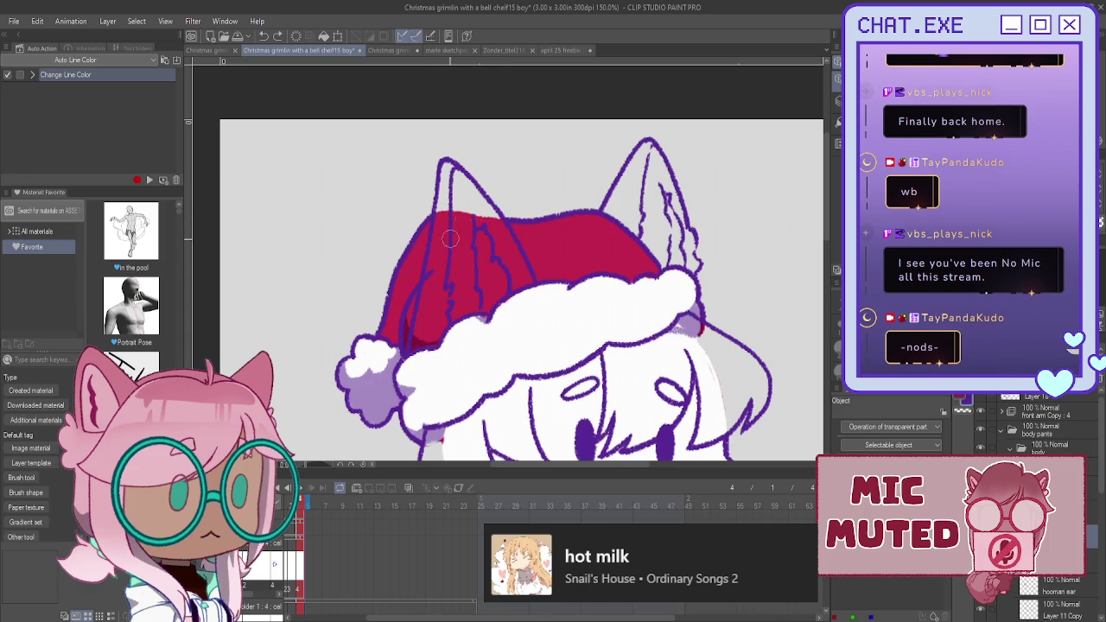
pyautogui.moveTo(430, 292); pyautogui.dragTo(439, 230)
pyautogui.scroll(-3, 426, 216)
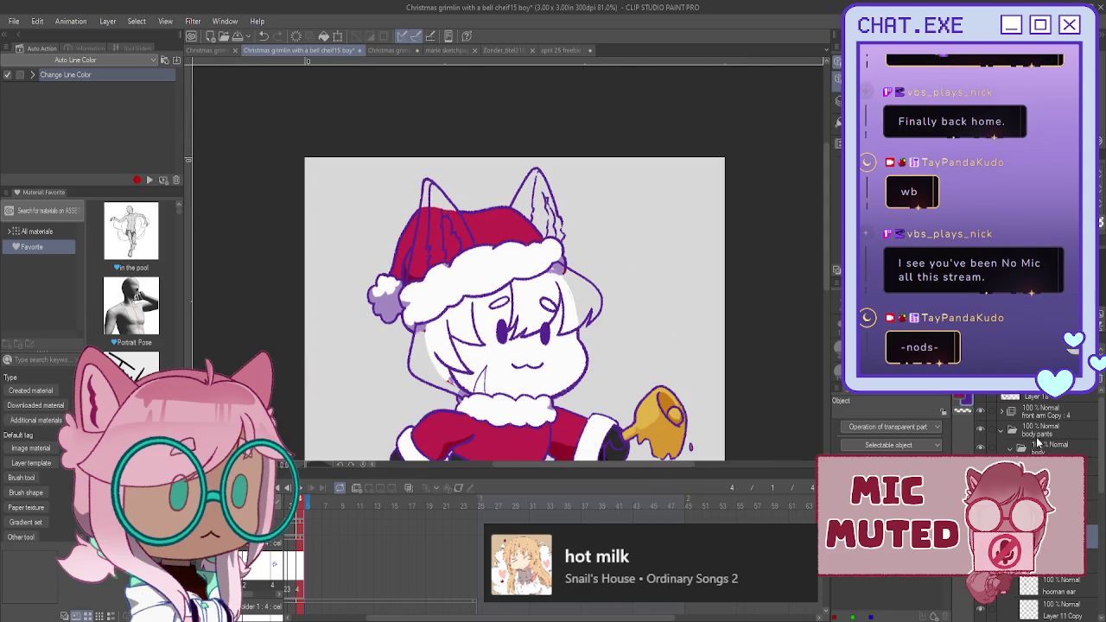
pyautogui.scroll(2, 1037, 423)
pyautogui.scroll(2, 1036, 423)
pyautogui.scroll(2, 1037, 423)
pyautogui.moveTo(519, 346)
pyautogui.mouseDown()
pyautogui.moveTo(519, 259)
pyautogui.moveTo(626, 224)
pyautogui.mouseUp()
pyautogui.scroll(1, 675, 165)
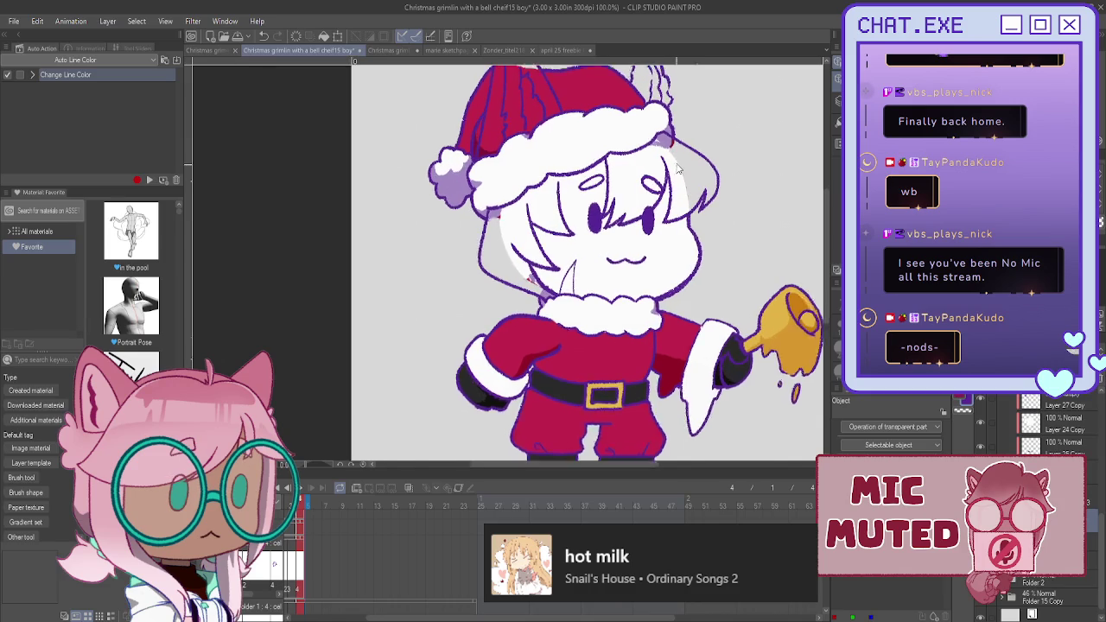
pyautogui.scroll(1, 675, 164)
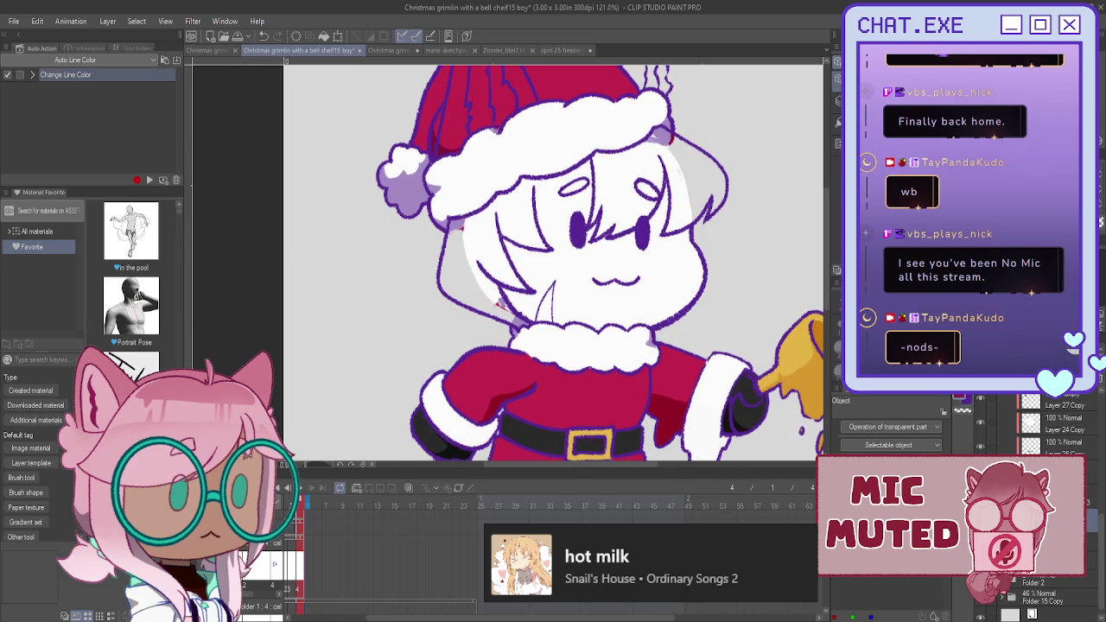
pyautogui.scroll(1, 627, 113)
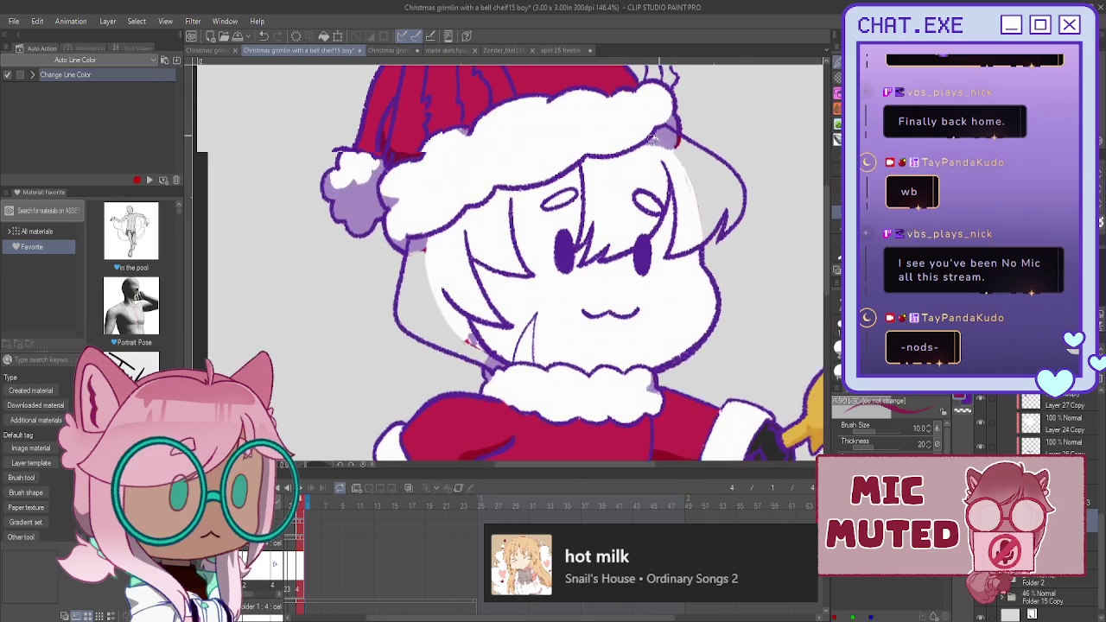
# - Paint red hat colour behind both sides of the hair, covering stray red on the left face with white
pyautogui.moveTo(679, 141)
pyautogui.mouseDown()
pyautogui.moveTo(743, 197)
pyautogui.moveTo(730, 232)
pyautogui.moveTo(730, 173)
pyautogui.moveTo(710, 158)
pyautogui.moveTo(725, 185)
pyautogui.moveTo(691, 168)
pyautogui.moveTo(707, 231)
pyautogui.moveTo(735, 189)
pyautogui.mouseUp()
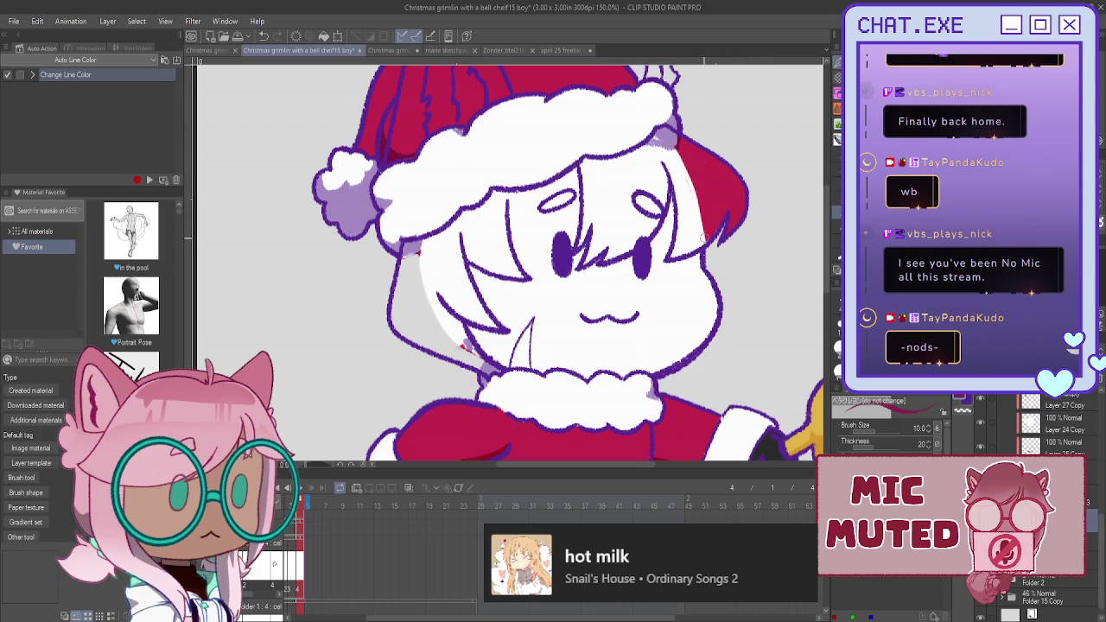
pyautogui.moveTo(417, 259); pyautogui.dragTo(399, 324)
pyautogui.moveTo(411, 330)
pyautogui.mouseDown()
pyautogui.moveTo(423, 294)
pyautogui.moveTo(486, 368)
pyautogui.moveTo(409, 335)
pyautogui.moveTo(486, 362)
pyautogui.mouseUp()
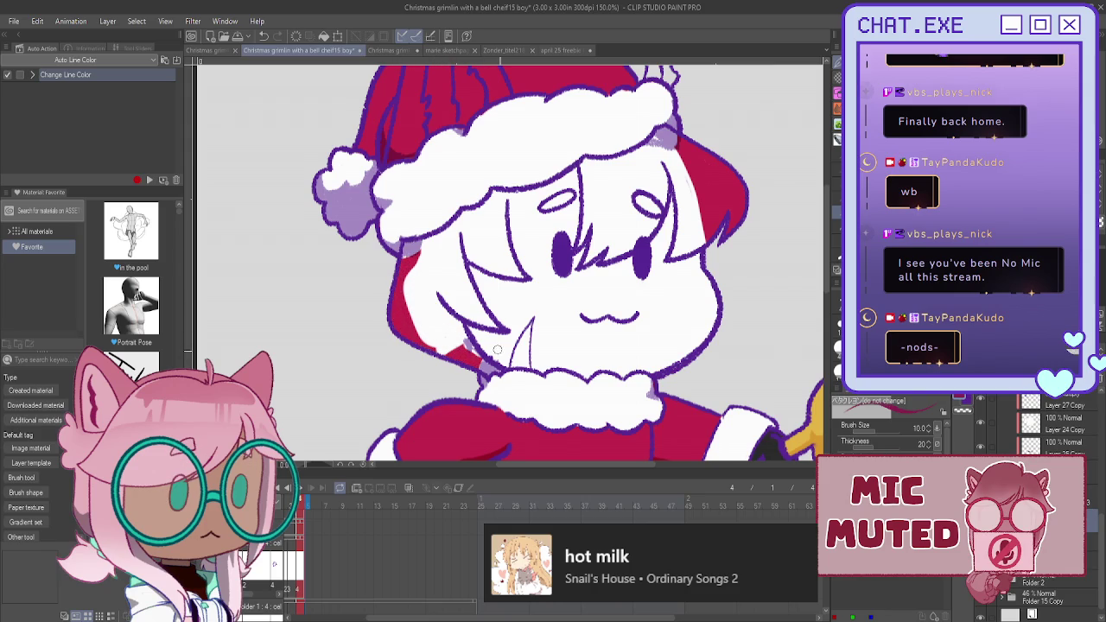
pyautogui.scroll(-1, 406, 266)
pyautogui.scroll(-1, 380, 261)
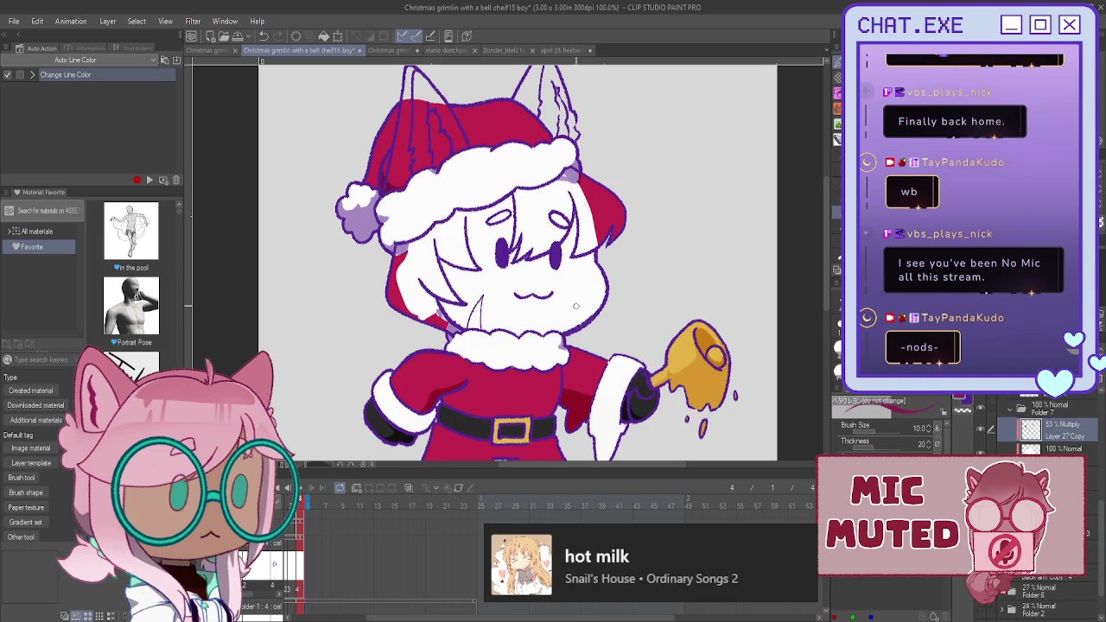
pyautogui.scroll(1, 420, 322)
pyautogui.scroll(1, 436, 307)
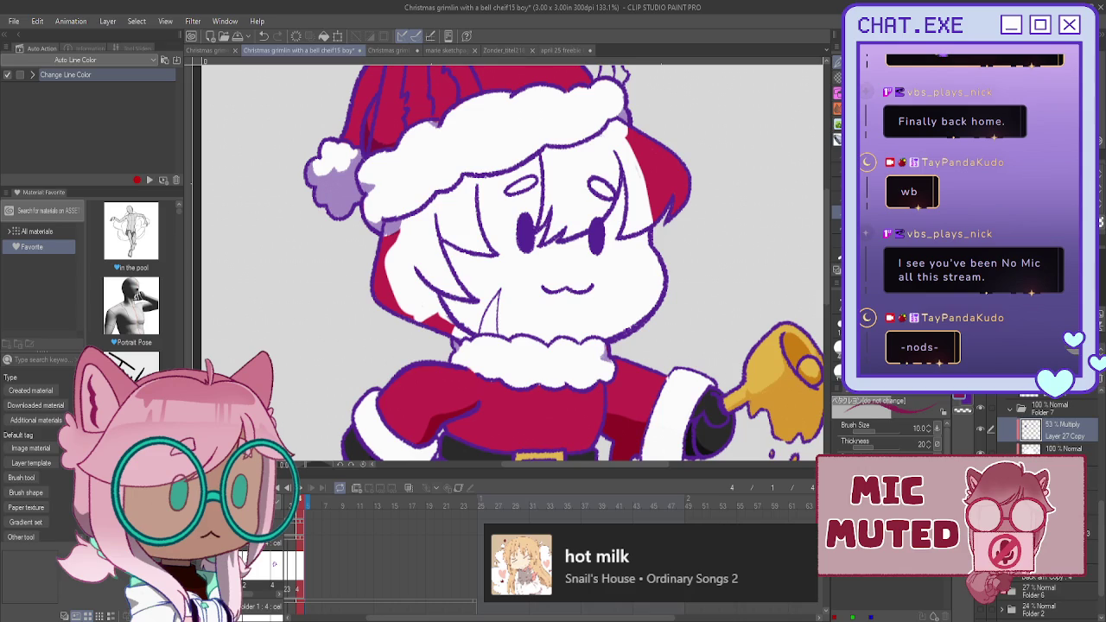
# - On the normal layer under Layer 27 Copy, paint white hair over the red patches beside the face
pyautogui.hotkey('alt', '[')
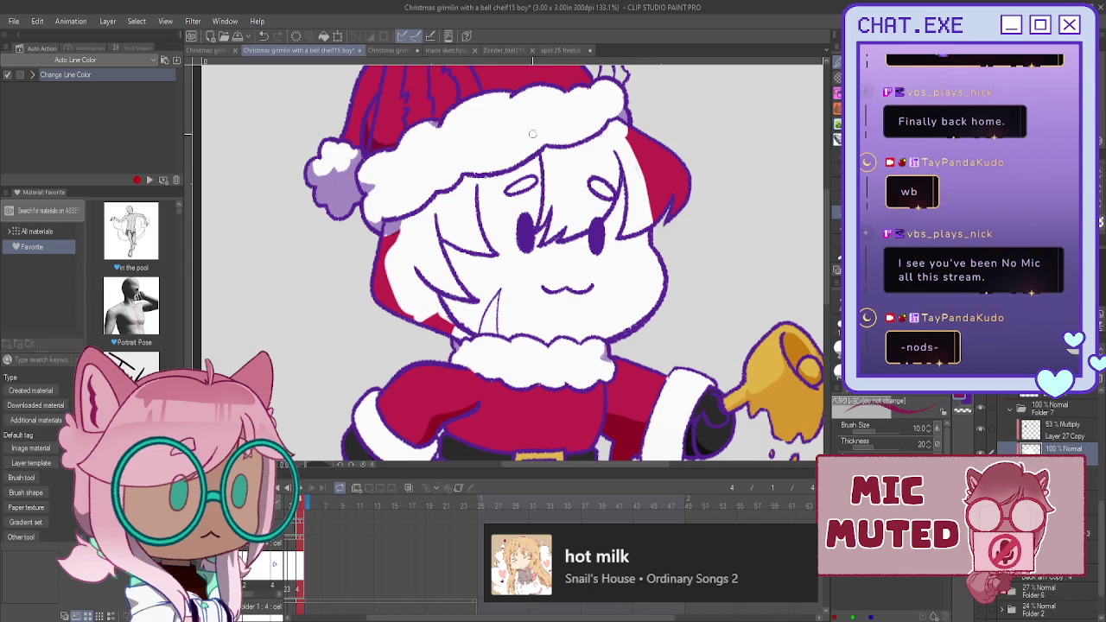
pyautogui.moveTo(532, 133); pyautogui.dragTo(530, 222)
pyautogui.scroll(2, 531, 222)
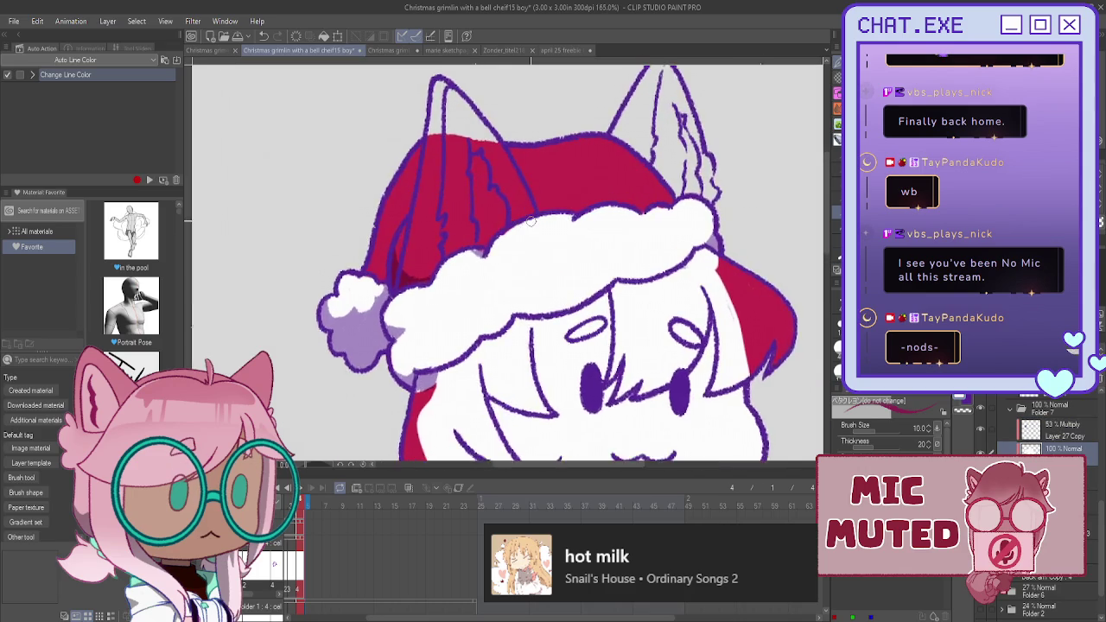
pyautogui.scroll(2, 530, 222)
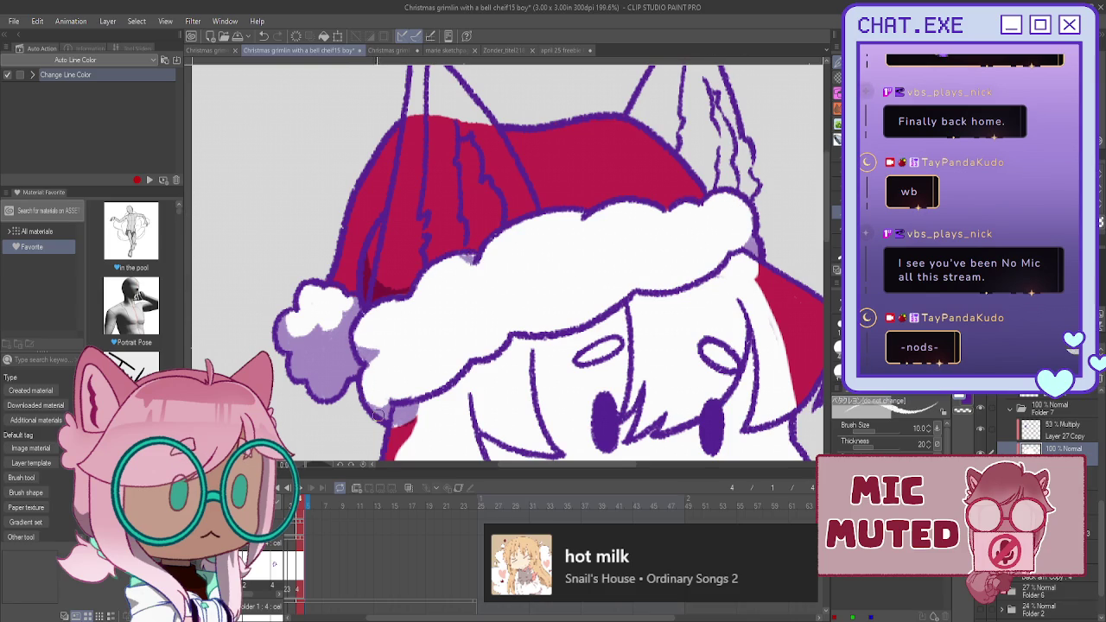
pyautogui.scroll(-2, 328, 291)
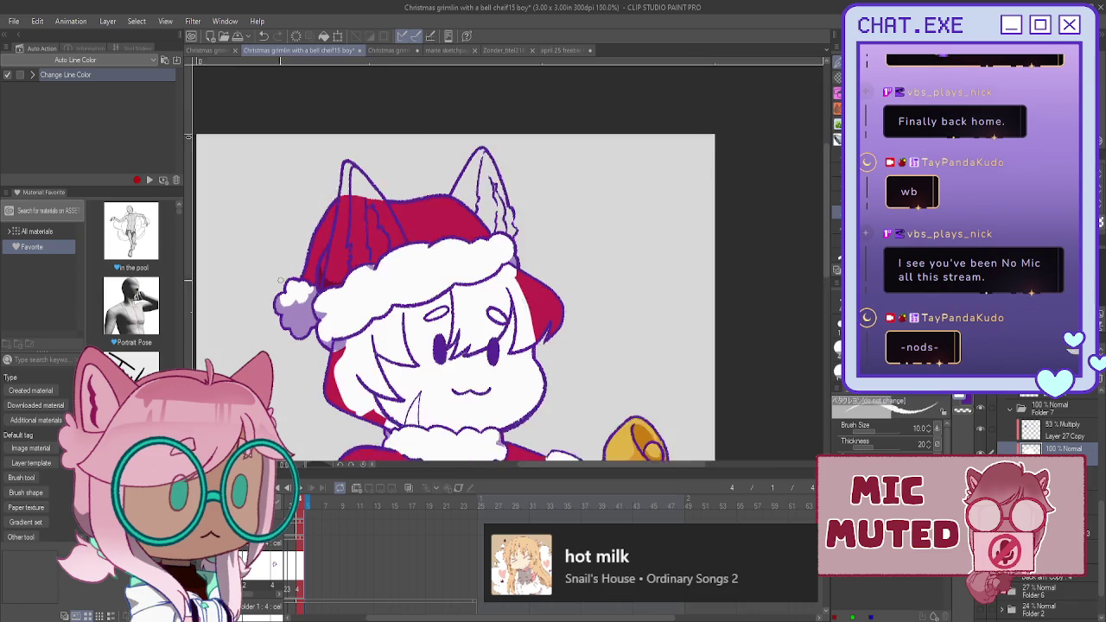
pyautogui.scroll(-2, 329, 290)
pyautogui.moveTo(492, 283)
pyautogui.mouseDown()
pyautogui.moveTo(519, 324)
pyautogui.moveTo(526, 281)
pyautogui.mouseUp()
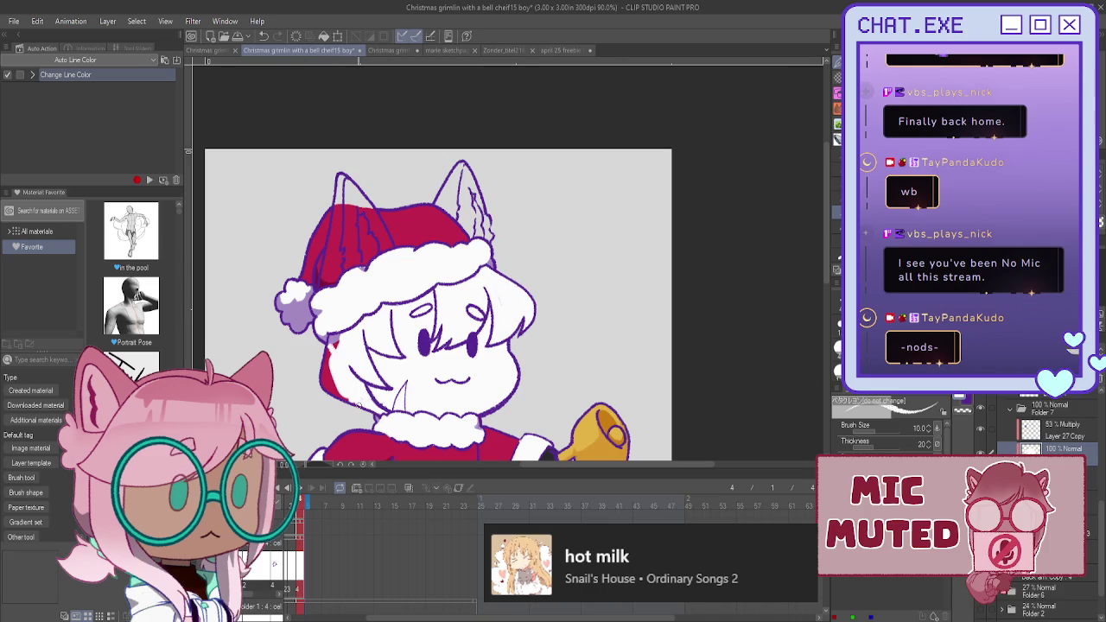
pyautogui.moveTo(337, 384); pyautogui.dragTo(322, 363)
pyautogui.scroll(2, 458, 130)
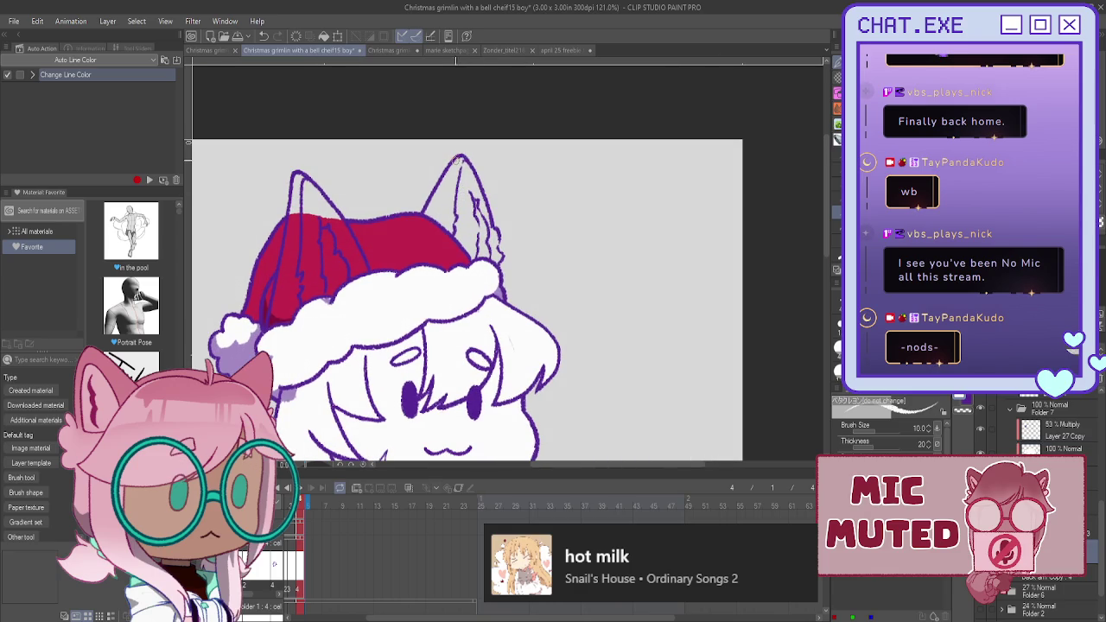
# - Paint the insides of both cat ears red and fill the right ear's remaining white patch red
pyautogui.moveTo(473, 177); pyautogui.dragTo(499, 265)
pyautogui.moveTo(459, 158); pyautogui.dragTo(425, 217)
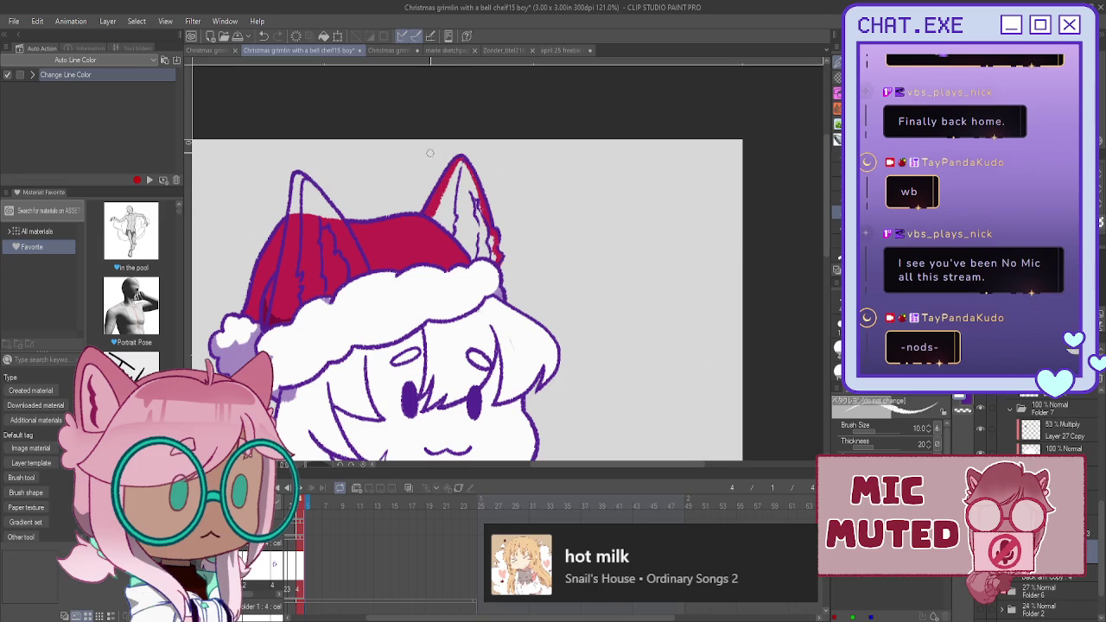
pyautogui.moveTo(298, 177)
pyautogui.mouseDown()
pyautogui.moveTo(341, 226)
pyautogui.moveTo(328, 229)
pyautogui.moveTo(292, 177)
pyautogui.moveTo(294, 210)
pyautogui.mouseUp()
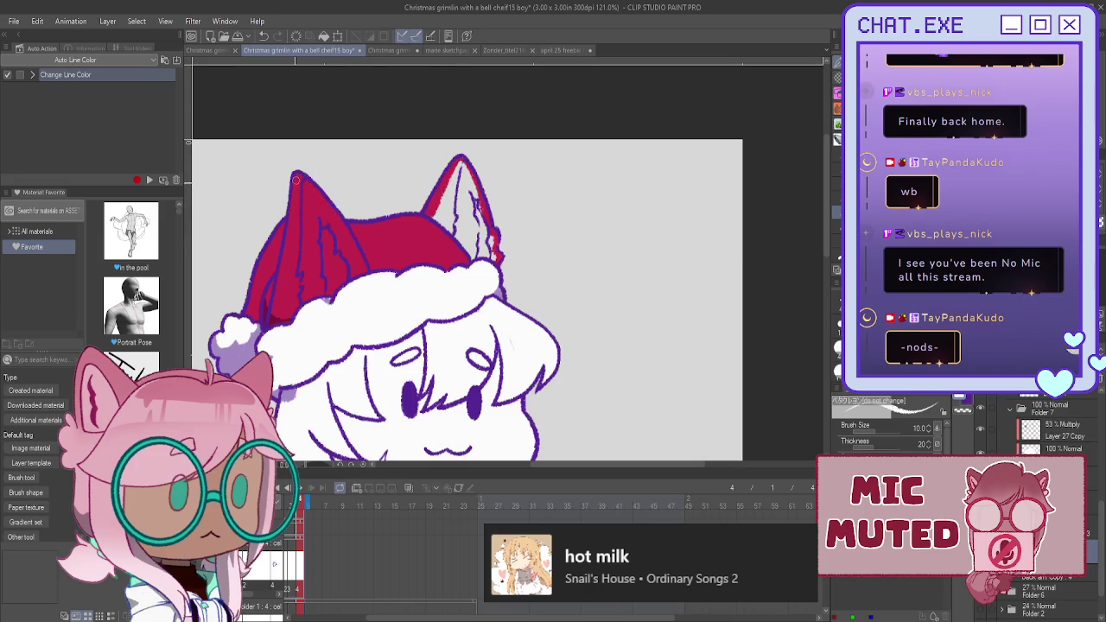
pyautogui.press('g')
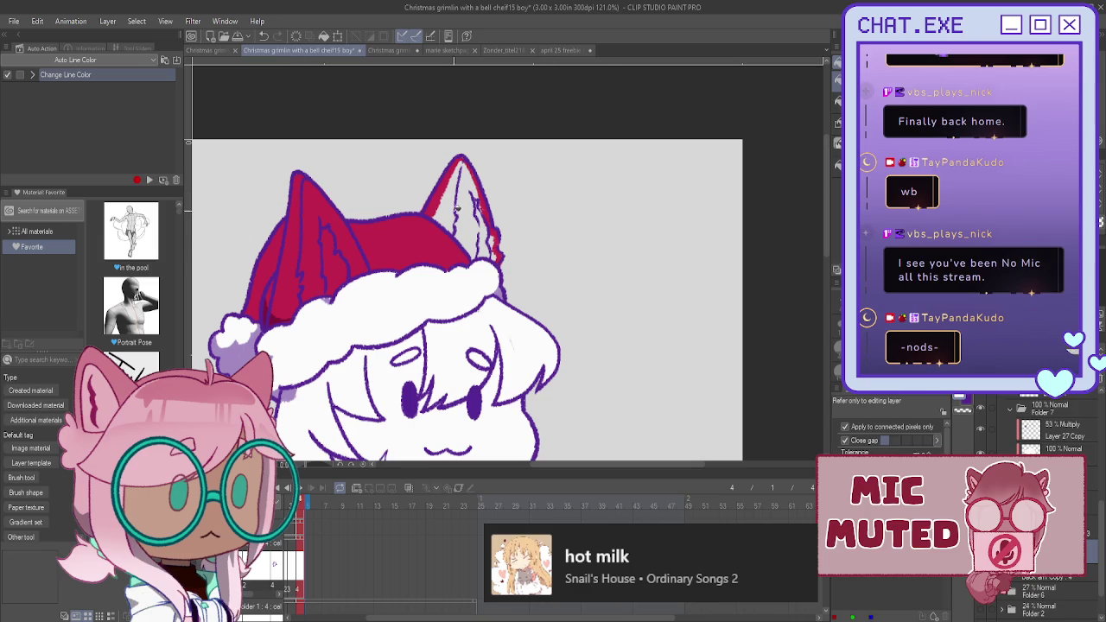
pyautogui.click(472, 212)
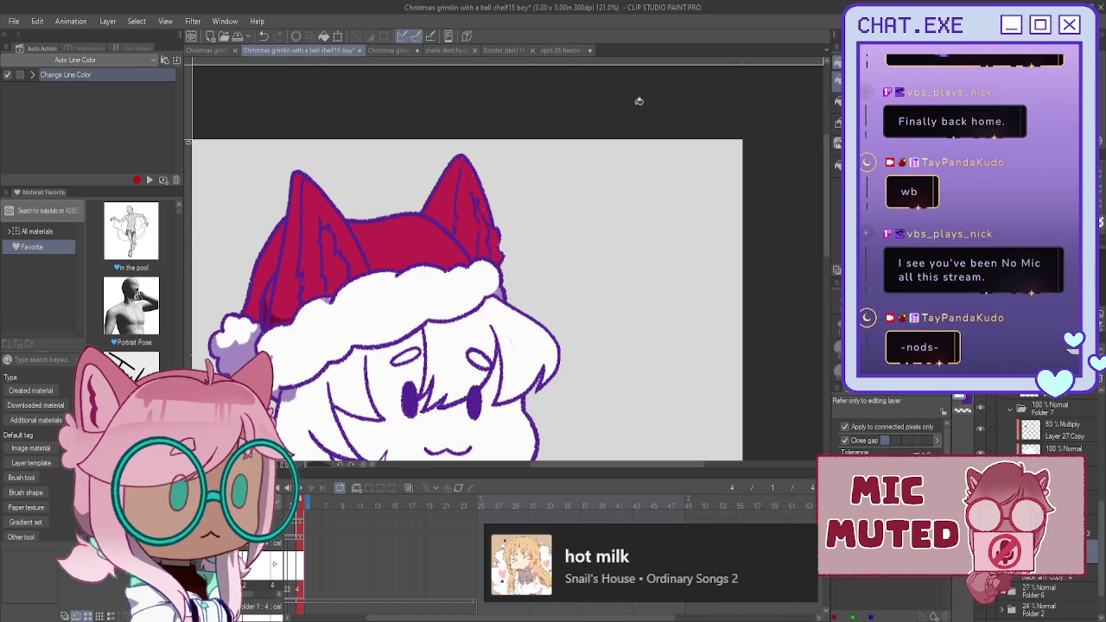
pyautogui.press('p')
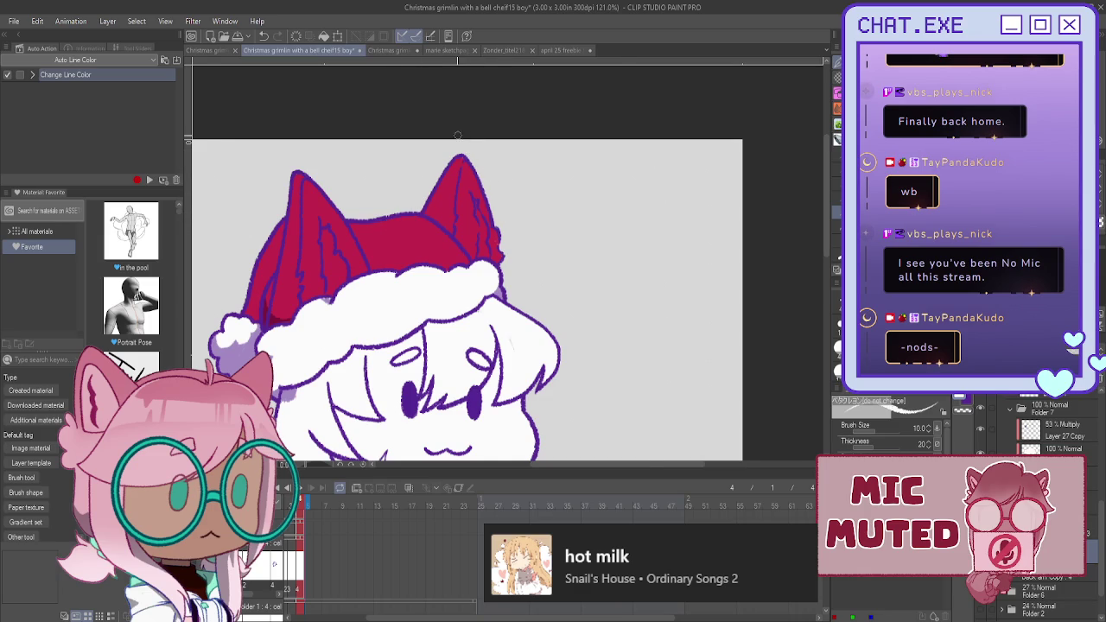
pyautogui.scroll(-1, 457, 139)
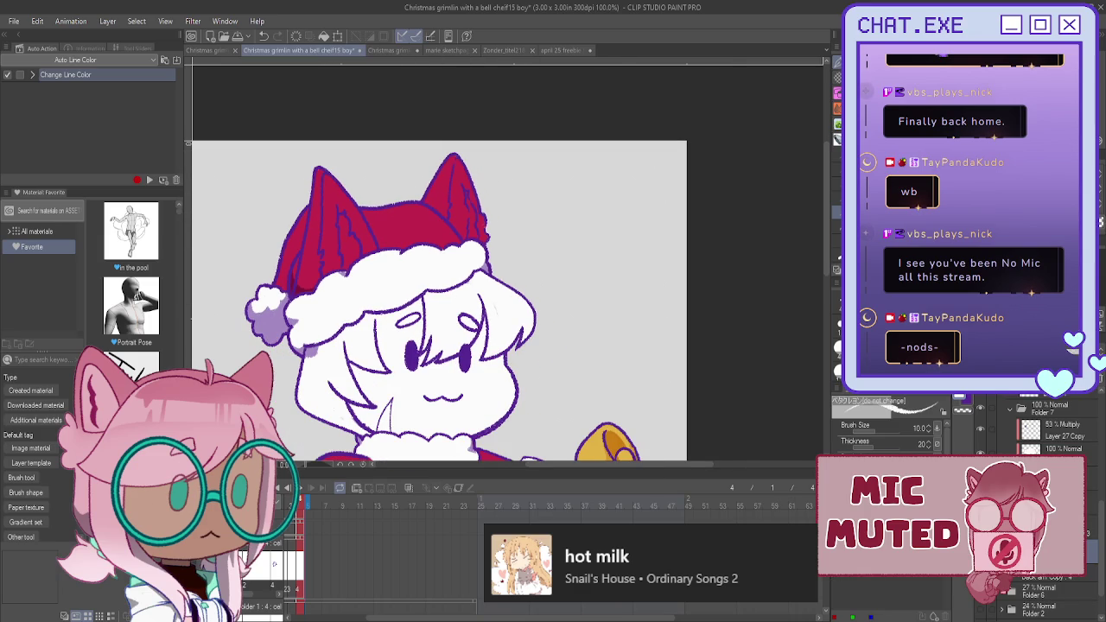
pyautogui.moveTo(432, 346); pyautogui.dragTo(617, 146)
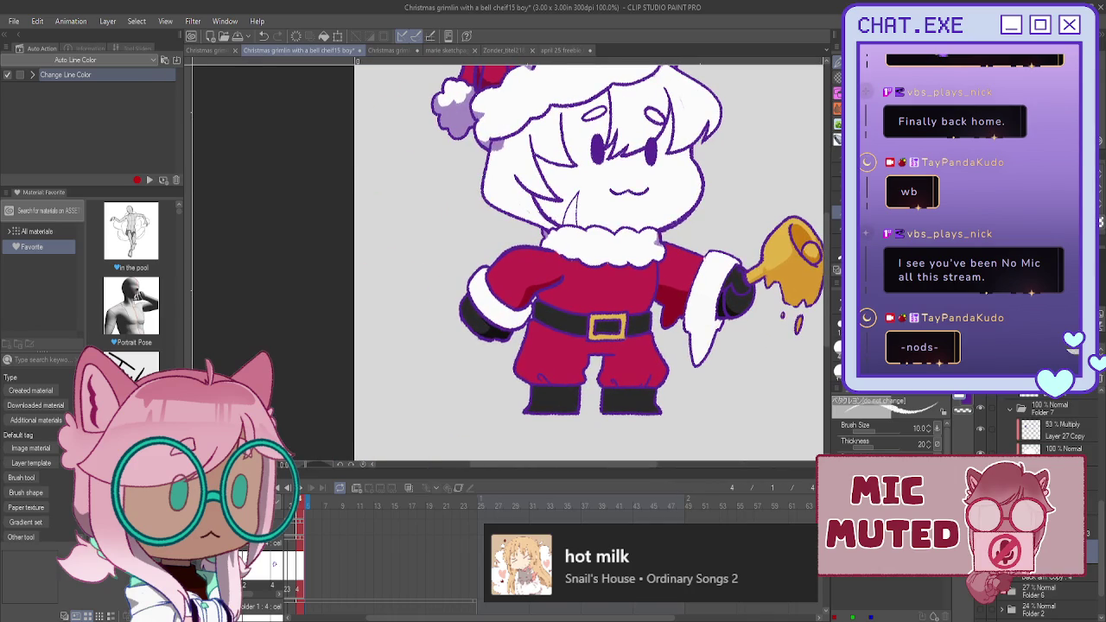
# - Show the purple swoosh sketch layer and hide the coloured character artwork
pyautogui.scroll(-2, 1027, 445)
pyautogui.scroll(-2, 1028, 445)
pyautogui.scroll(-2, 1027, 445)
pyautogui.scroll(1, 1019, 432)
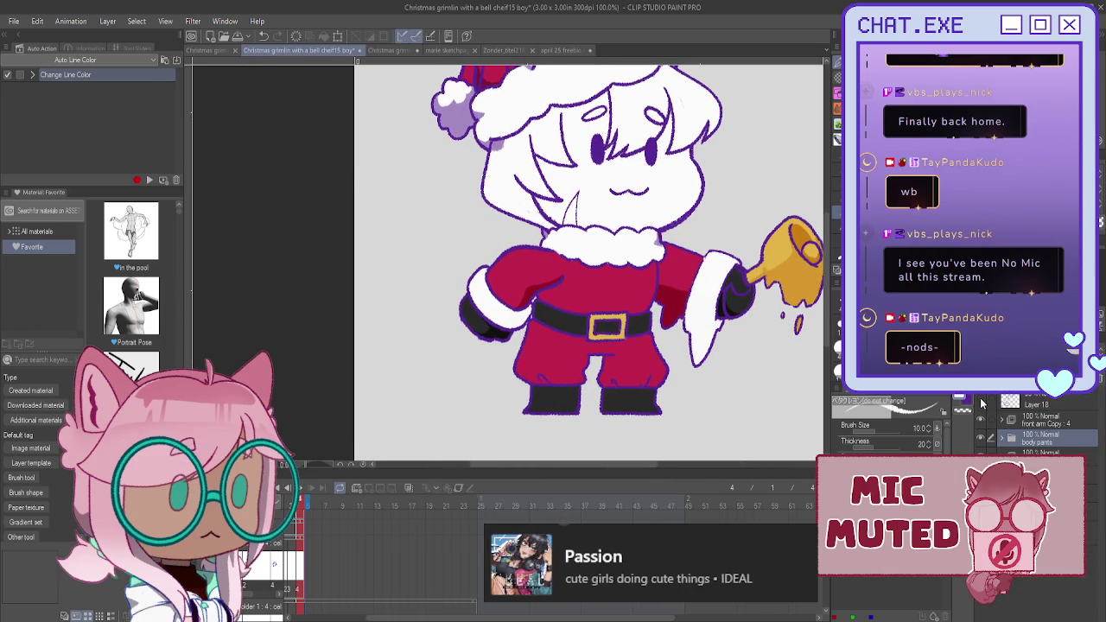
pyautogui.click(980, 403)
pyautogui.click(983, 442)
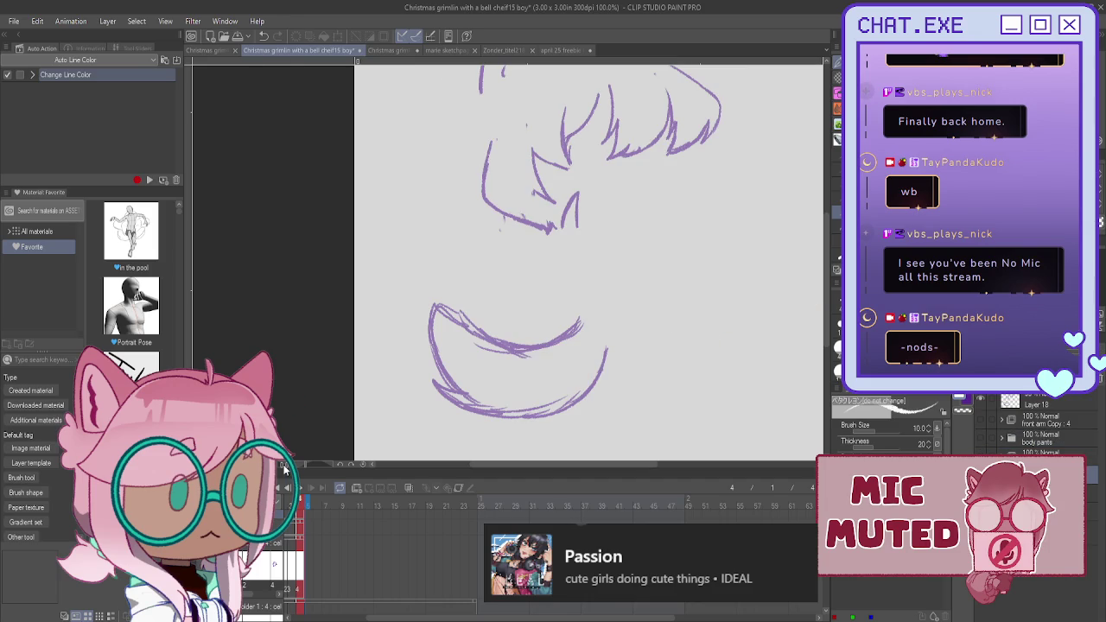
# - Return to frame 1, collapse the timeline track list, and show the bear-pattern background
pyautogui.scroll(3, 285, 570)
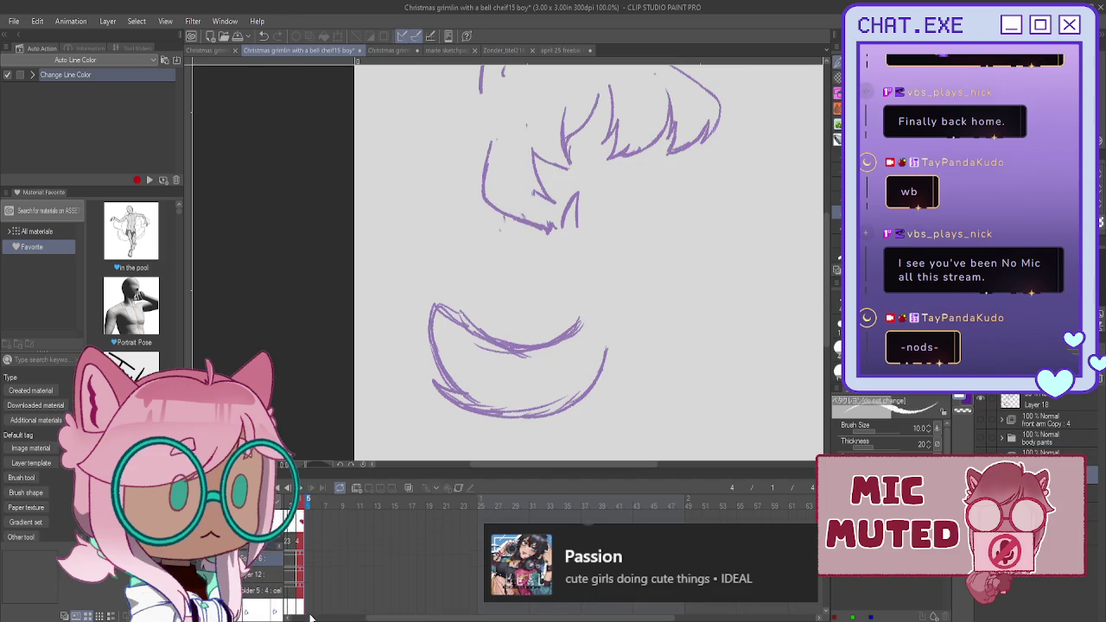
pyautogui.hscroll(-3, 314, 617)
pyautogui.click(403, 505)
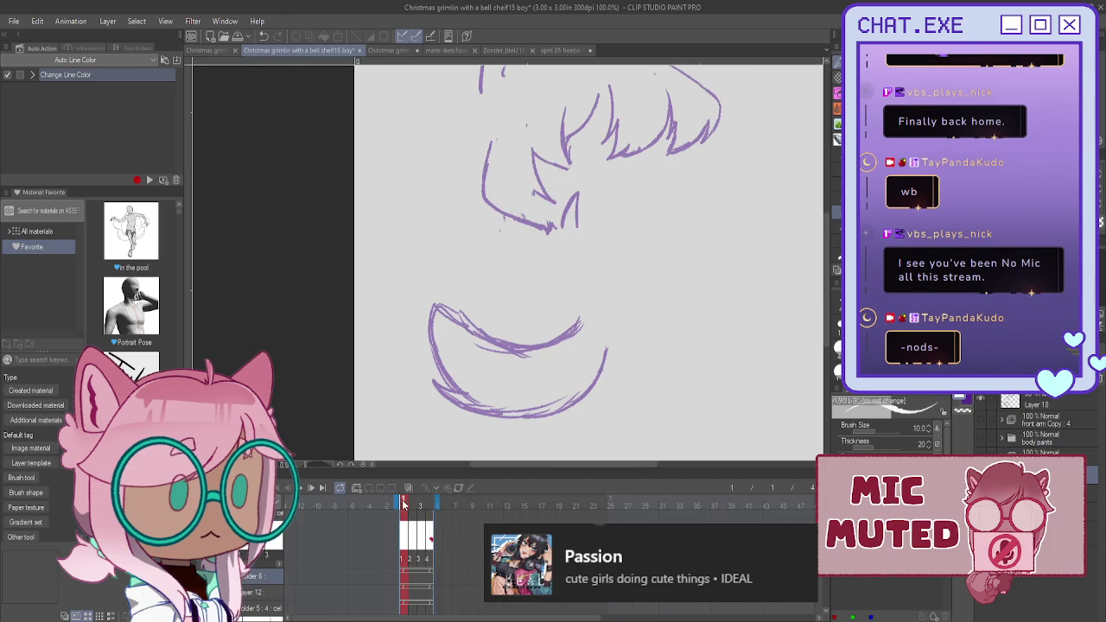
pyautogui.click(359, 490)
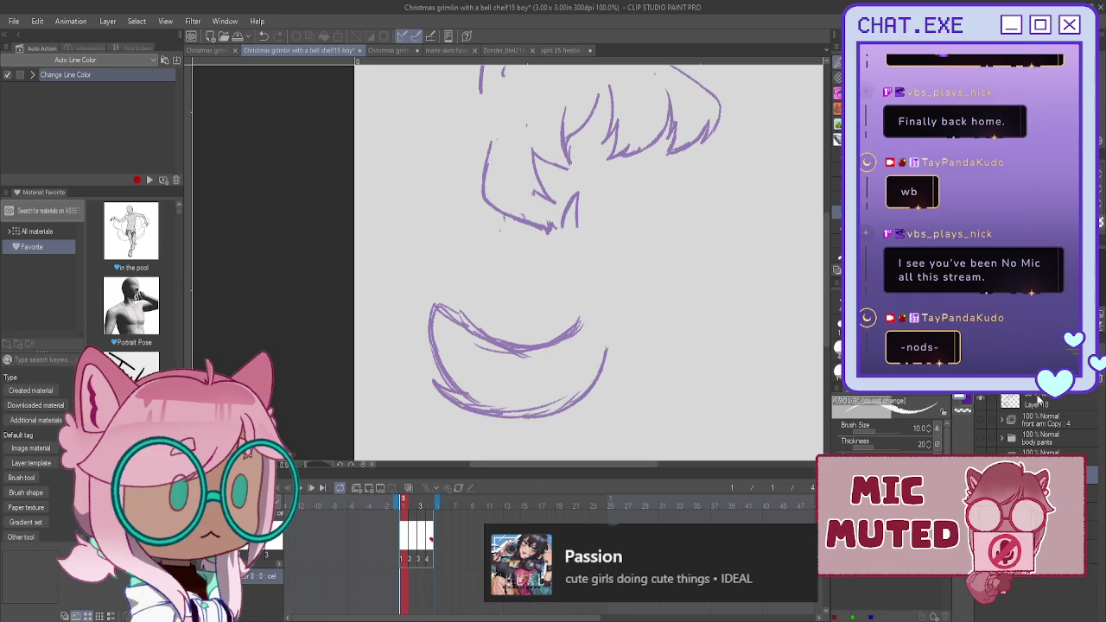
pyautogui.scroll(-5, 1046, 519)
pyautogui.scroll(1, 1045, 518)
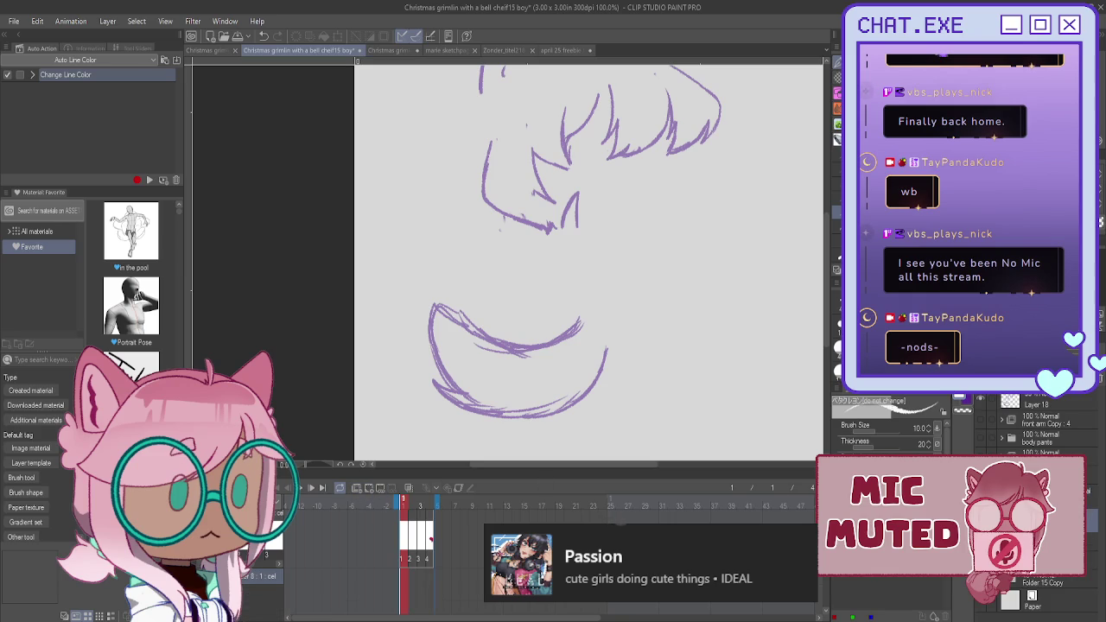
pyautogui.scroll(-2, 330, 561)
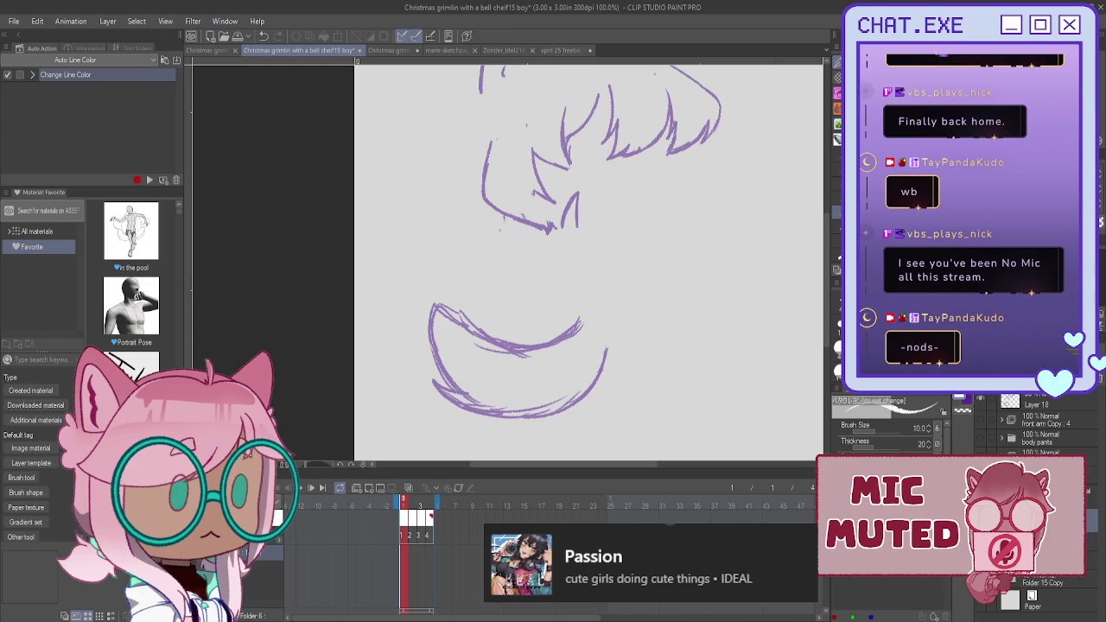
pyautogui.click(989, 562)
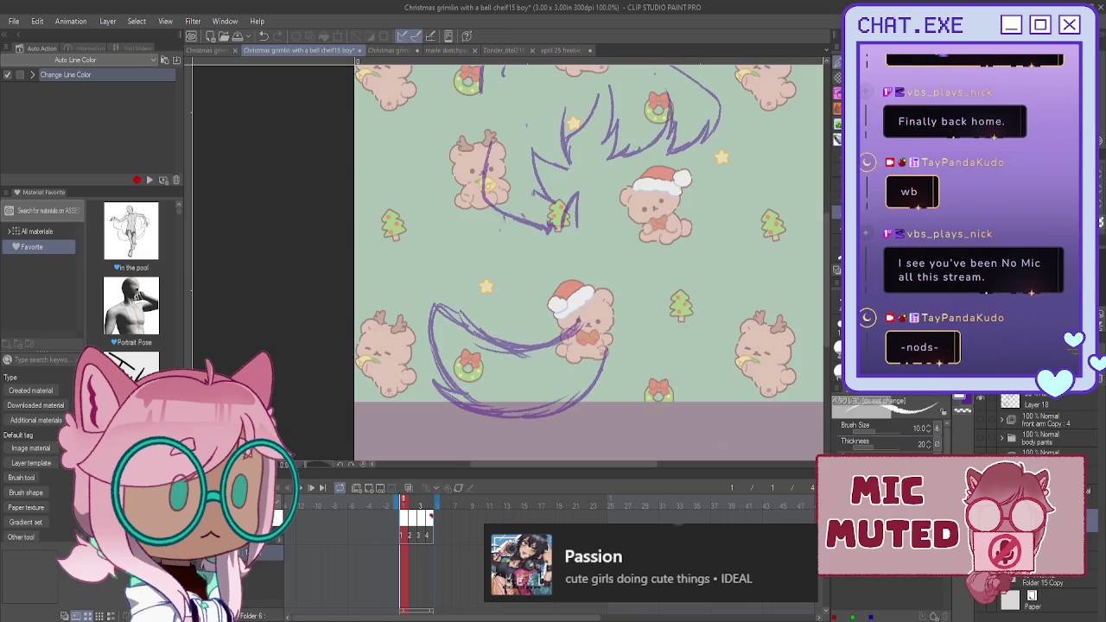
# - Ink frame 1's swoosh left edge and zigzag inner curve in dark purple
pyautogui.press('h')
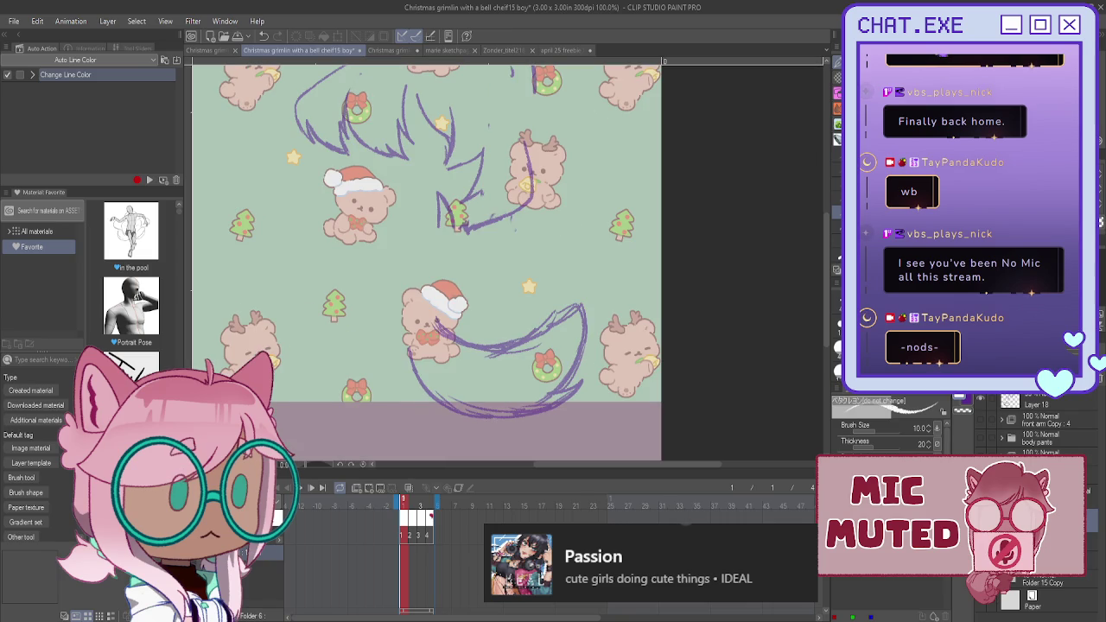
pyautogui.scroll(3, 449, 369)
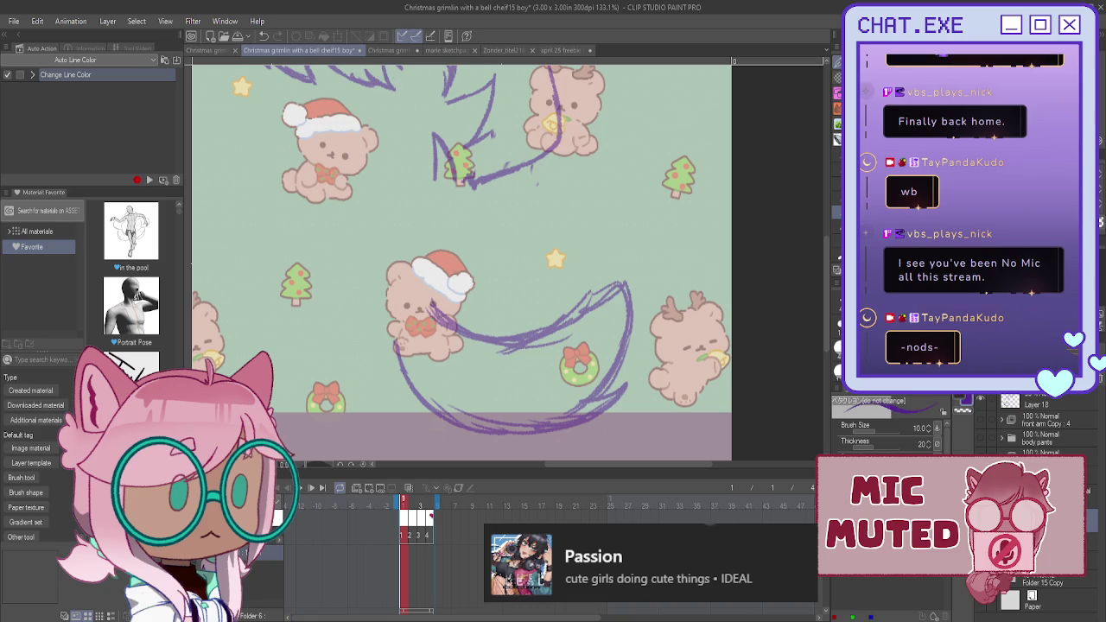
pyautogui.scroll(1, 438, 306)
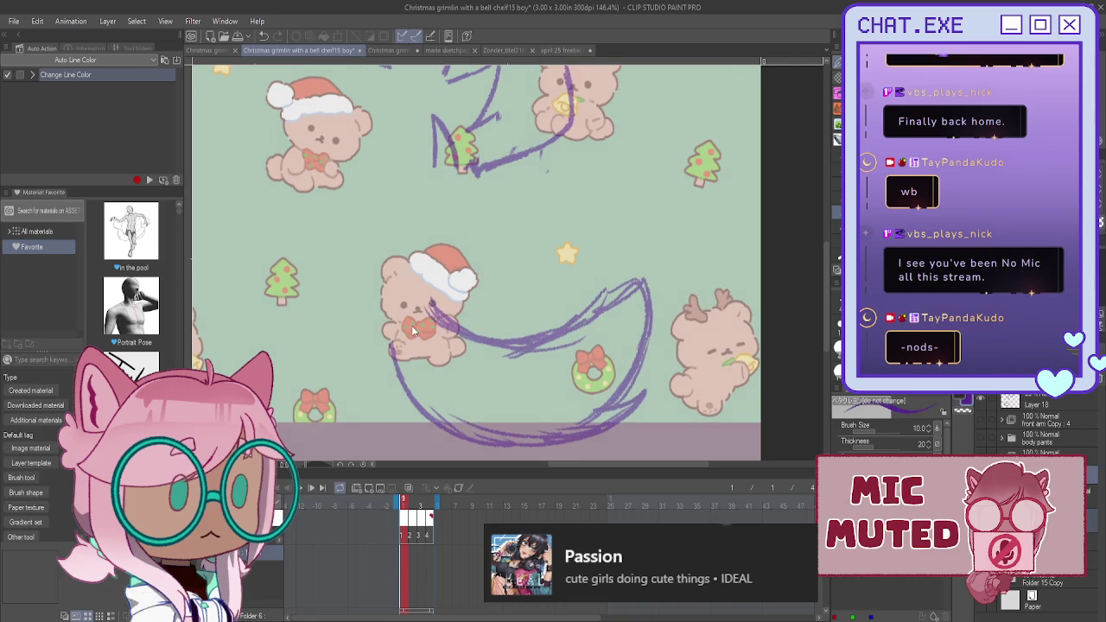
pyautogui.scroll(1, 409, 294)
pyautogui.moveTo(437, 316)
pyautogui.mouseDown()
pyautogui.moveTo(388, 274)
pyautogui.moveTo(381, 306)
pyautogui.moveTo(387, 336)
pyautogui.moveTo(387, 281)
pyautogui.moveTo(389, 346)
pyautogui.moveTo(416, 407)
pyautogui.moveTo(484, 449)
pyautogui.moveTo(570, 442)
pyautogui.moveTo(648, 399)
pyautogui.mouseUp()
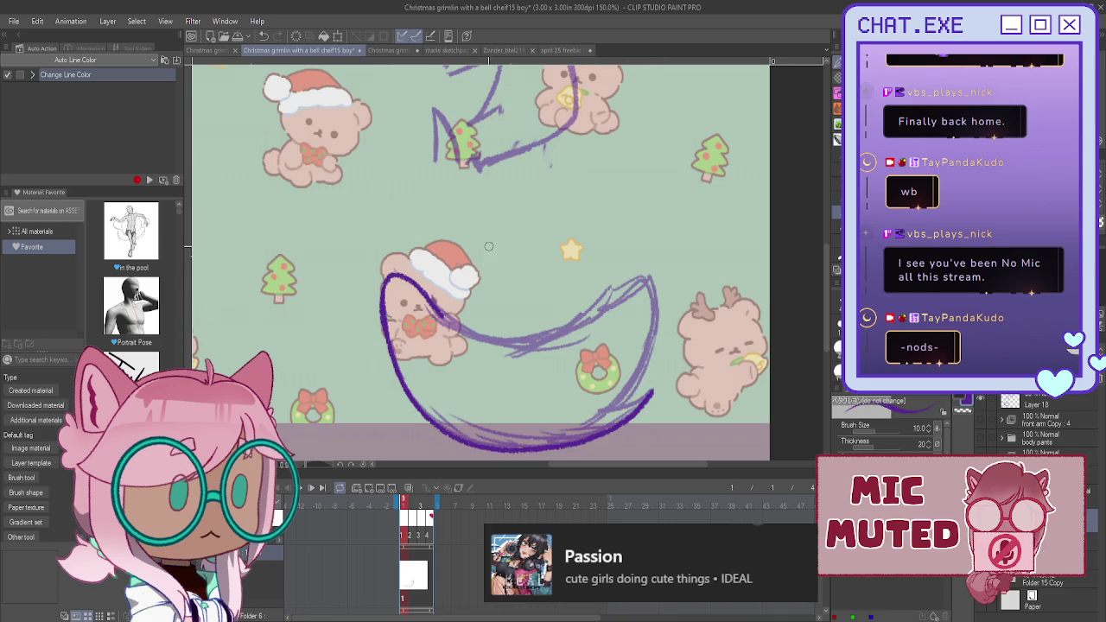
pyautogui.moveTo(432, 312)
pyautogui.mouseDown()
pyautogui.moveTo(510, 339)
pyautogui.moveTo(583, 307)
pyautogui.moveTo(589, 321)
pyautogui.moveTo(648, 275)
pyautogui.moveTo(639, 384)
pyautogui.moveTo(608, 399)
pyautogui.moveTo(649, 389)
pyautogui.moveTo(610, 408)
pyautogui.mouseUp()
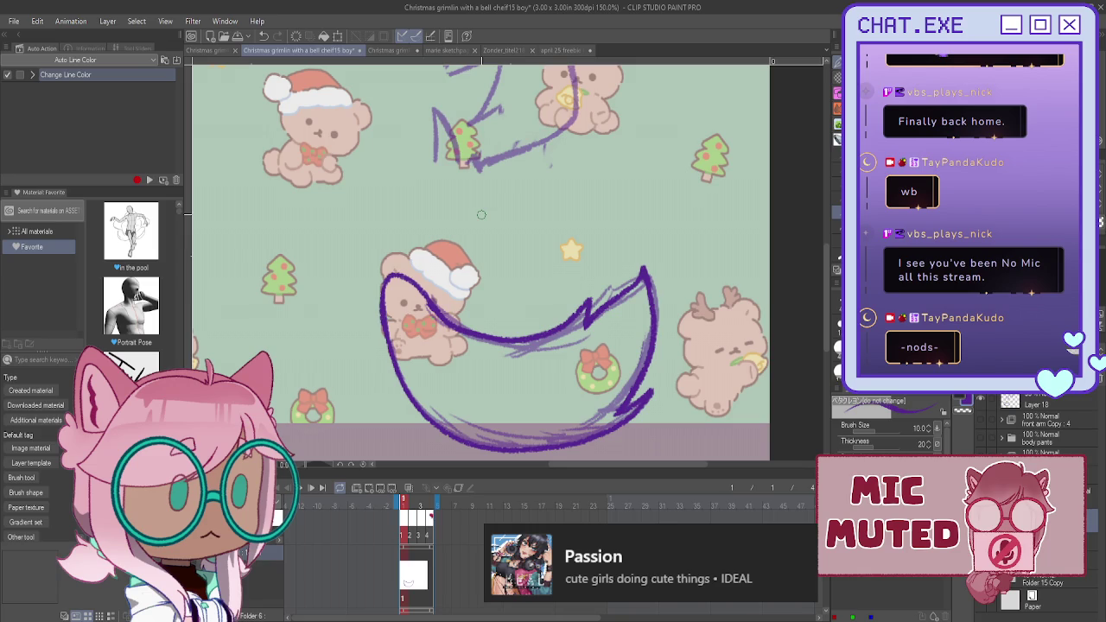
# - Add a new blank animation cel on frame 2
pyautogui.scroll(-1, 367, 333)
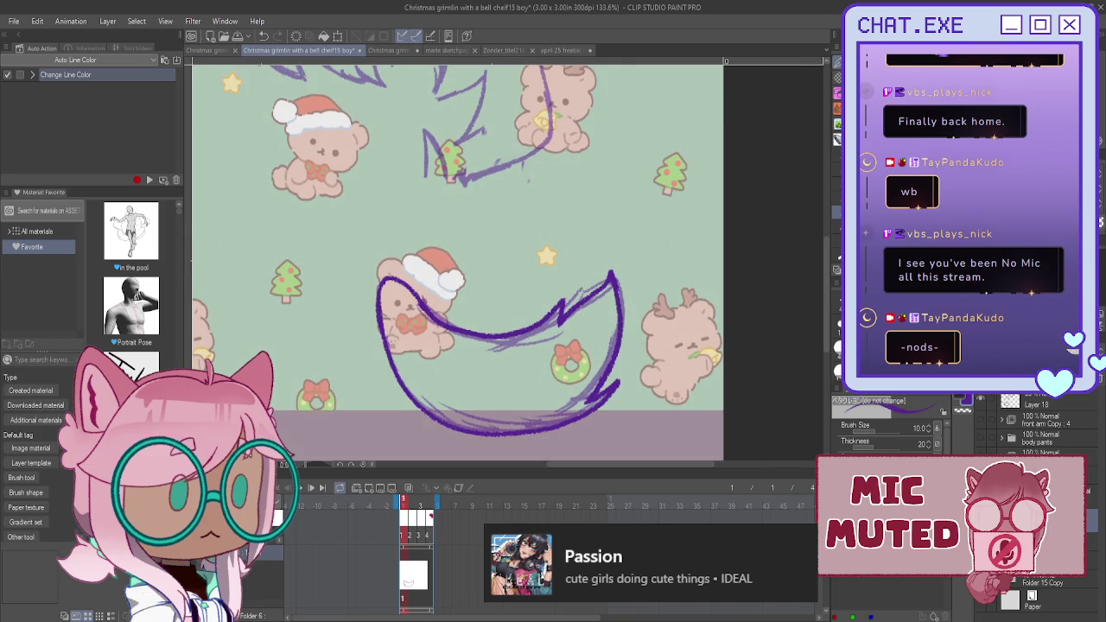
pyautogui.click(414, 572)
pyautogui.click(369, 490)
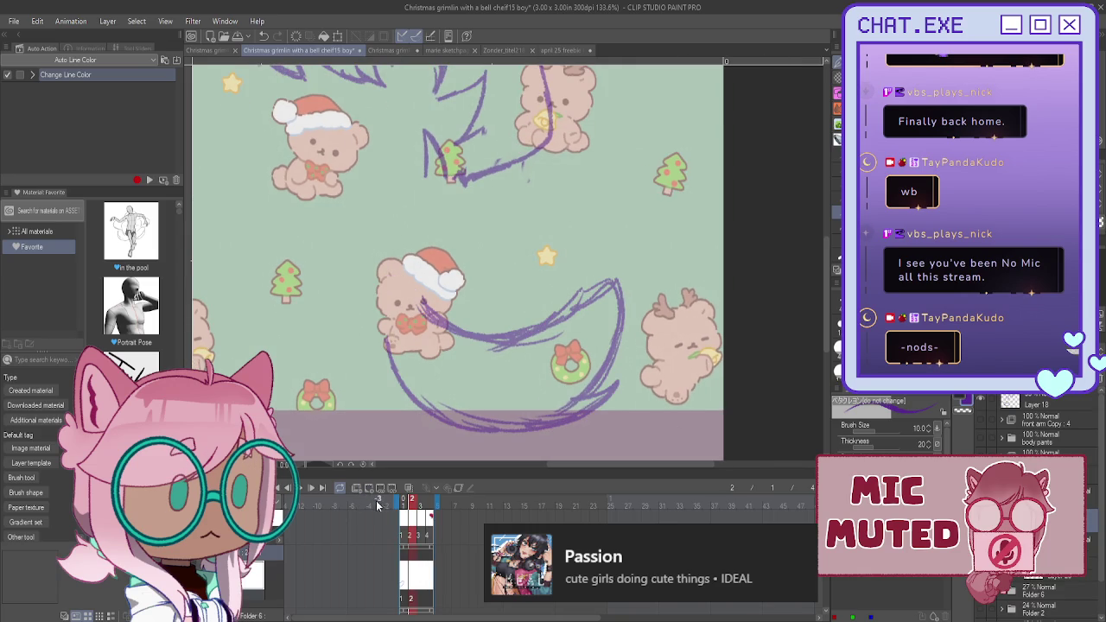
# - Show the sketch as a guide and ink frame 2's swoosh top-left edge in dark purple
pyautogui.click(409, 490)
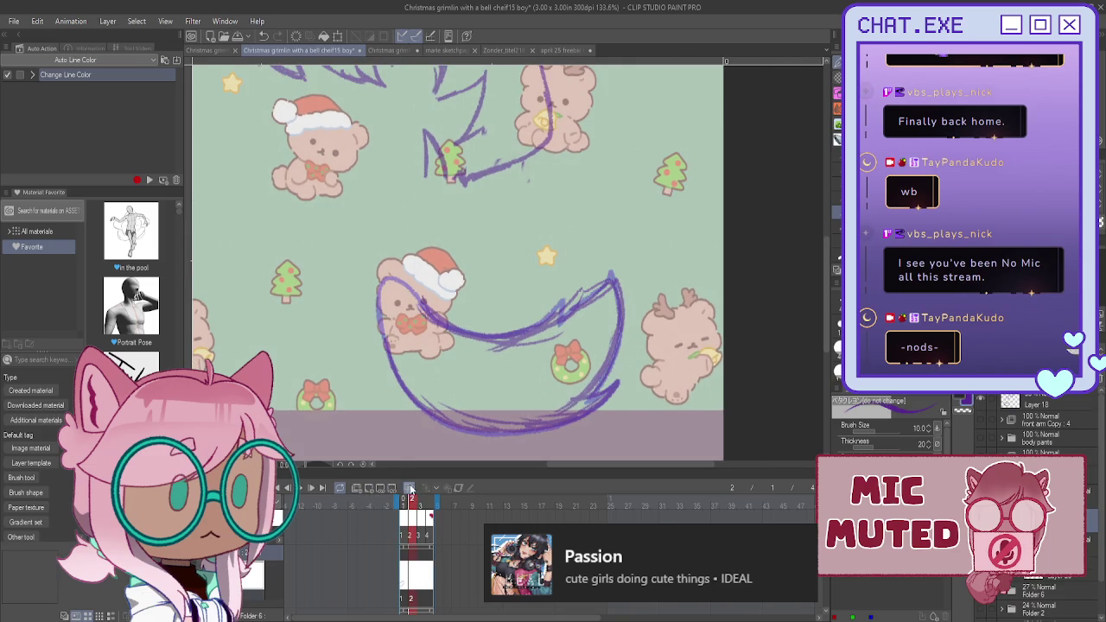
pyautogui.scroll(1, 418, 435)
pyautogui.moveTo(376, 275)
pyautogui.mouseDown()
pyautogui.moveTo(468, 322)
pyautogui.moveTo(557, 322)
pyautogui.mouseUp()
pyautogui.hotkey('ctrl', 'z')
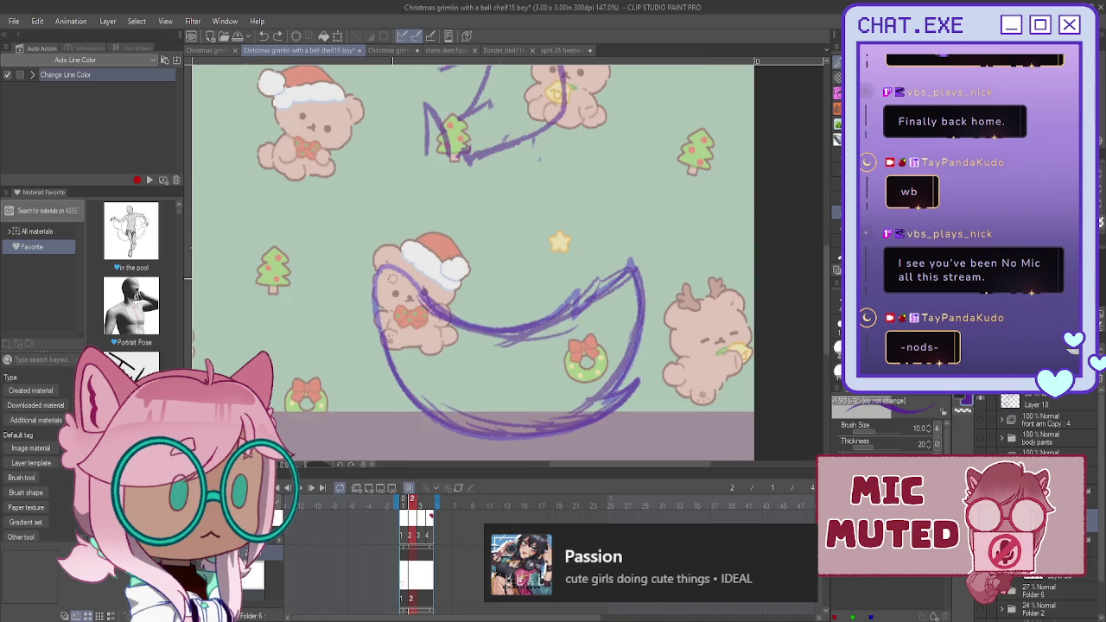
pyautogui.moveTo(376, 268)
pyautogui.mouseDown()
pyautogui.moveTo(419, 288)
pyautogui.moveTo(380, 333)
pyautogui.moveTo(422, 410)
pyautogui.moveTo(479, 430)
pyautogui.moveTo(608, 431)
pyautogui.mouseUp()
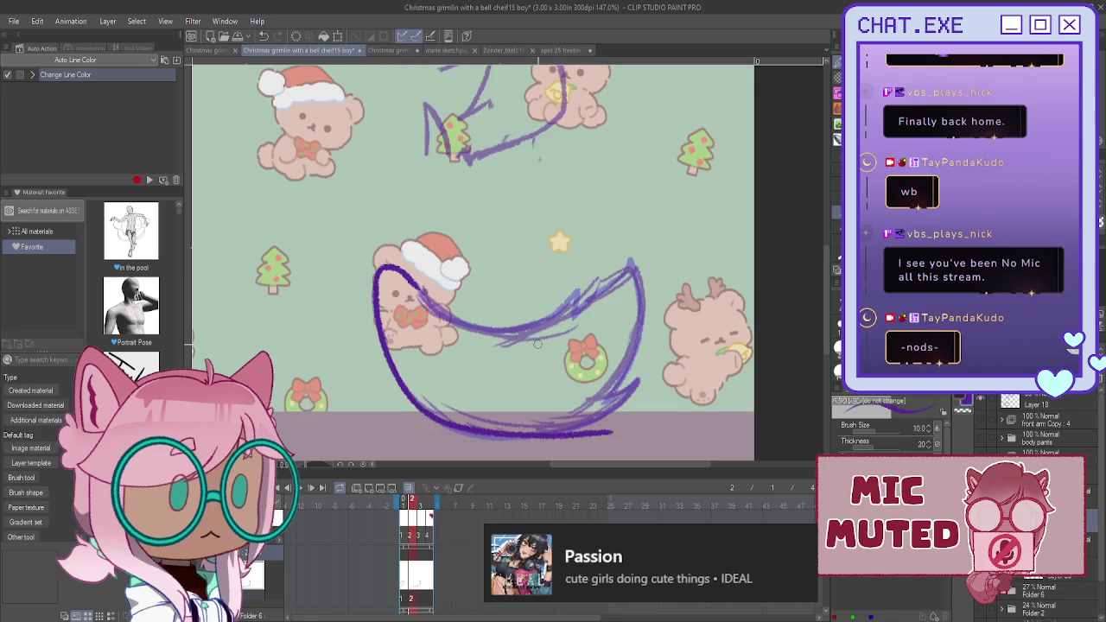
# - Ink the swoosh's lower and middle curves, join the corner, and add a notch on its top line
pyautogui.press('h')
pyautogui.scroll(2, 362, 418)
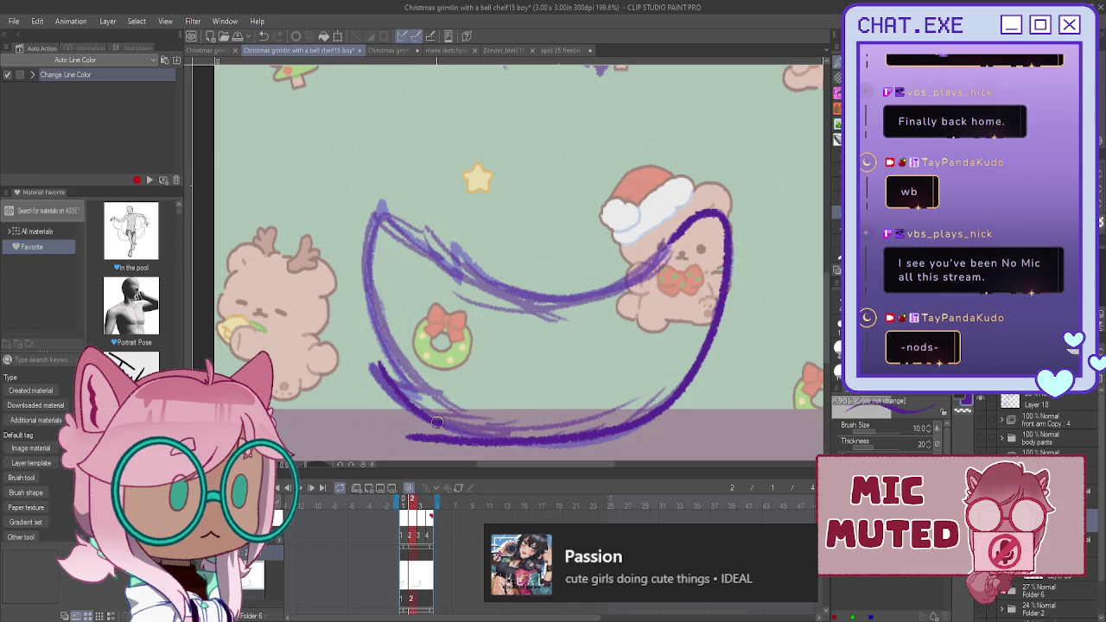
pyautogui.moveTo(384, 434); pyautogui.dragTo(424, 415)
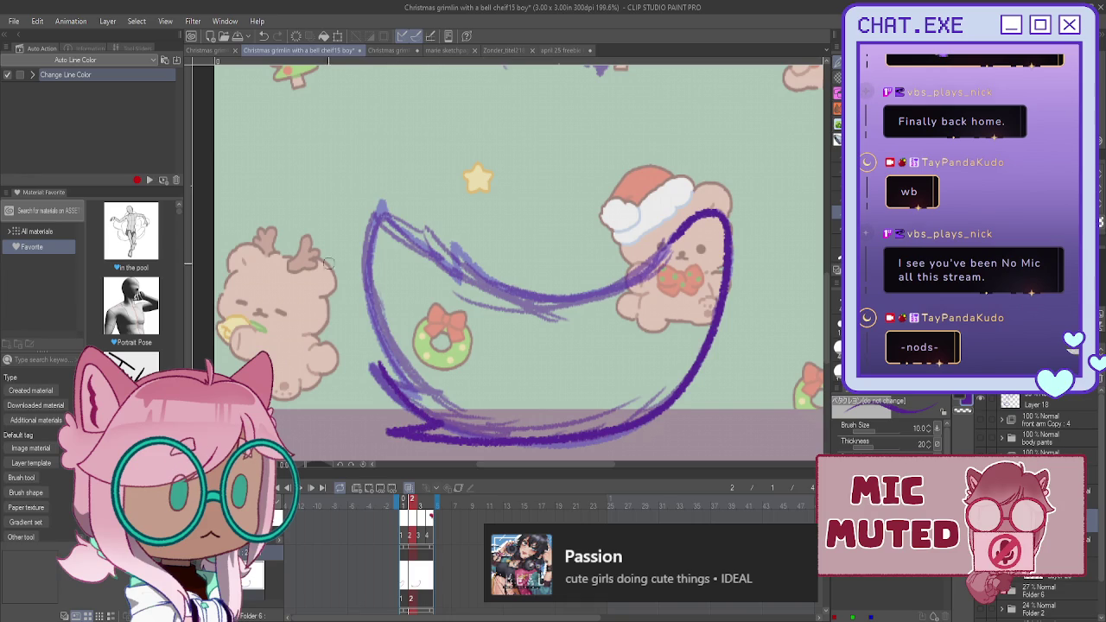
pyautogui.moveTo(667, 247)
pyautogui.mouseDown()
pyautogui.moveTo(475, 295)
pyautogui.moveTo(439, 285)
pyautogui.moveTo(360, 223)
pyautogui.moveTo(360, 304)
pyautogui.moveTo(390, 387)
pyautogui.mouseUp()
pyautogui.moveTo(362, 223); pyautogui.dragTo(353, 245)
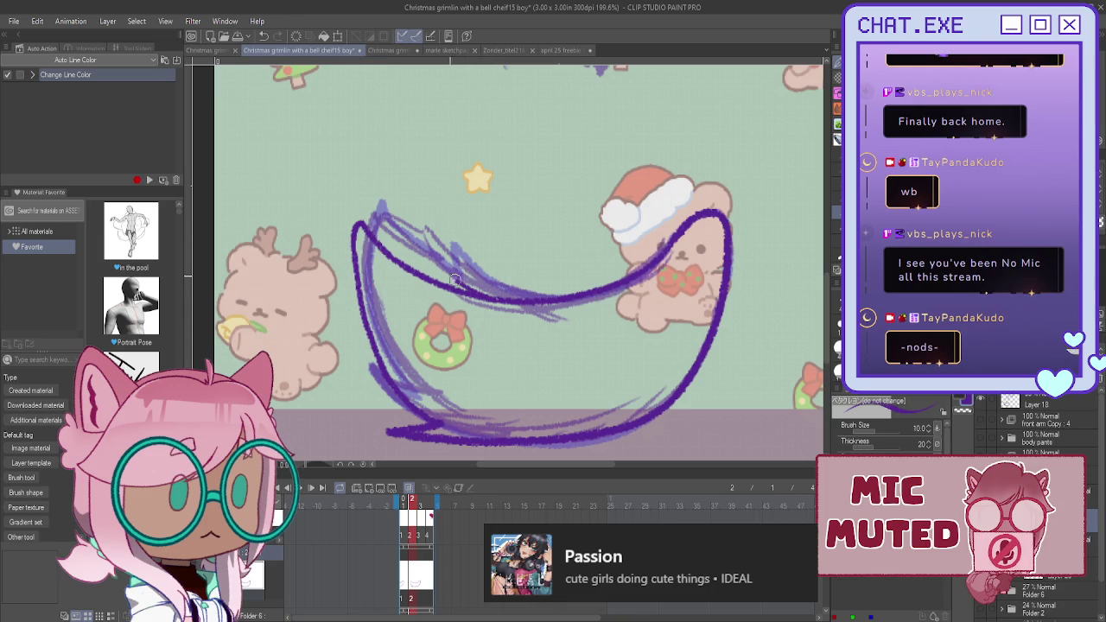
pyautogui.moveTo(434, 269); pyautogui.dragTo(440, 287)
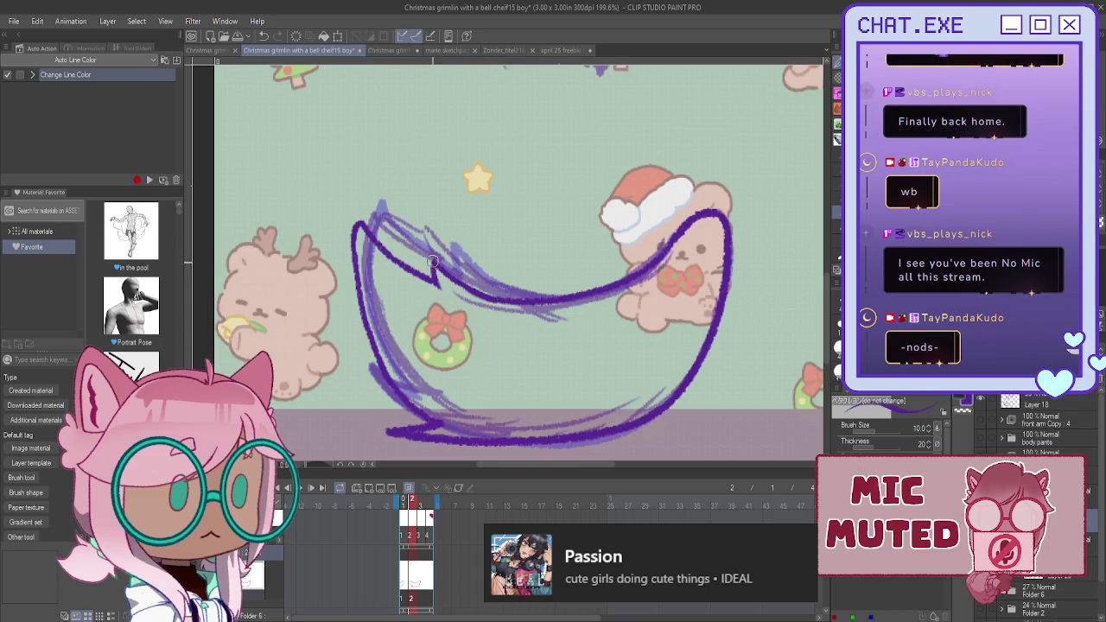
pyautogui.scroll(-1, 397, 281)
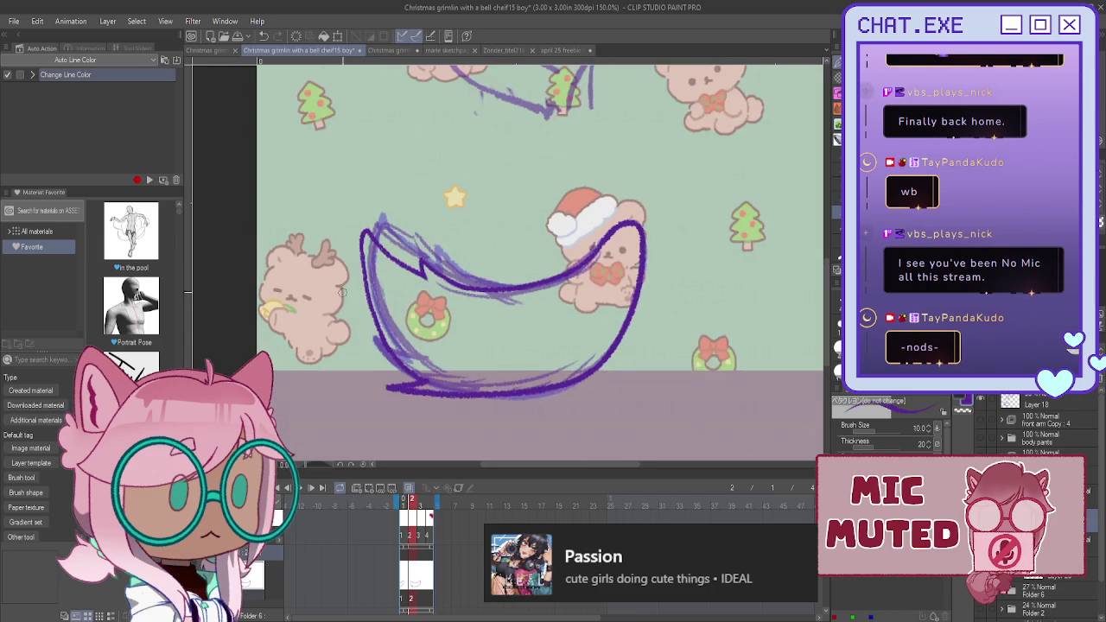
pyautogui.scroll(1, 389, 380)
pyautogui.click(423, 575)
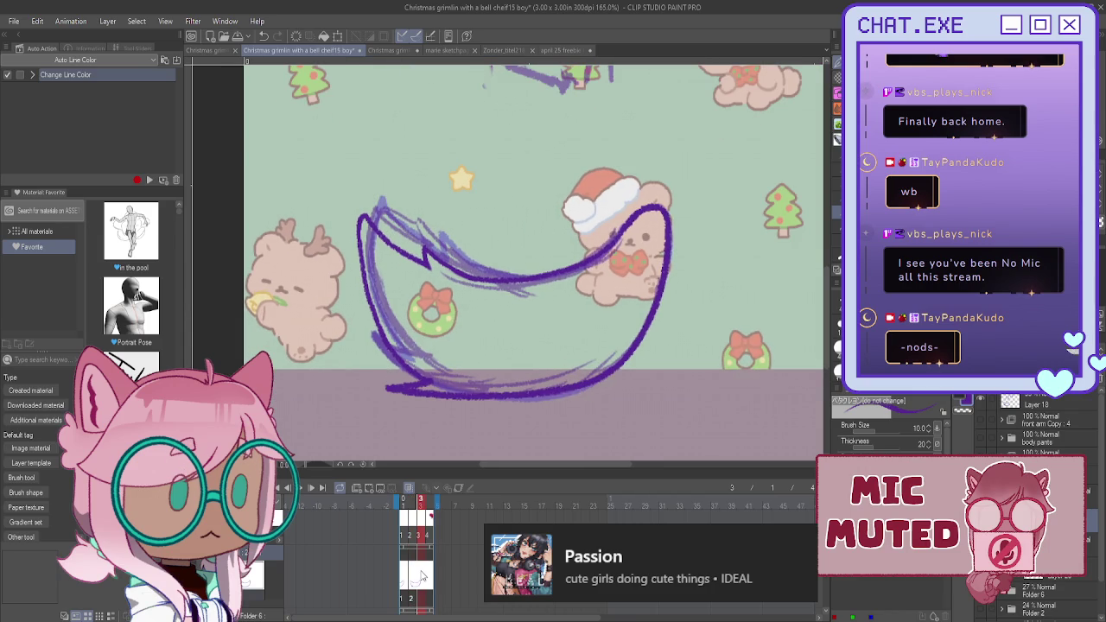
# - Enable onion skin and ink frame 3's swoosh left side down to its bottom
pyautogui.click(369, 496)
pyautogui.click(407, 522)
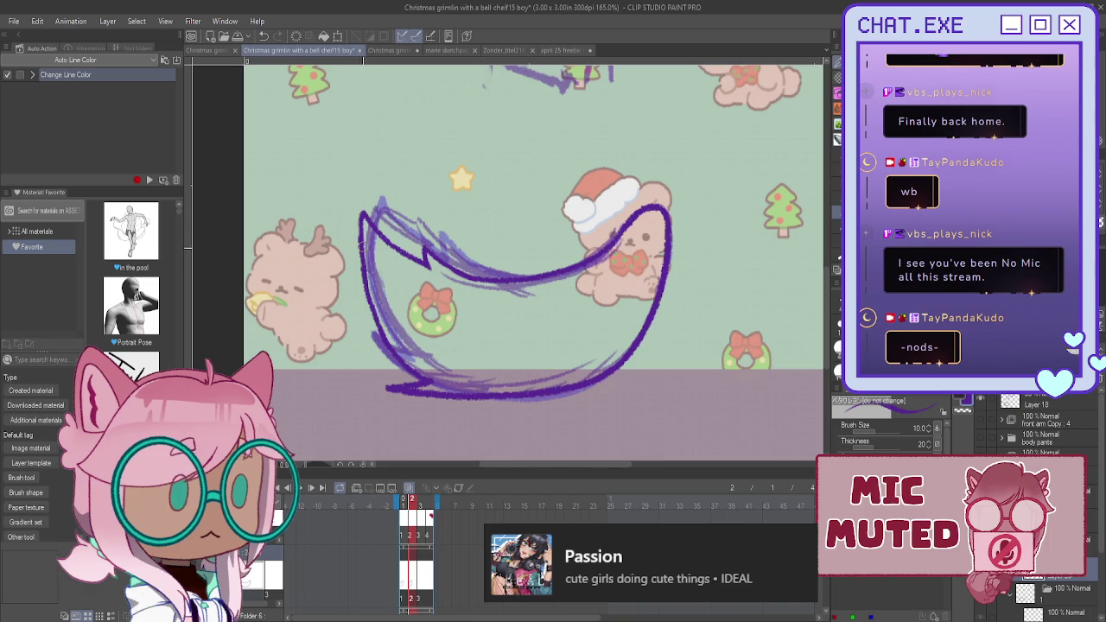
pyautogui.click(422, 582)
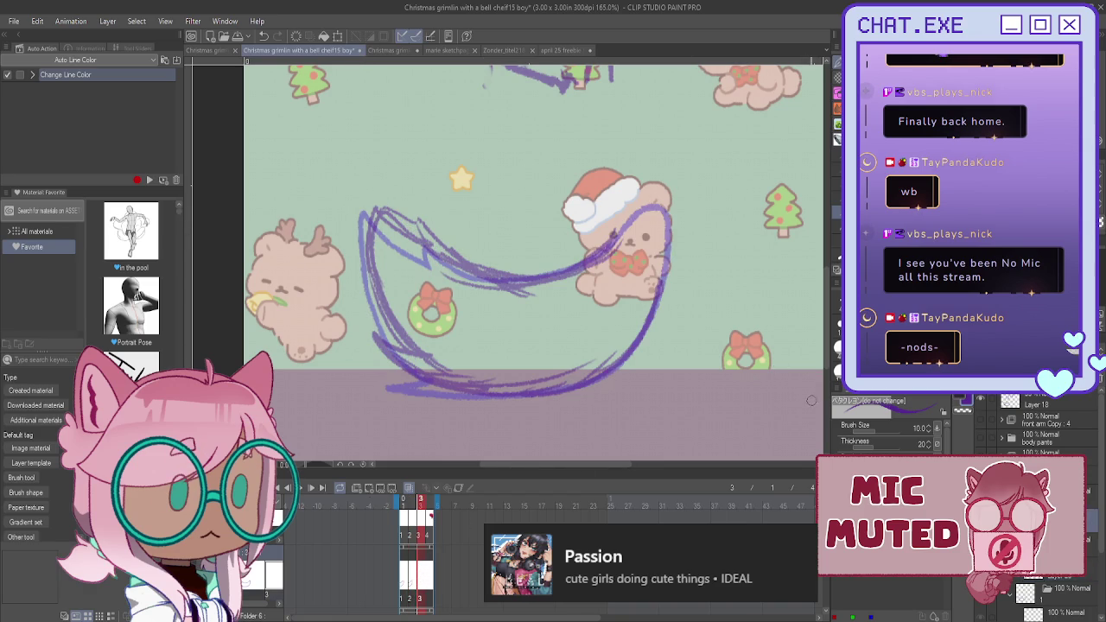
pyautogui.press('h')
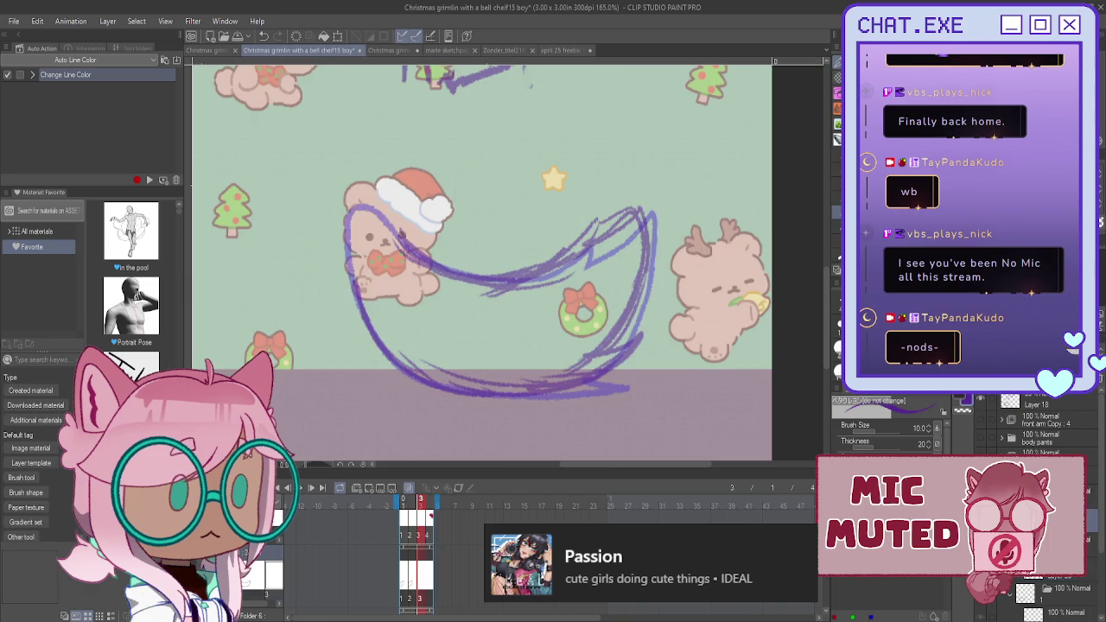
pyautogui.moveTo(354, 207)
pyautogui.mouseDown()
pyautogui.moveTo(541, 286)
pyautogui.moveTo(660, 265)
pyautogui.moveTo(460, 386)
pyautogui.mouseUp()
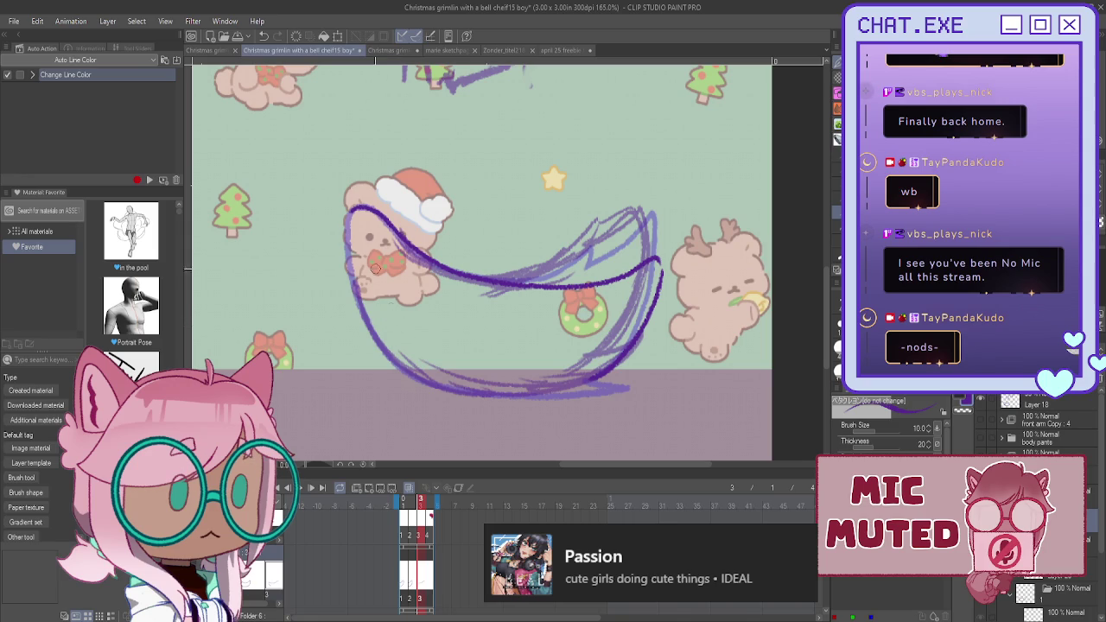
pyautogui.moveTo(354, 207)
pyautogui.mouseDown()
pyautogui.moveTo(346, 283)
pyautogui.moveTo(373, 338)
pyautogui.moveTo(465, 389)
pyautogui.moveTo(604, 384)
pyautogui.moveTo(594, 381)
pyautogui.mouseUp()
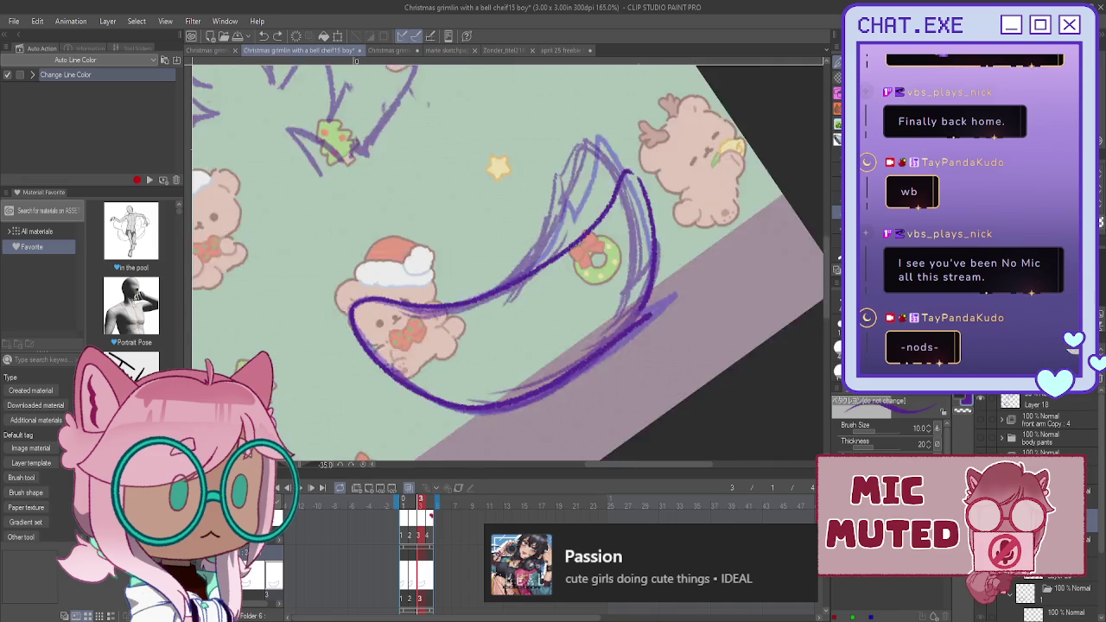
# - Rotate the view, ink the crescent's right edge and top tip, then reset rotation upright
pyautogui.moveTo(605, 259); pyautogui.dragTo(429, 146)
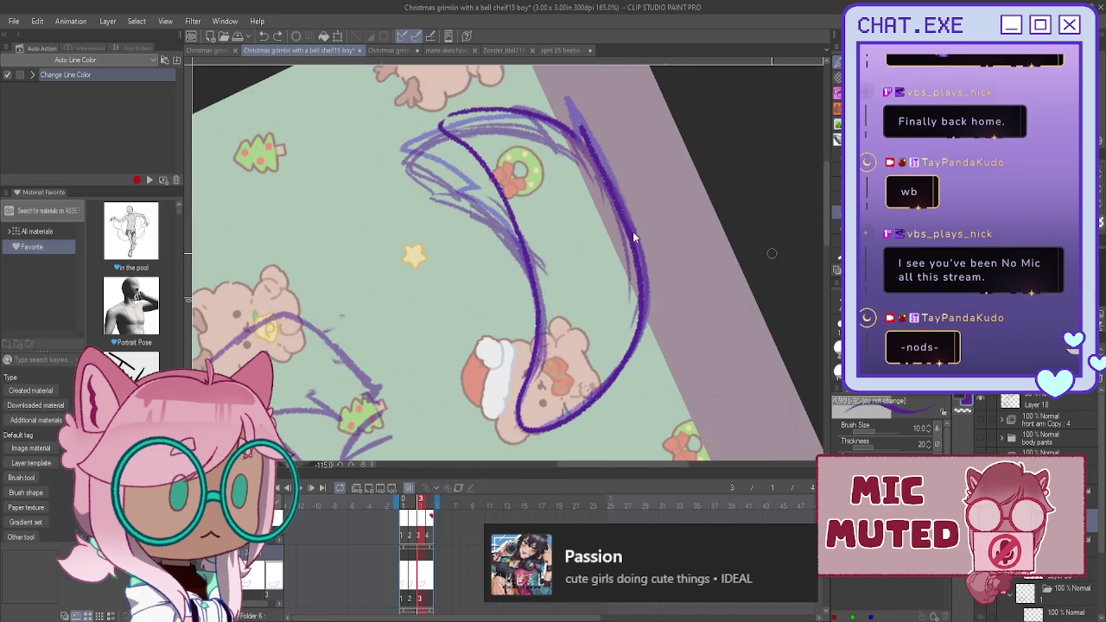
pyautogui.hotkey('ctrl', 'z')
pyautogui.moveTo(588, 135)
pyautogui.mouseDown()
pyautogui.moveTo(639, 250)
pyautogui.moveTo(646, 303)
pyautogui.moveTo(624, 362)
pyautogui.moveTo(591, 397)
pyautogui.moveTo(520, 425)
pyautogui.mouseUp()
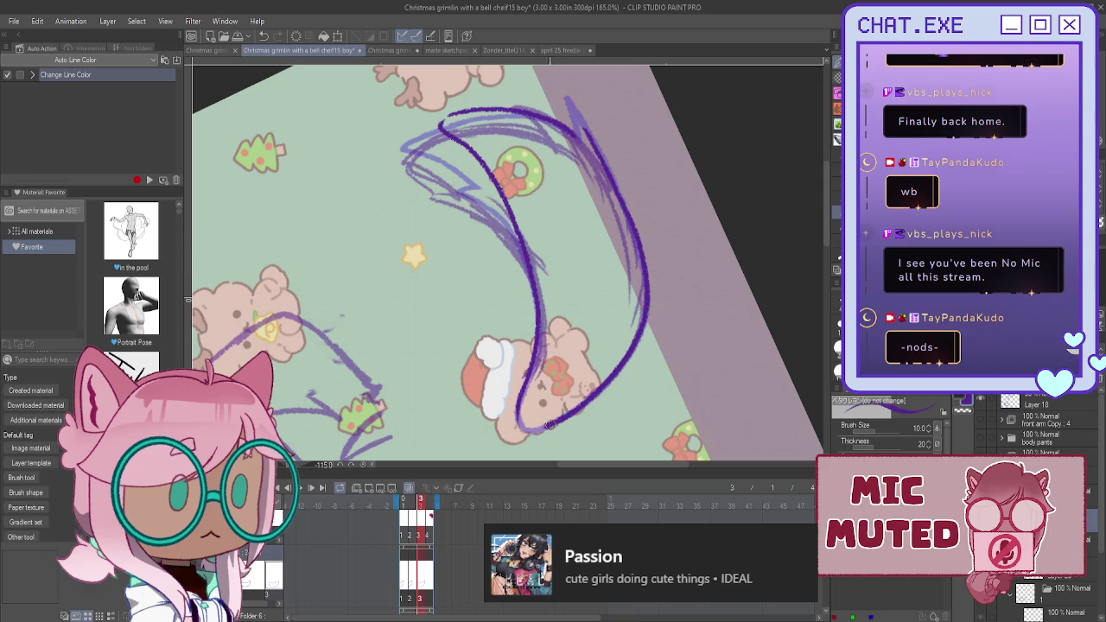
pyautogui.moveTo(517, 404); pyautogui.dragTo(524, 428)
pyautogui.scroll(1, 585, 148)
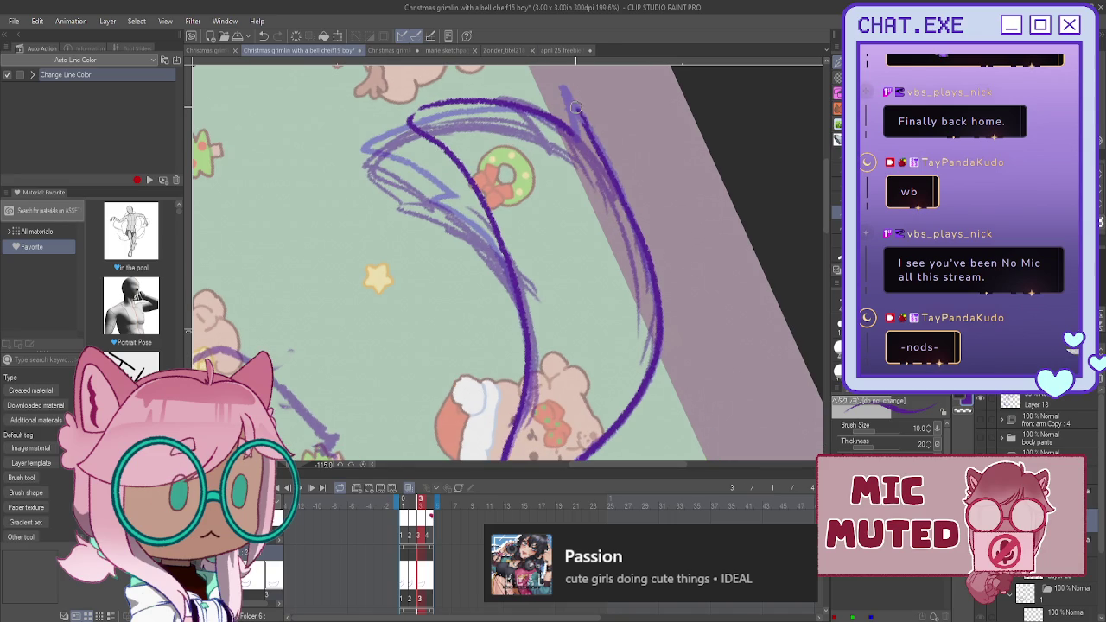
pyautogui.moveTo(570, 104); pyautogui.dragTo(591, 148)
pyautogui.moveTo(572, 105); pyautogui.dragTo(645, 248)
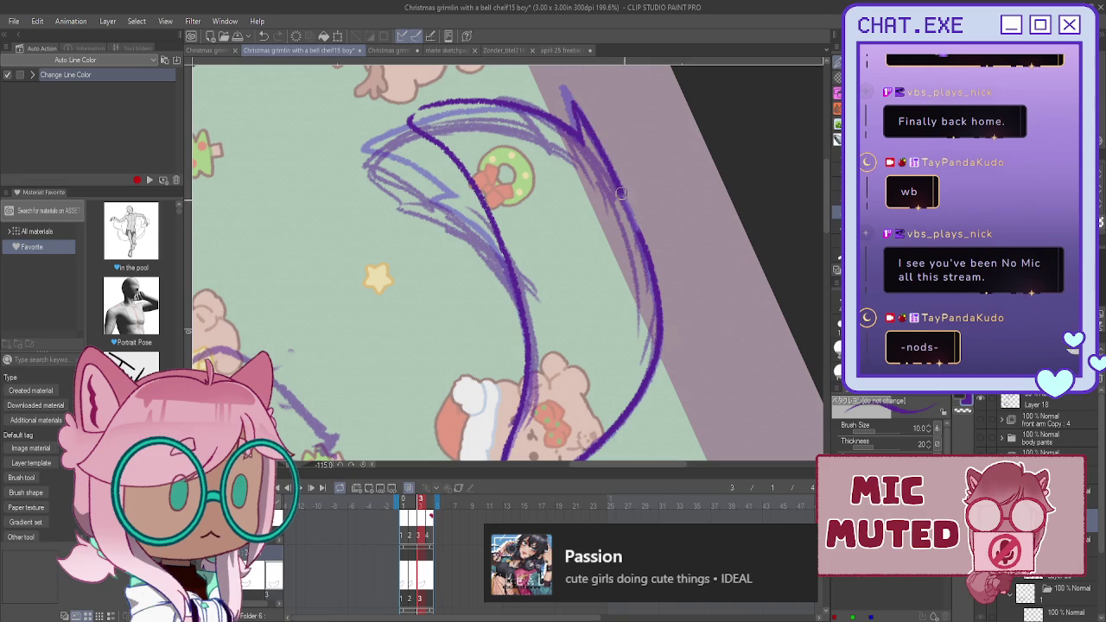
pyautogui.moveTo(574, 115); pyautogui.dragTo(581, 139)
pyautogui.hotkey('ctrl', '@')
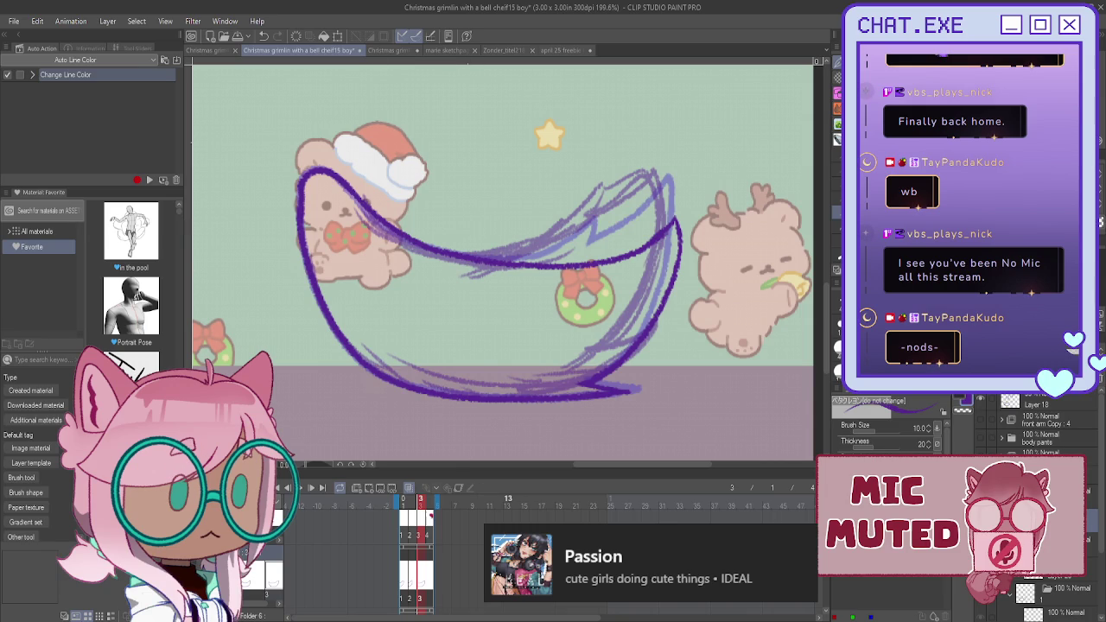
# - Preview the swoosh animation, stop playback on frame 4, and turn on onion skin
pyautogui.moveTo(421, 503)
pyautogui.mouseDown()
pyautogui.moveTo(403, 503)
pyautogui.moveTo(421, 503)
pyautogui.mouseUp()
pyautogui.click(397, 505)
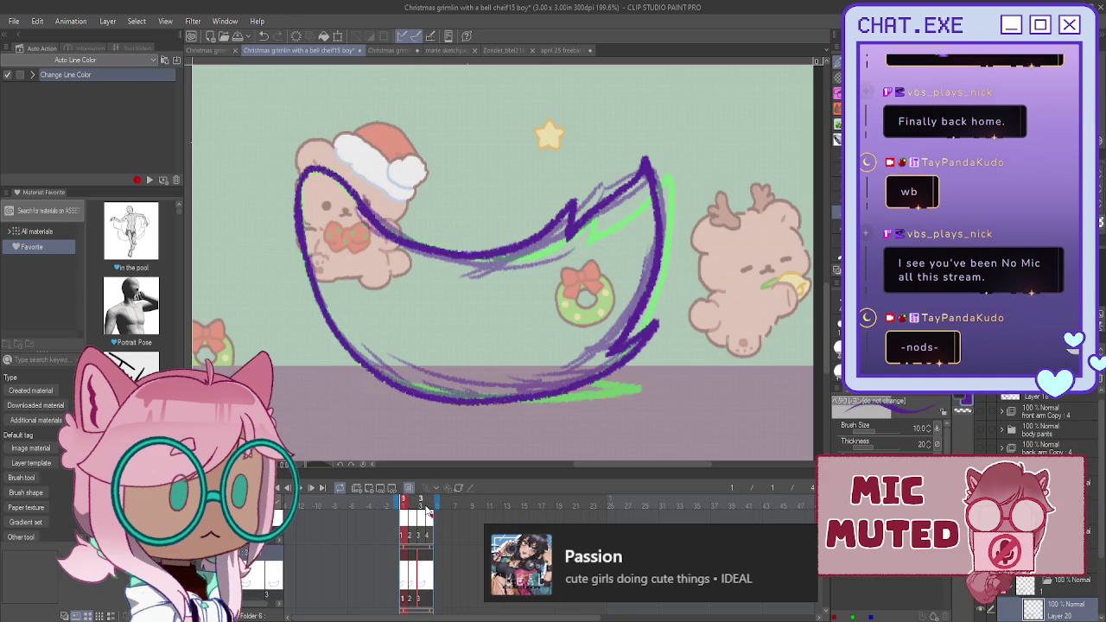
pyautogui.click(427, 506)
pyautogui.click(300, 490)
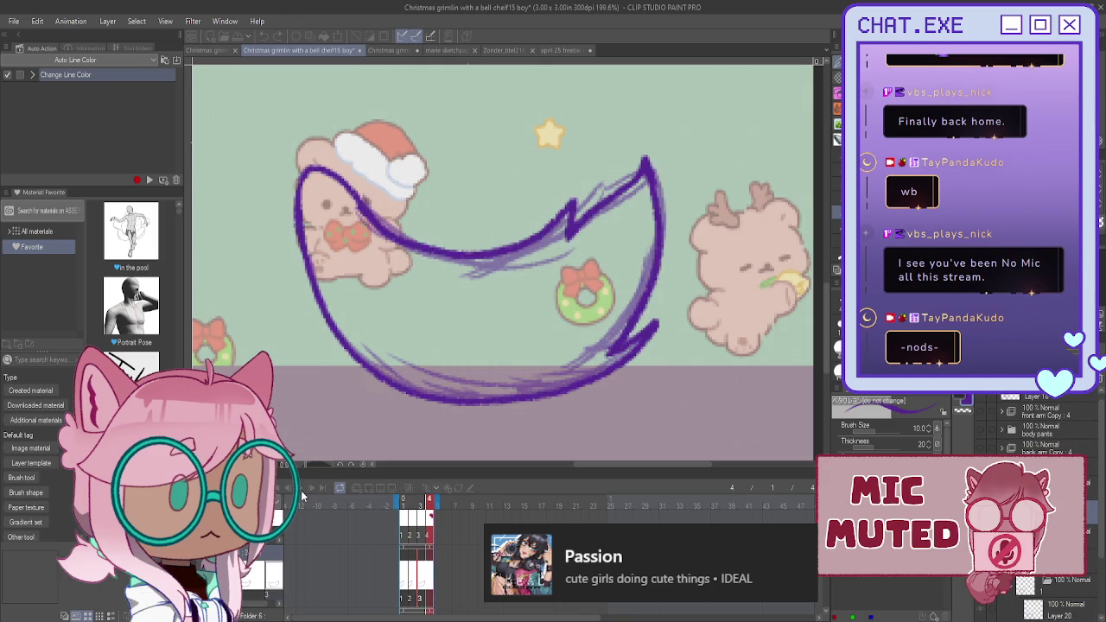
pyautogui.click(301, 491)
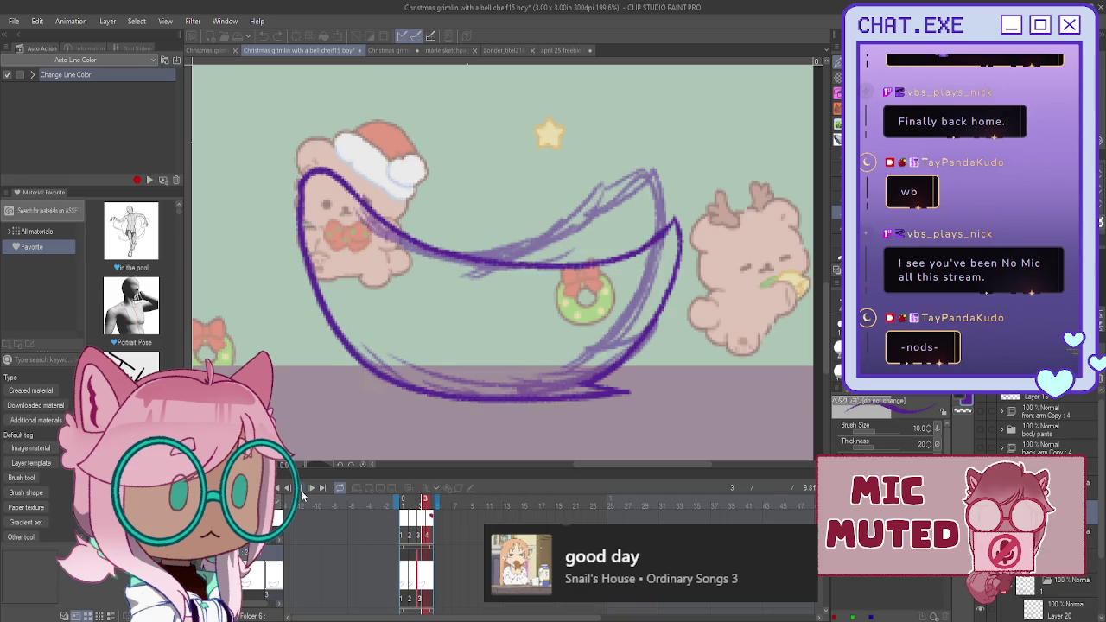
pyautogui.click(300, 490)
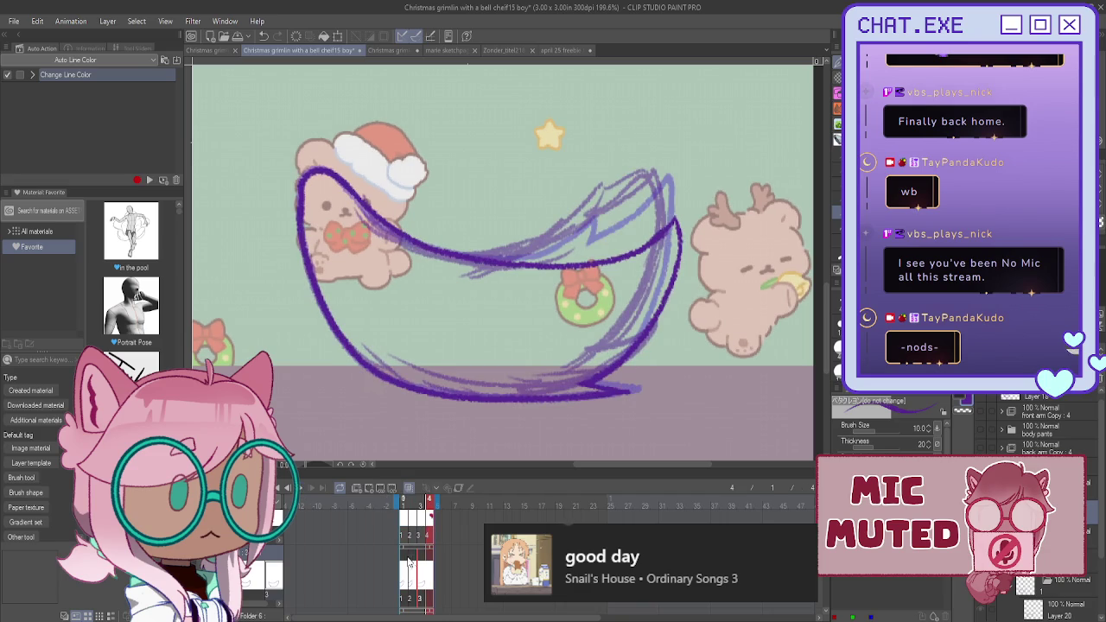
pyautogui.click(371, 490)
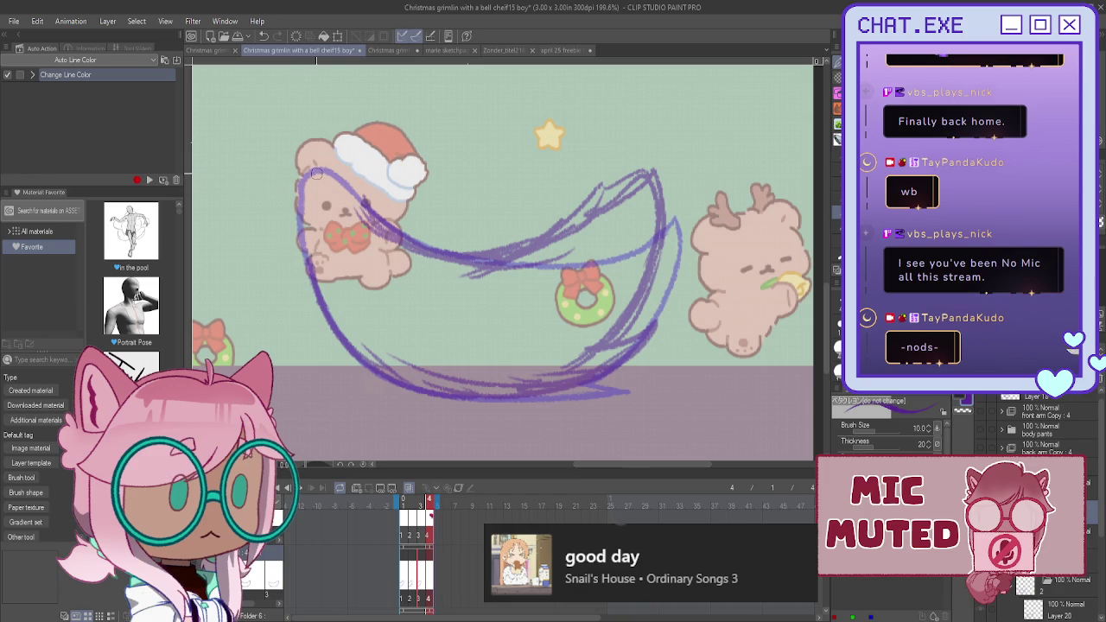
# - Ink frame 4's swoosh top edge and left side in dark purple, undoing misplaced strokes
pyautogui.moveTo(313, 172)
pyautogui.mouseDown()
pyautogui.moveTo(437, 255)
pyautogui.moveTo(691, 321)
pyautogui.moveTo(734, 370)
pyautogui.moveTo(549, 390)
pyautogui.mouseUp()
pyautogui.hotkey('ctrl', 'z')
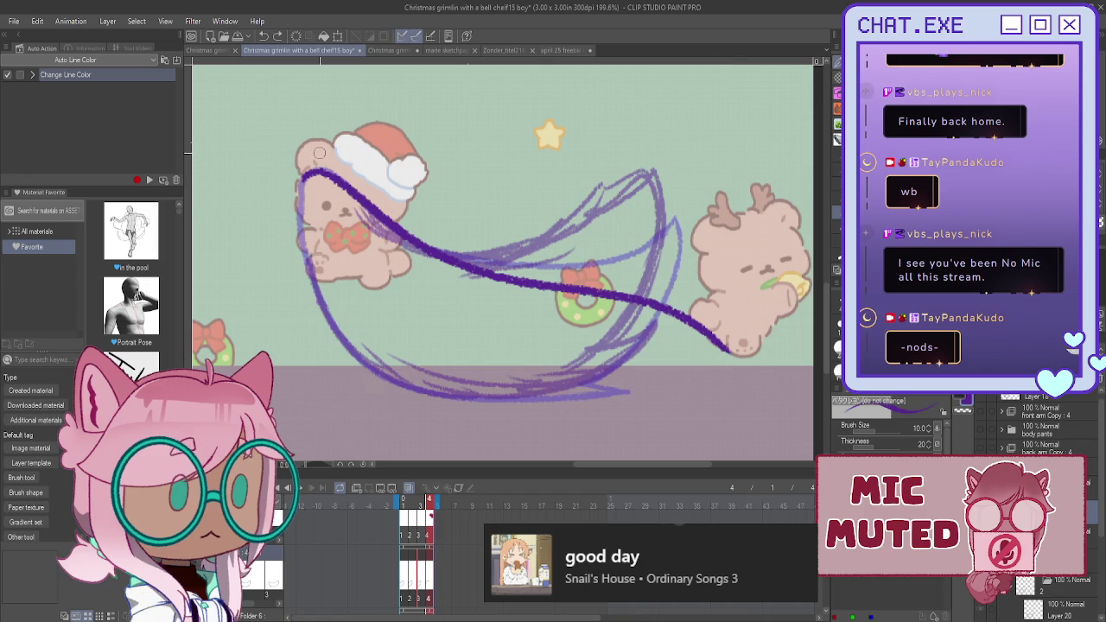
pyautogui.hotkey('ctrl', 'z')
pyautogui.moveTo(328, 170)
pyautogui.mouseDown()
pyautogui.moveTo(297, 209)
pyautogui.moveTo(310, 281)
pyautogui.moveTo(345, 344)
pyautogui.moveTo(389, 382)
pyautogui.moveTo(446, 399)
pyautogui.moveTo(511, 398)
pyautogui.mouseUp()
pyautogui.moveTo(587, 399); pyautogui.dragTo(646, 399)
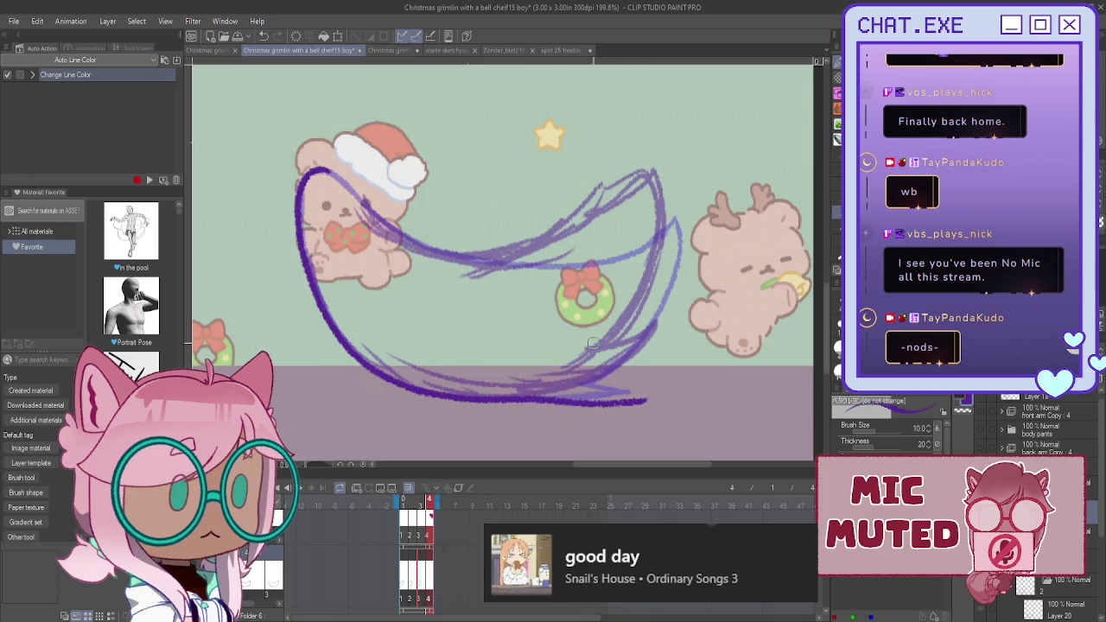
pyautogui.hotkey('ctrl', 'z')
pyautogui.hotkey('ctrl', 'z')
pyautogui.hotkey('ctrl', 'z')
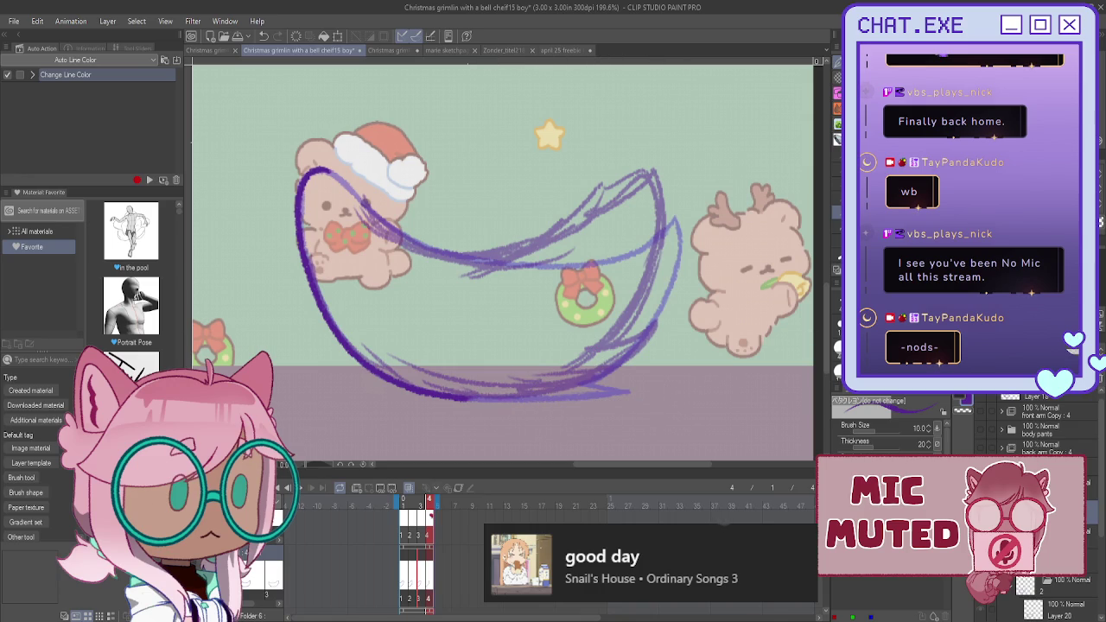
# - Extend the swoosh's right edge upward on a rotated view, then ink its inner curve
pyautogui.moveTo(518, 259)
pyautogui.mouseDown()
pyautogui.moveTo(596, 108)
pyautogui.moveTo(653, 300)
pyautogui.mouseUp()
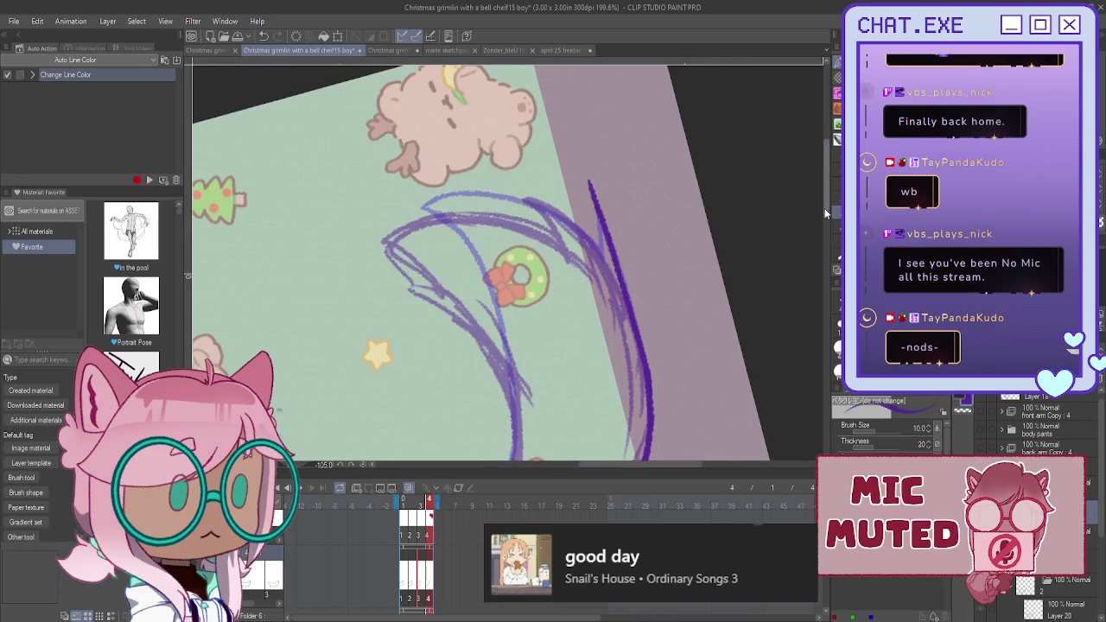
pyautogui.moveTo(824, 229); pyautogui.dragTo(824, 203)
pyautogui.moveTo(572, 167); pyautogui.dragTo(591, 223)
pyautogui.moveTo(570, 164); pyautogui.dragTo(581, 200)
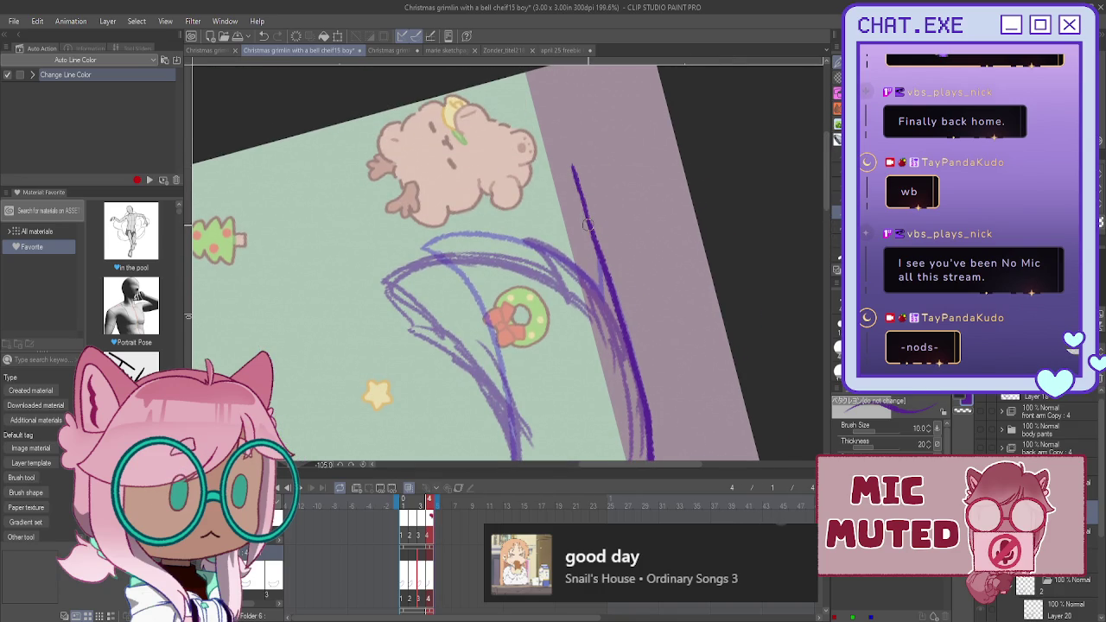
pyautogui.hotkey('ctrl', '0')
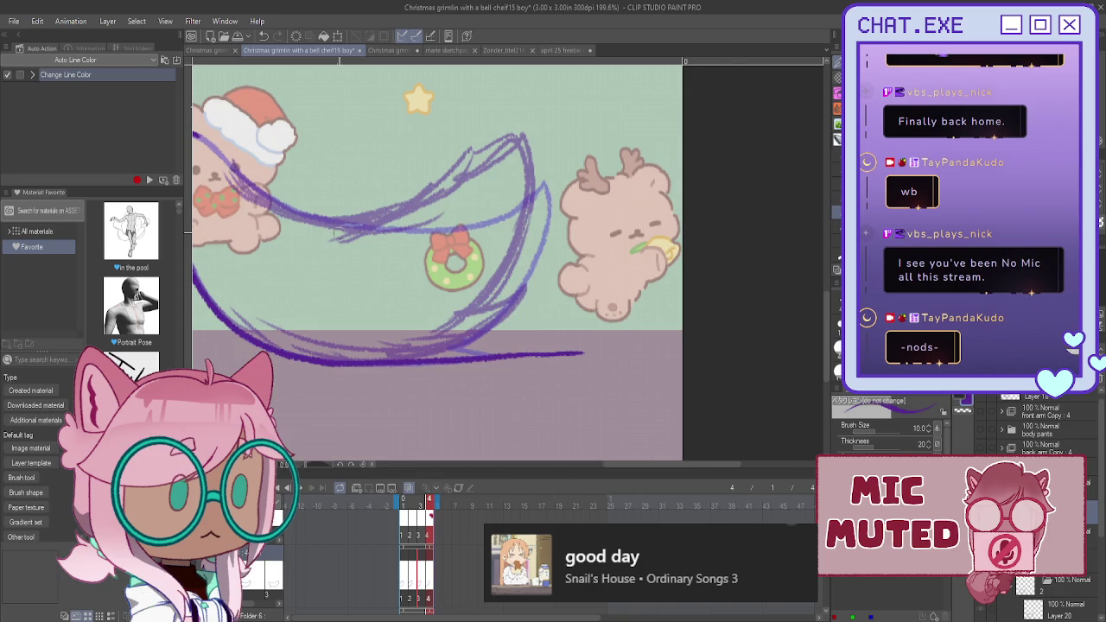
pyautogui.moveTo(197, 137)
pyautogui.mouseDown()
pyautogui.moveTo(252, 183)
pyautogui.moveTo(329, 222)
pyautogui.moveTo(525, 279)
pyautogui.moveTo(586, 353)
pyautogui.mouseUp()
pyautogui.scroll(-2, 473, 361)
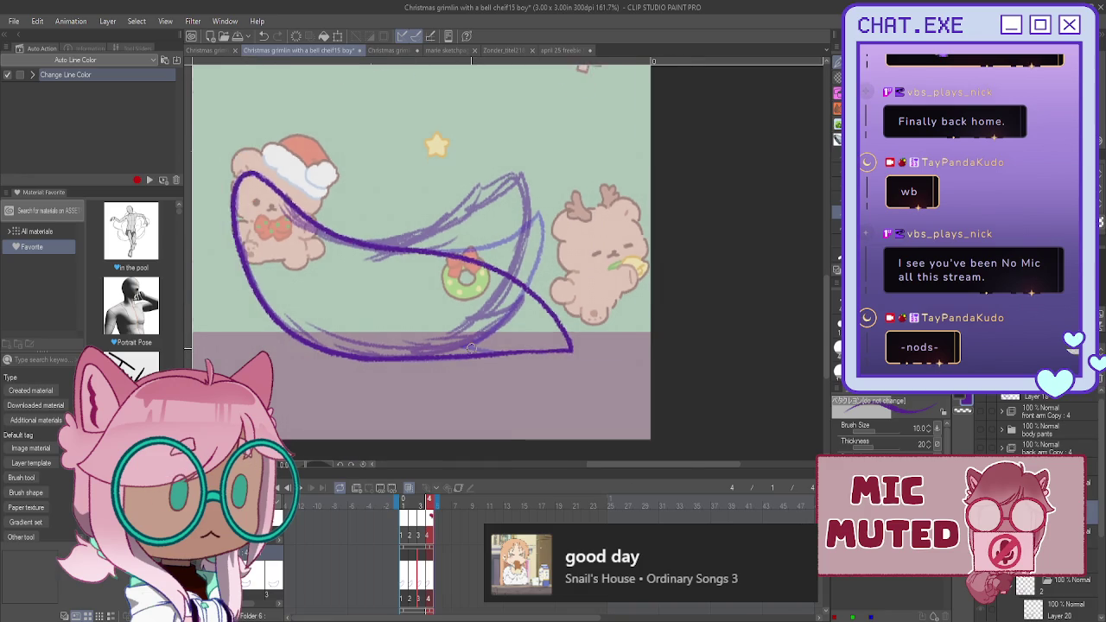
pyautogui.scroll(-1, 466, 368)
pyautogui.scroll(-1, 465, 369)
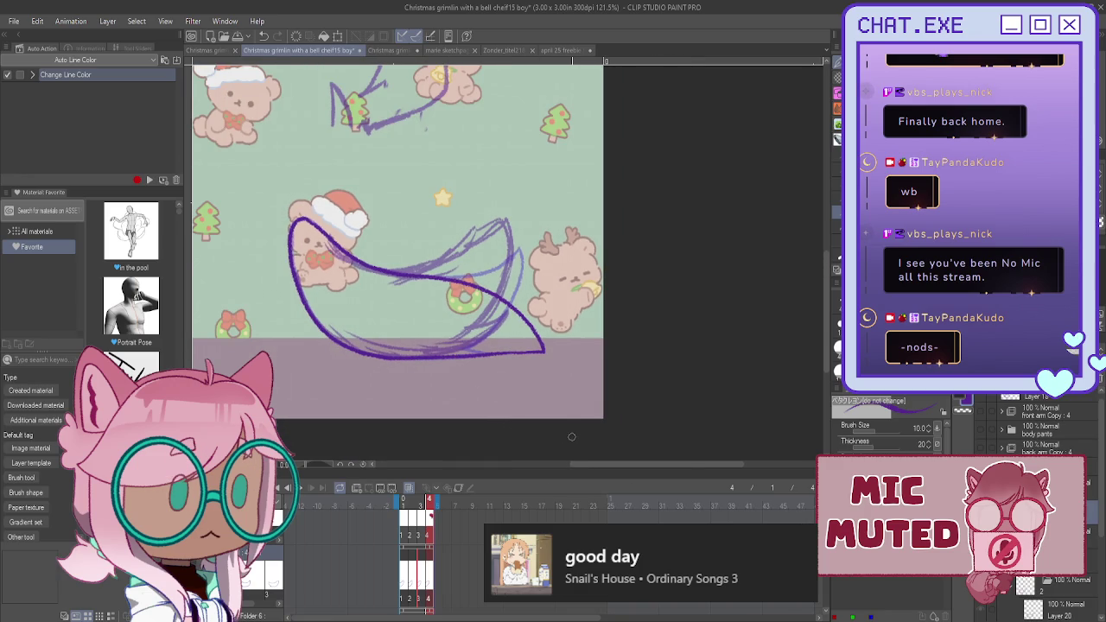
pyautogui.hotkey('ctrl', 't')
pyautogui.moveTo(768, 389); pyautogui.dragTo(766, 394)
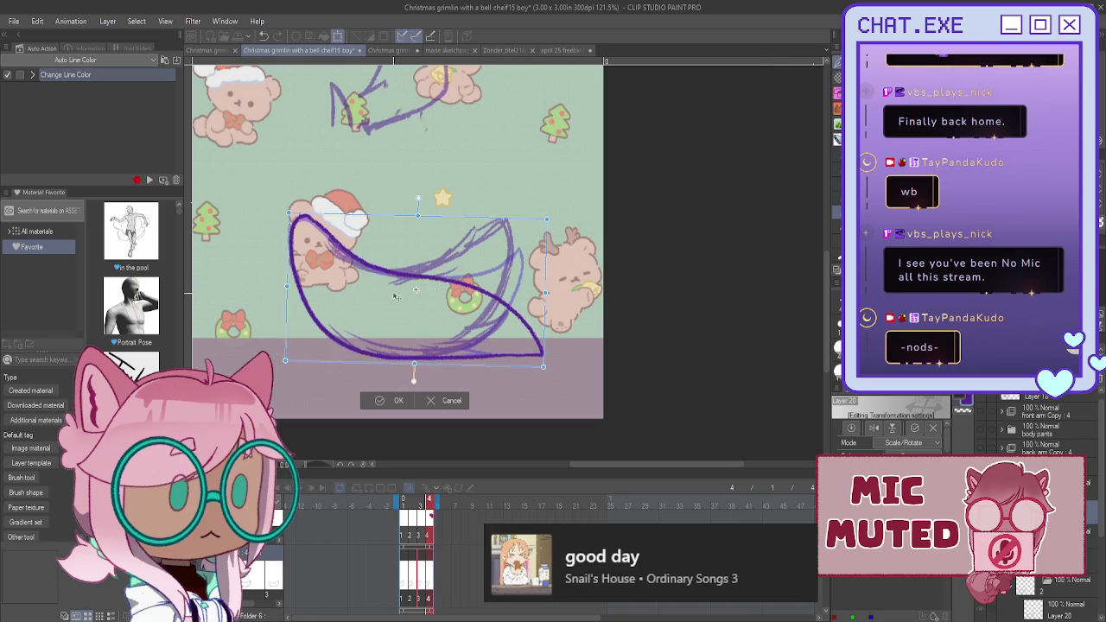
pyautogui.moveTo(329, 315); pyautogui.dragTo(318, 313)
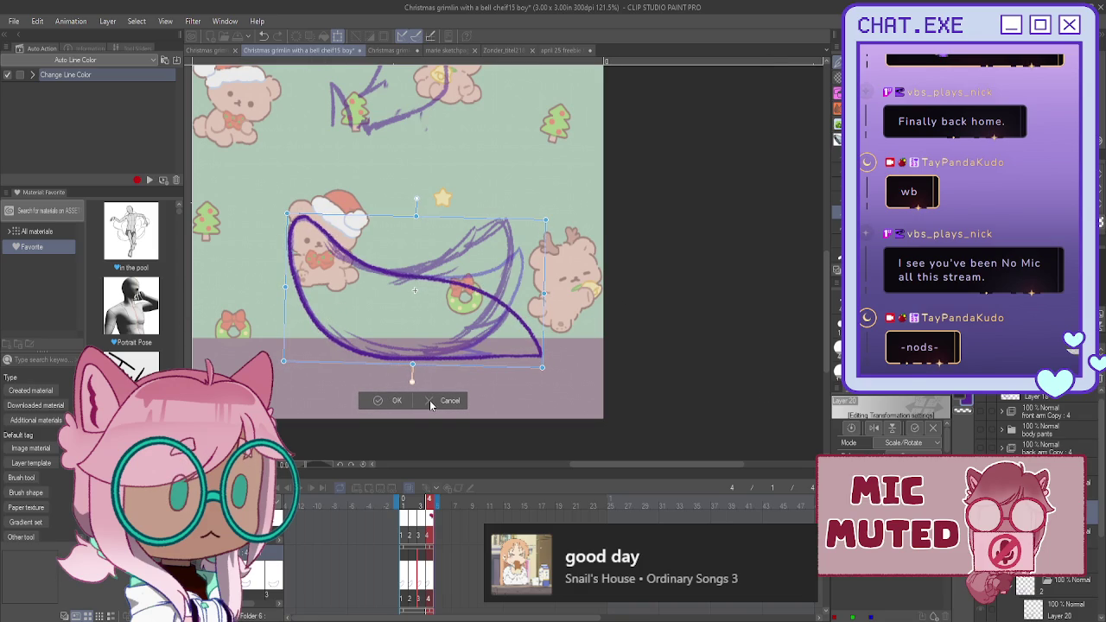
pyautogui.click(429, 400)
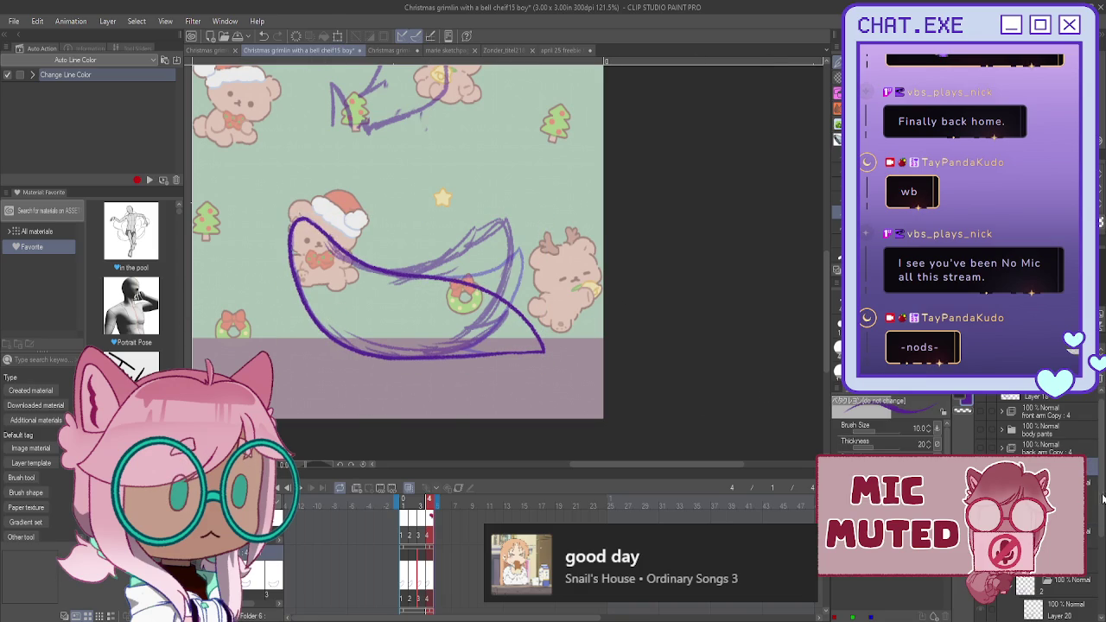
pyautogui.hotkey('ctrl', 't')
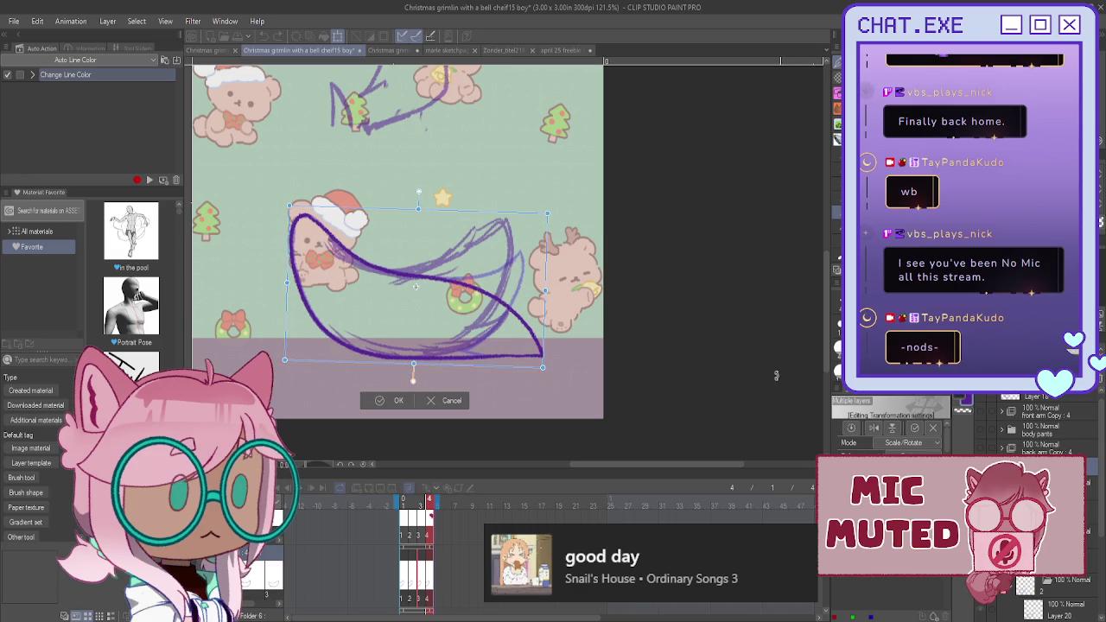
pyautogui.press('Return')
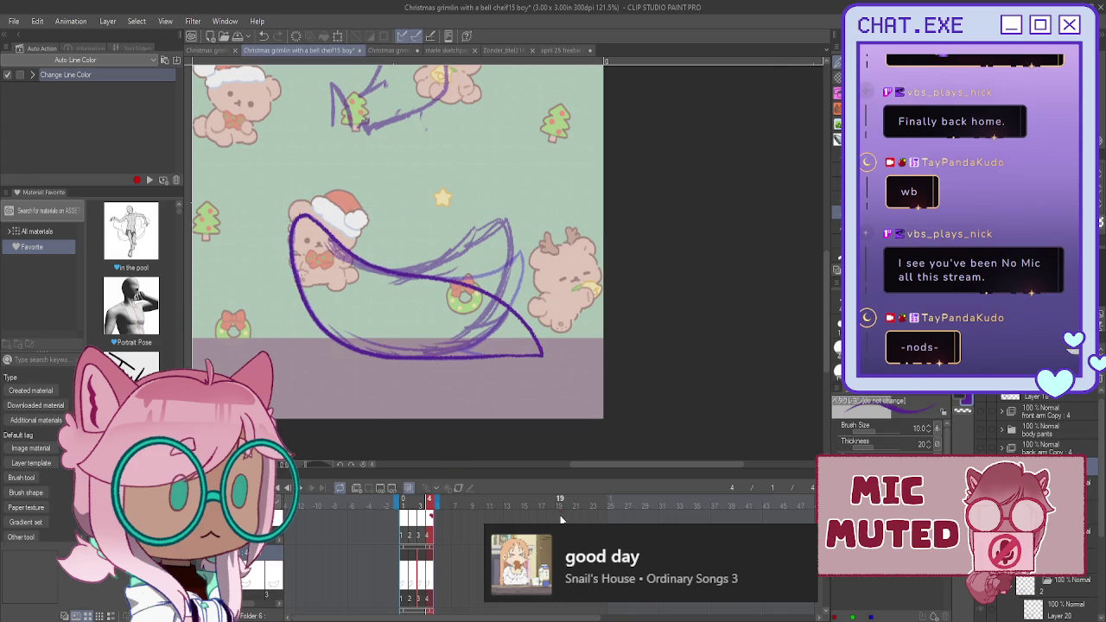
pyautogui.click(300, 491)
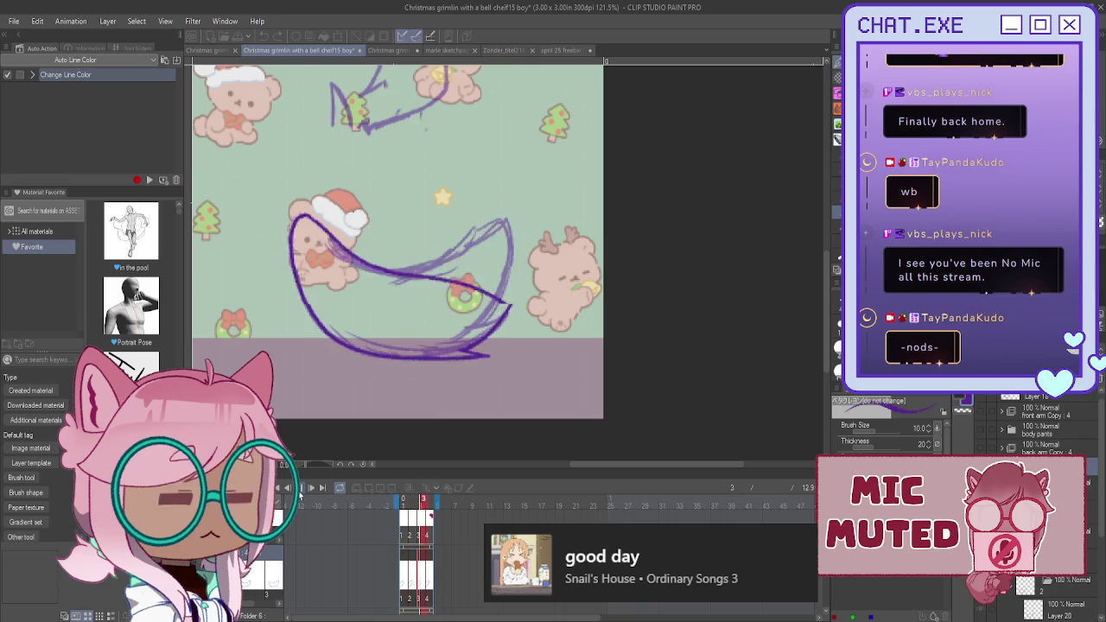
pyautogui.press('space')
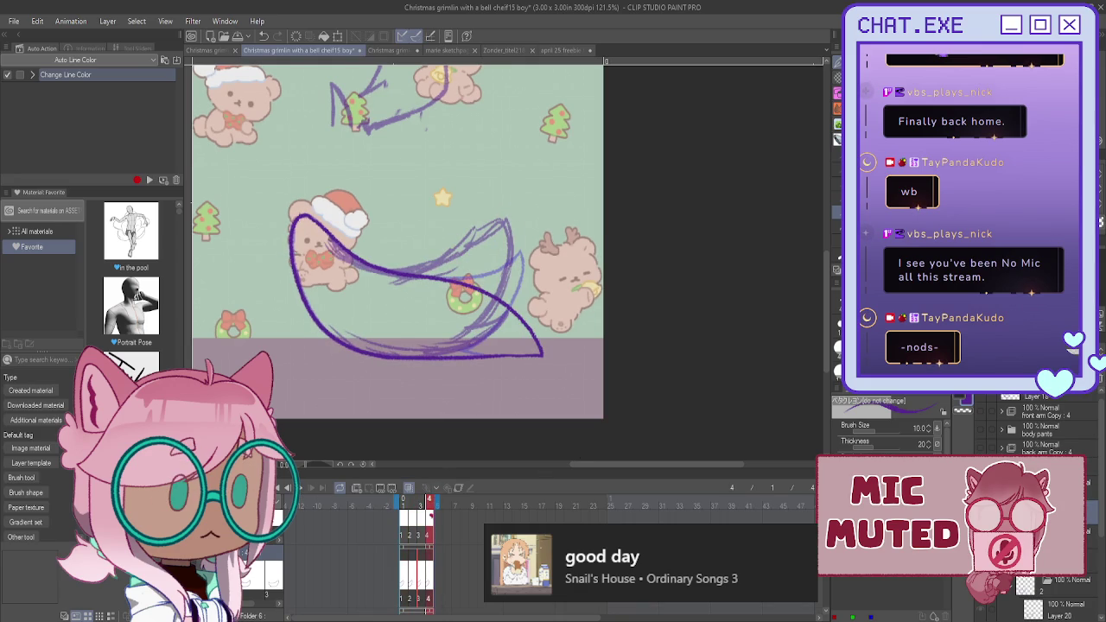
pyautogui.hotkey('ctrl', 'shift', 'n')
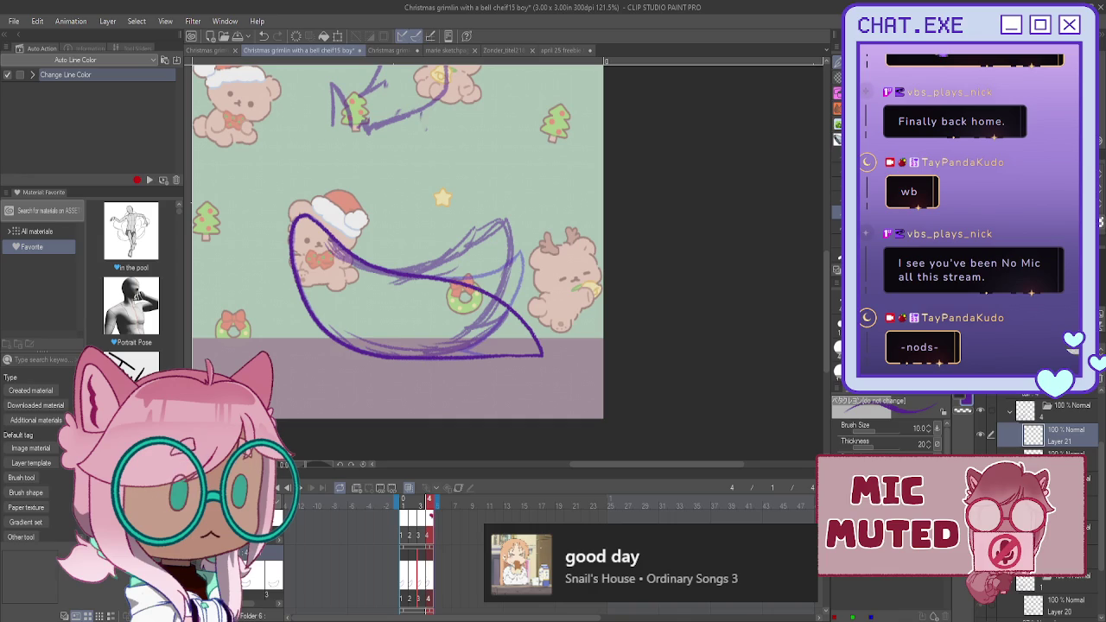
# - On frame 3, reorder Layer 20 in the layer stack and duplicate it
pyautogui.scroll(-2, 1046, 423)
pyautogui.hotkey('ctrl', 'Left')
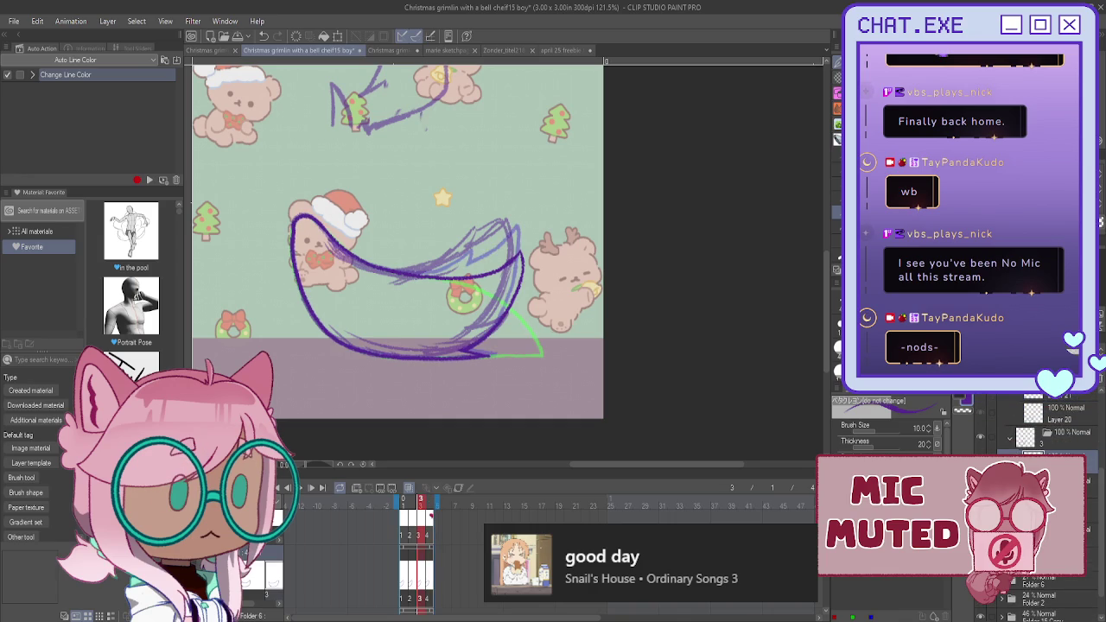
pyautogui.scroll(2, 1045, 432)
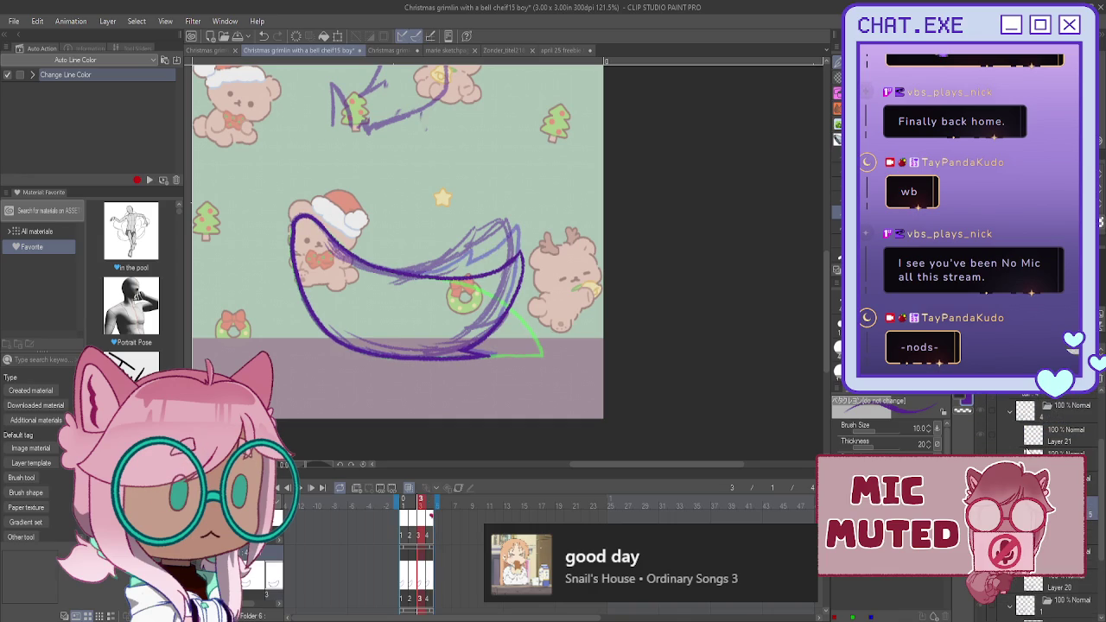
pyautogui.moveTo(1033, 441); pyautogui.dragTo(1036, 443)
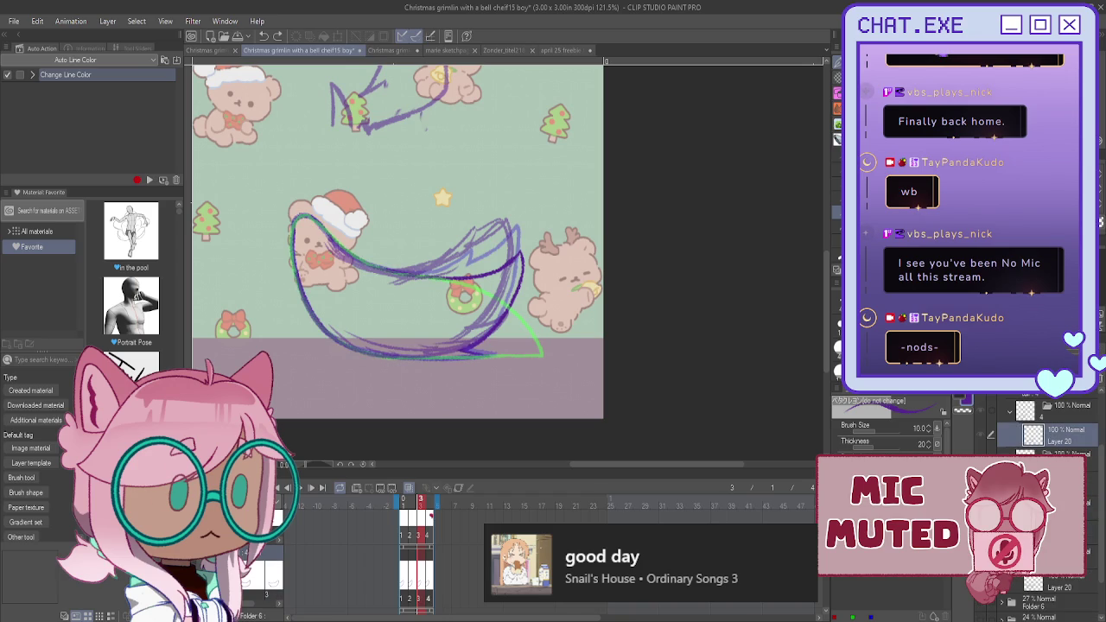
pyautogui.hotkey('ctrl', 'c')
pyautogui.hotkey('ctrl', 'v')
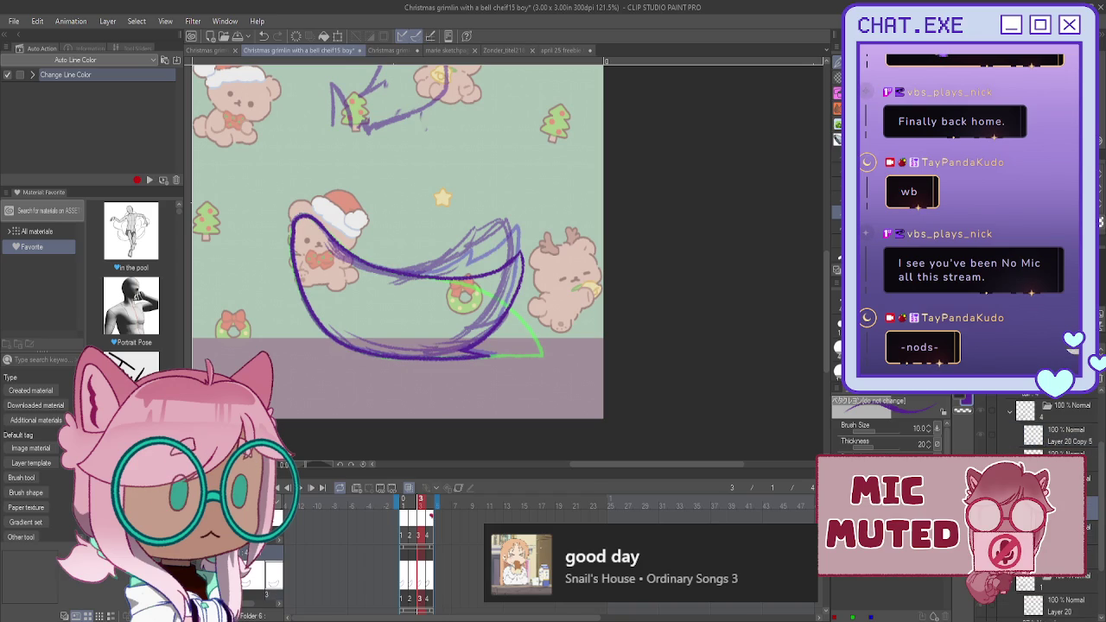
# - Return to frame 1 and fill its swoosh outline with solid purple
pyautogui.hotkey('ctrl', 'Left')
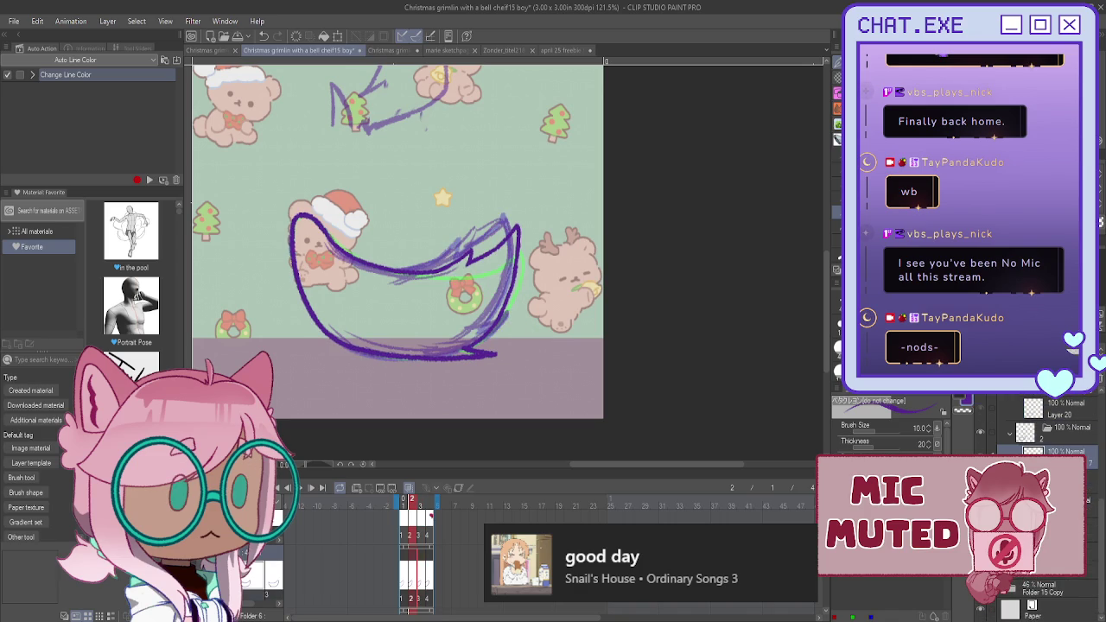
pyautogui.press('Left')
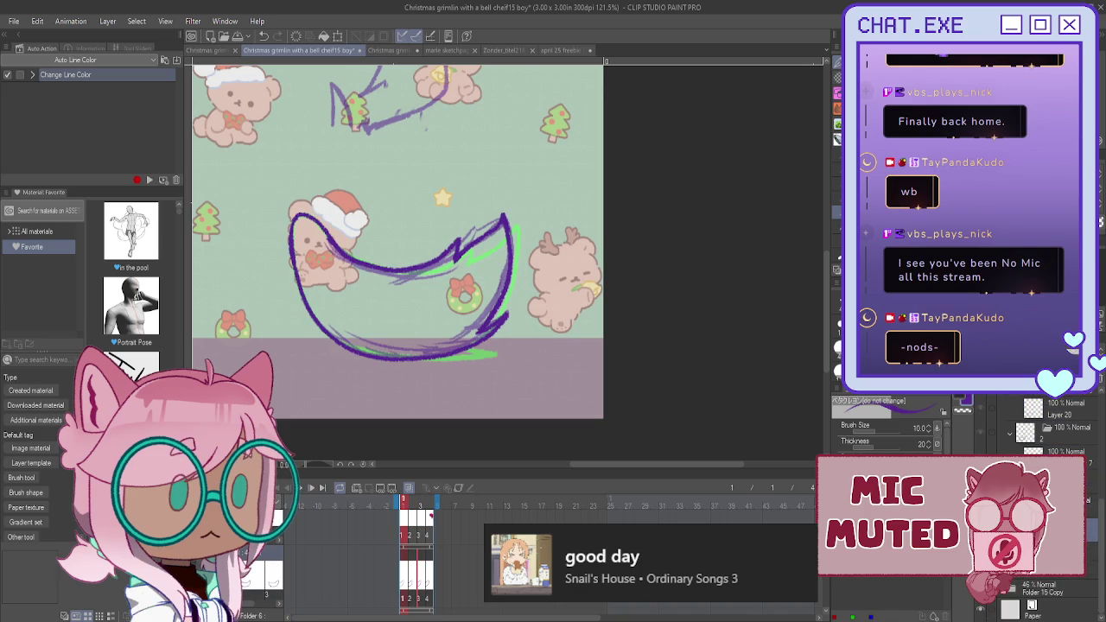
pyautogui.click(1009, 553)
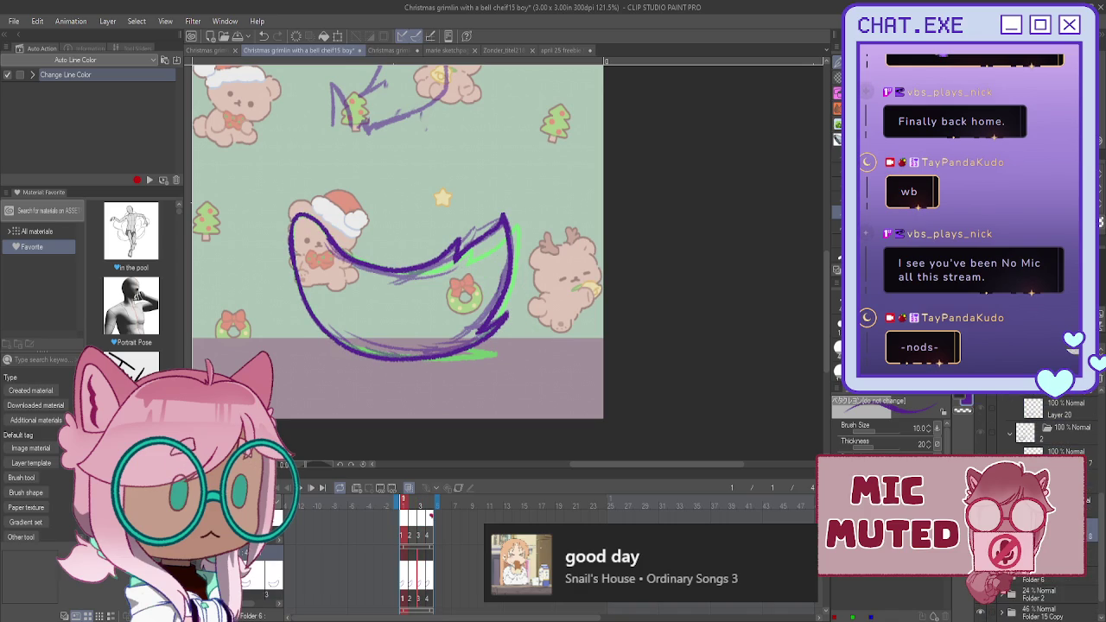
pyautogui.press('g')
pyautogui.click(463, 312)
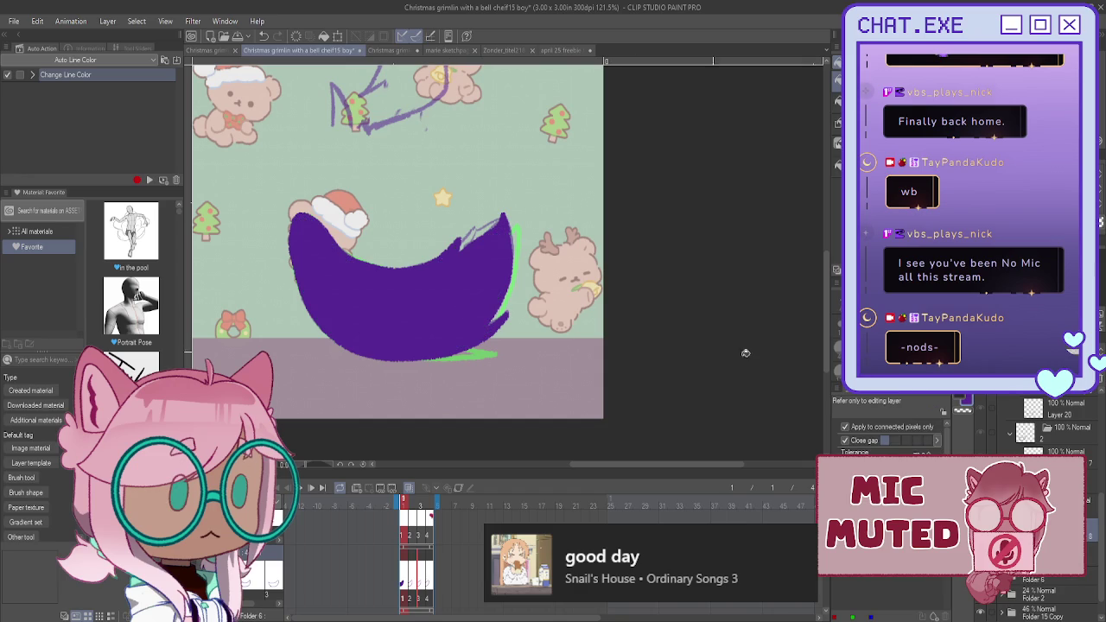
# - Fill the frame 3 and frame 4 swooshes with solid purple, then add new empty Layer 21
pyautogui.press('Right')
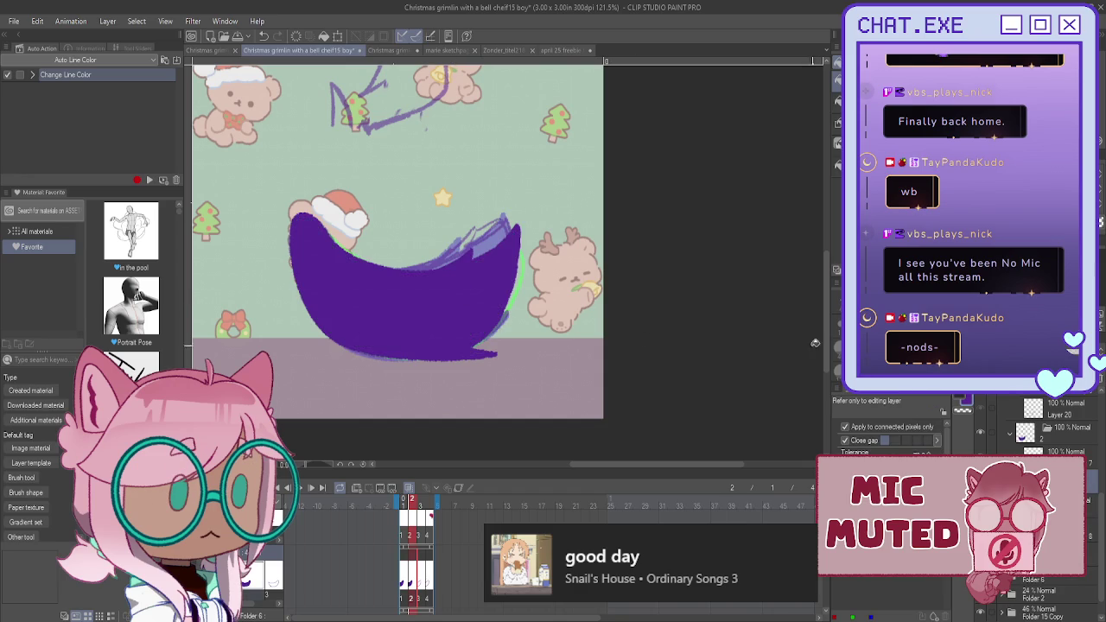
pyautogui.press('Right')
pyautogui.click(418, 295)
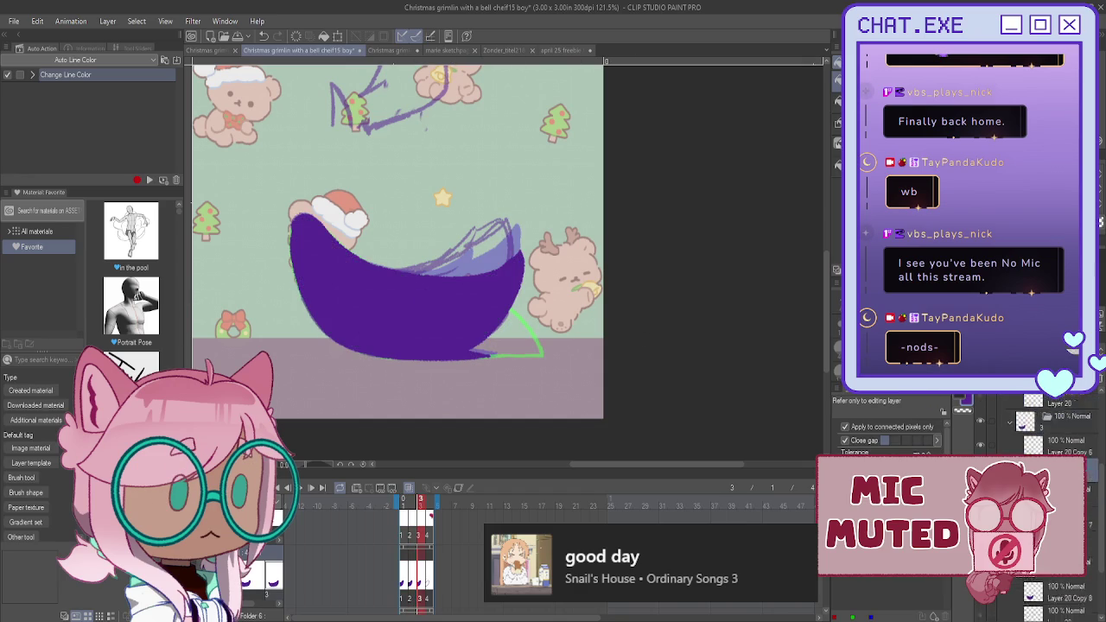
pyautogui.press('Right')
pyautogui.click(422, 295)
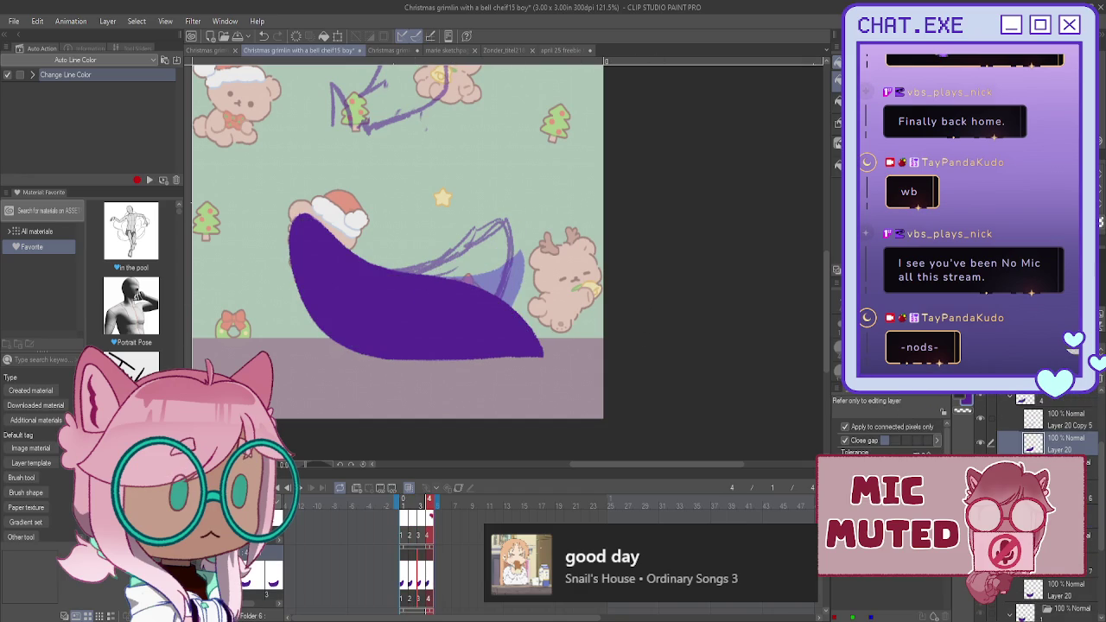
pyautogui.scroll(-2, 1036, 423)
pyautogui.hotkey('ctrl', 'shift', 'n')
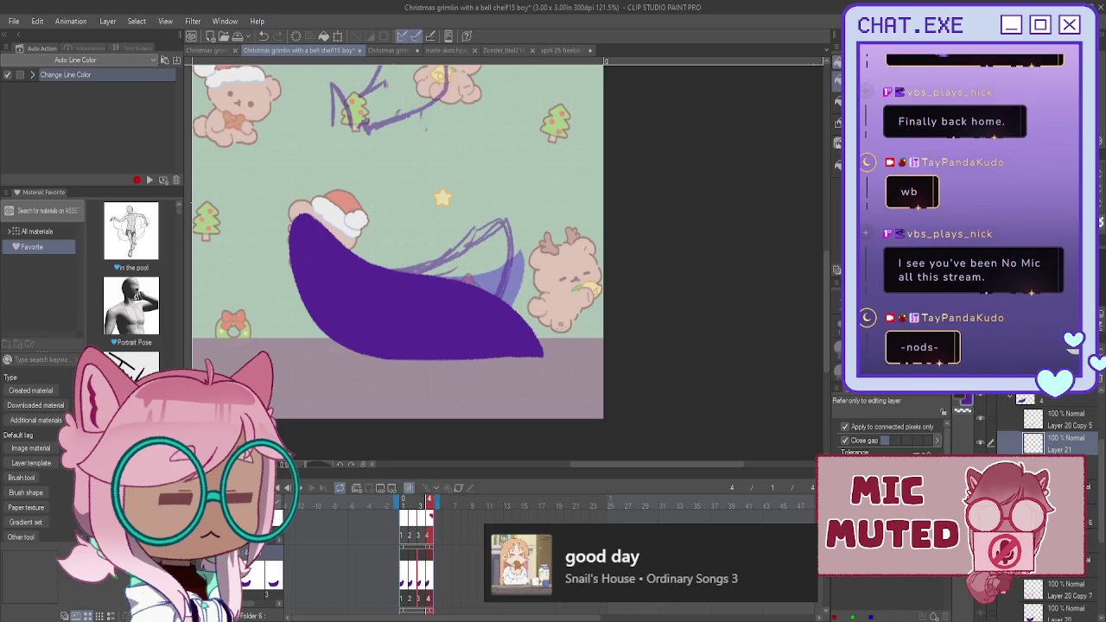
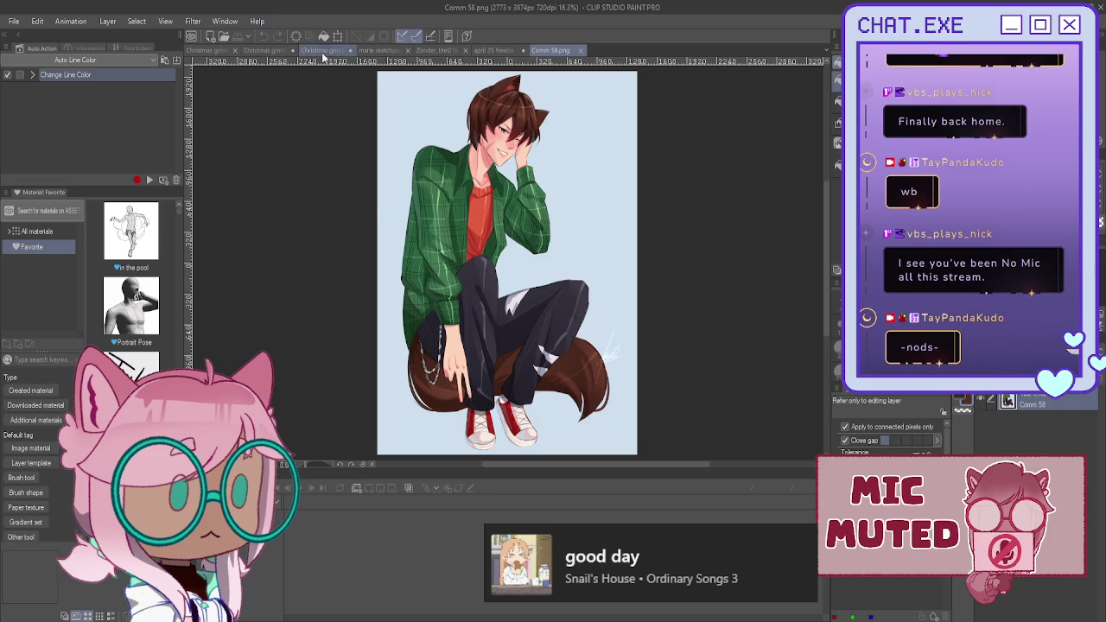
# - Switch to the Christmas animation document and show the hair shape in its real brown
pyautogui.click(266, 50)
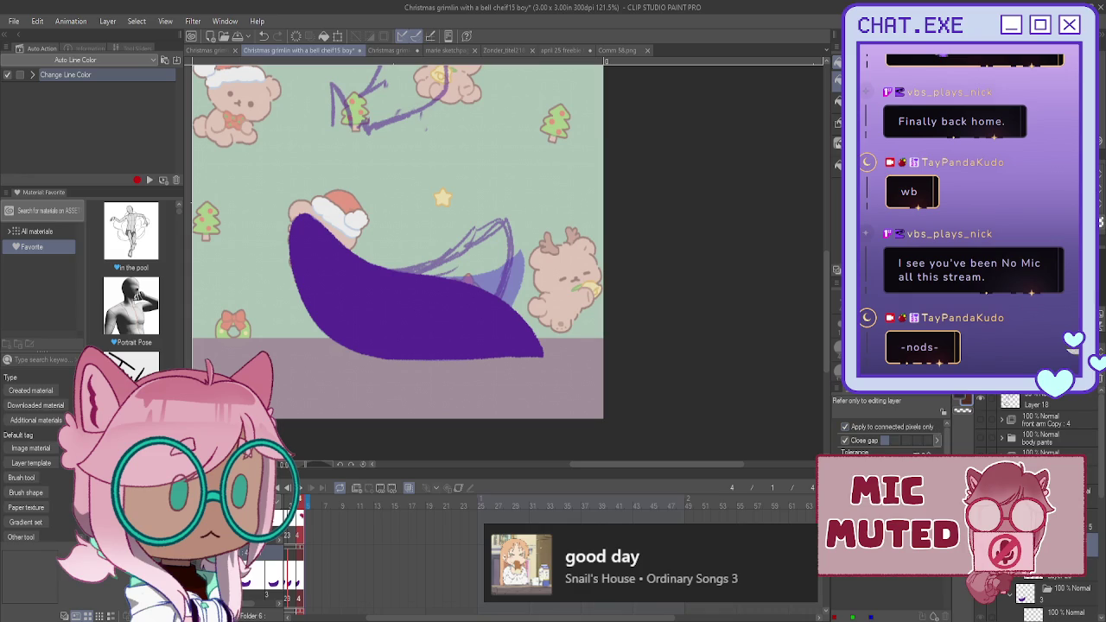
pyautogui.hotkey('ctrl', 'z')
pyautogui.scroll(-1, 612, 309)
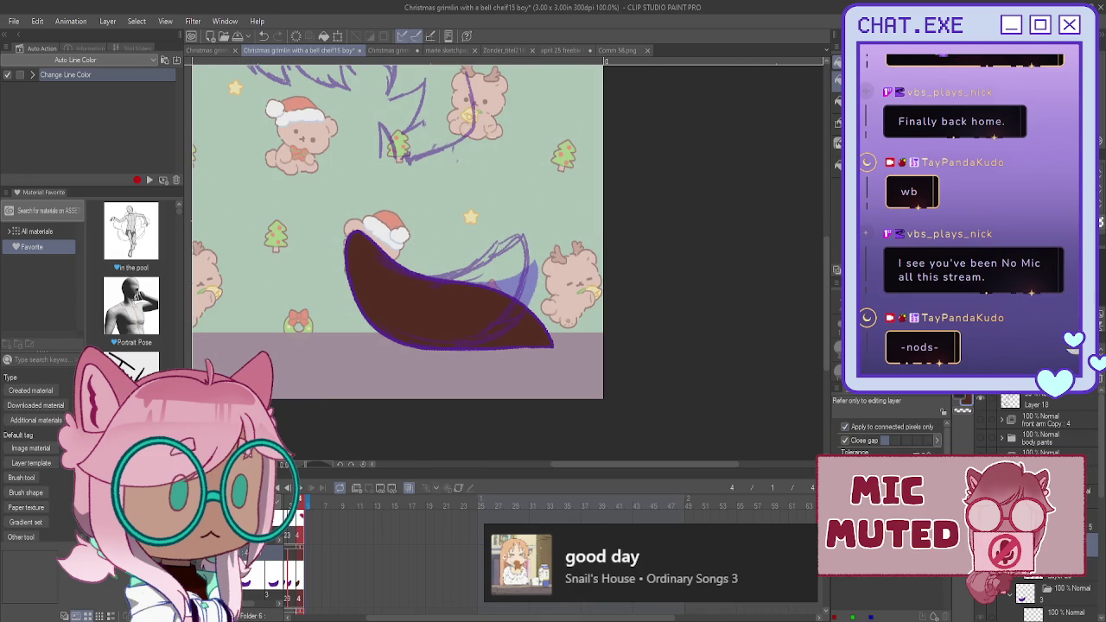
pyautogui.scroll(1, 613, 309)
# - Mirror the view, hide the purple sketch lines, and check frames 3 and 4
pyautogui.press('h')
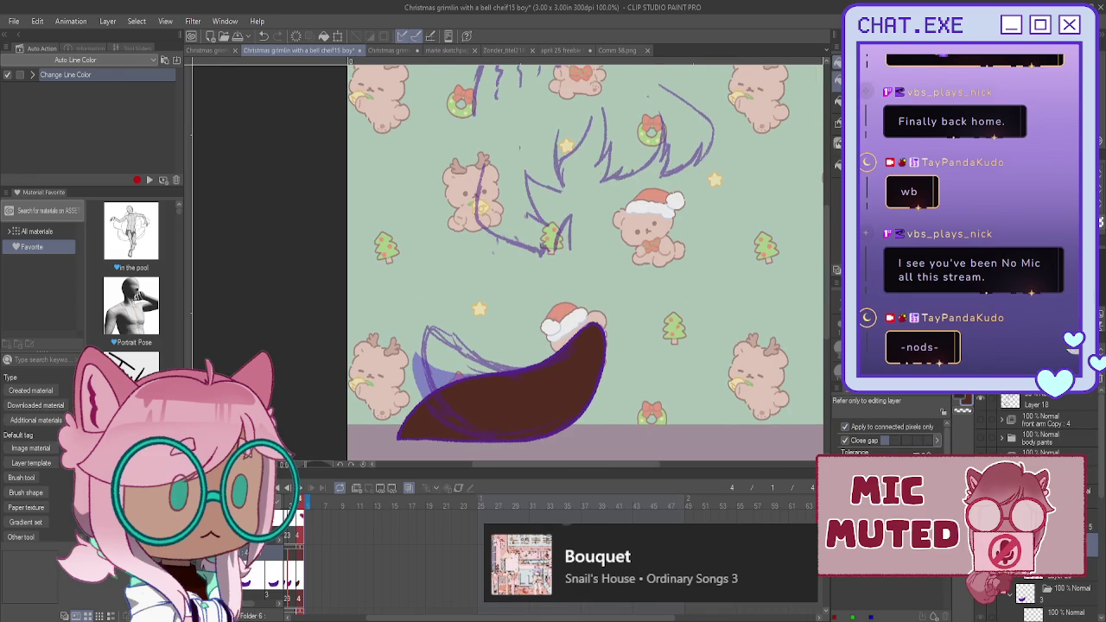
pyautogui.click(980, 401)
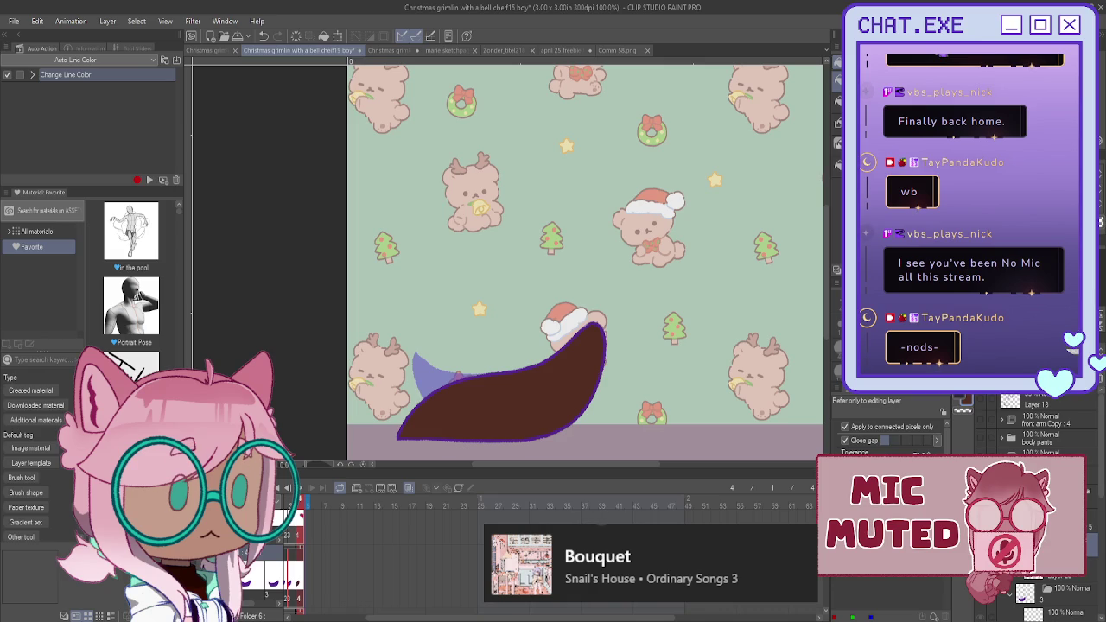
pyautogui.press(',')
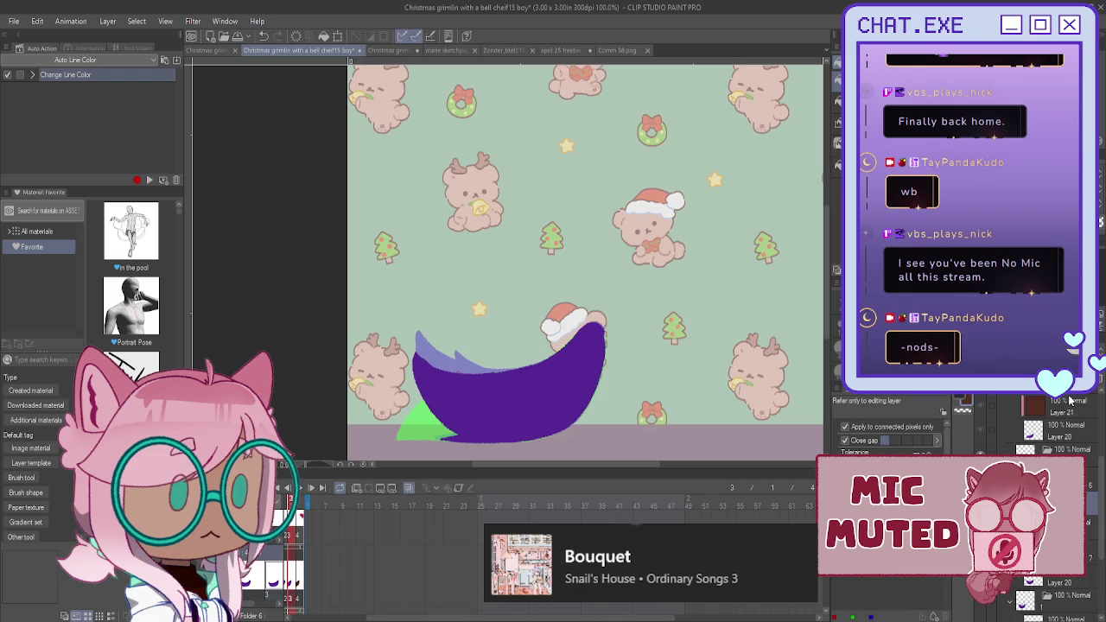
pyautogui.press('.')
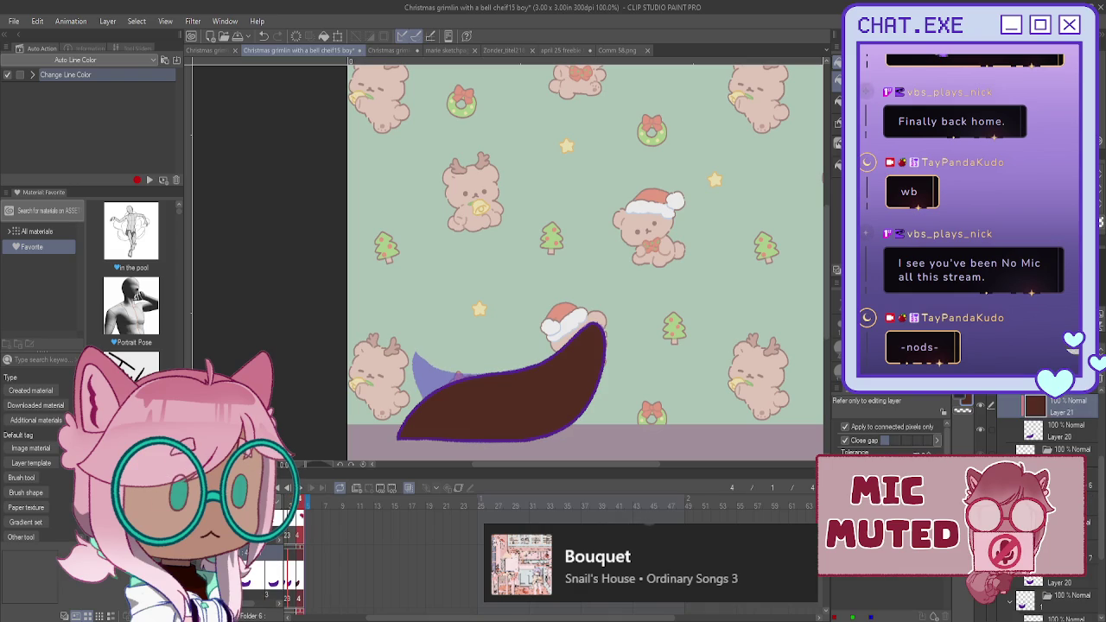
# - Step back through frames 3, 2 and 1 and preview the hair animation playback
pyautogui.press(',')
pyautogui.click(1070, 594)
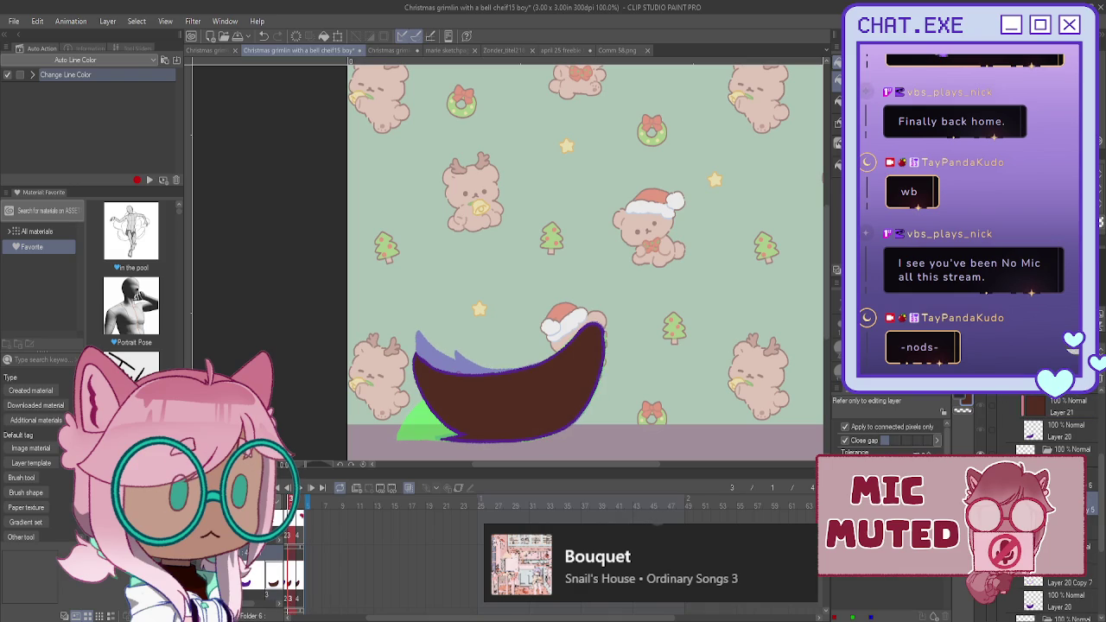
pyautogui.click(1071, 596)
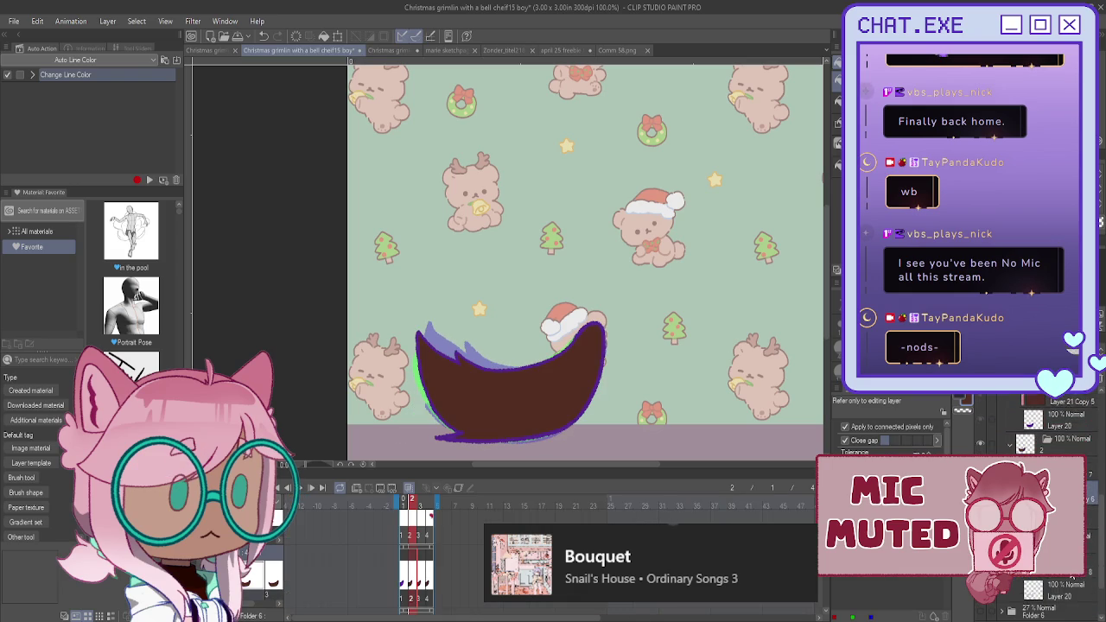
pyautogui.press(',')
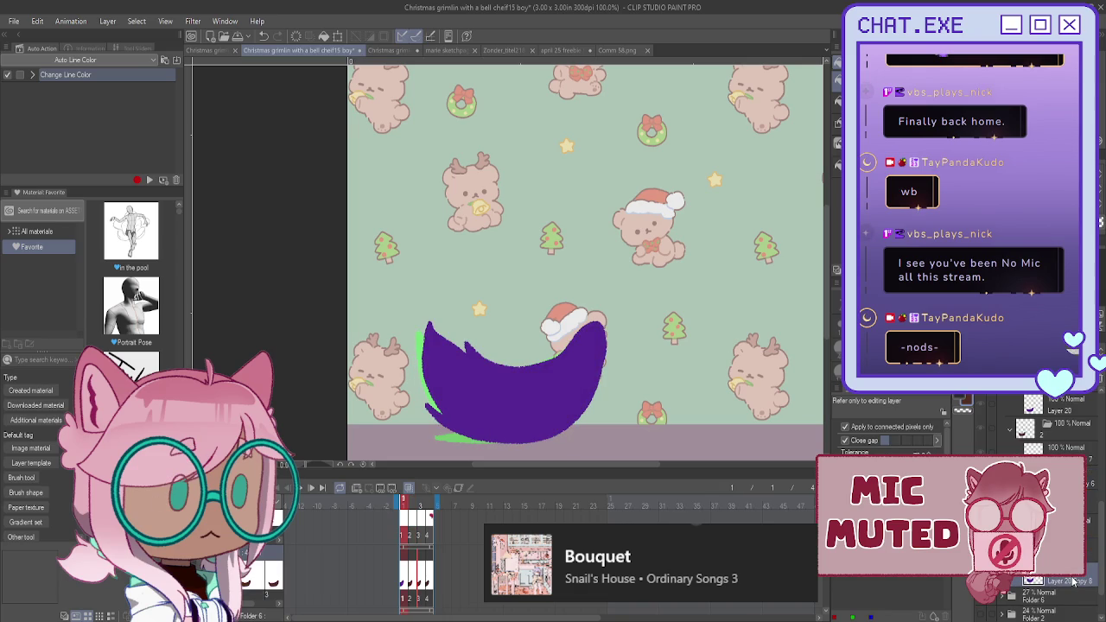
pyautogui.click(1071, 581)
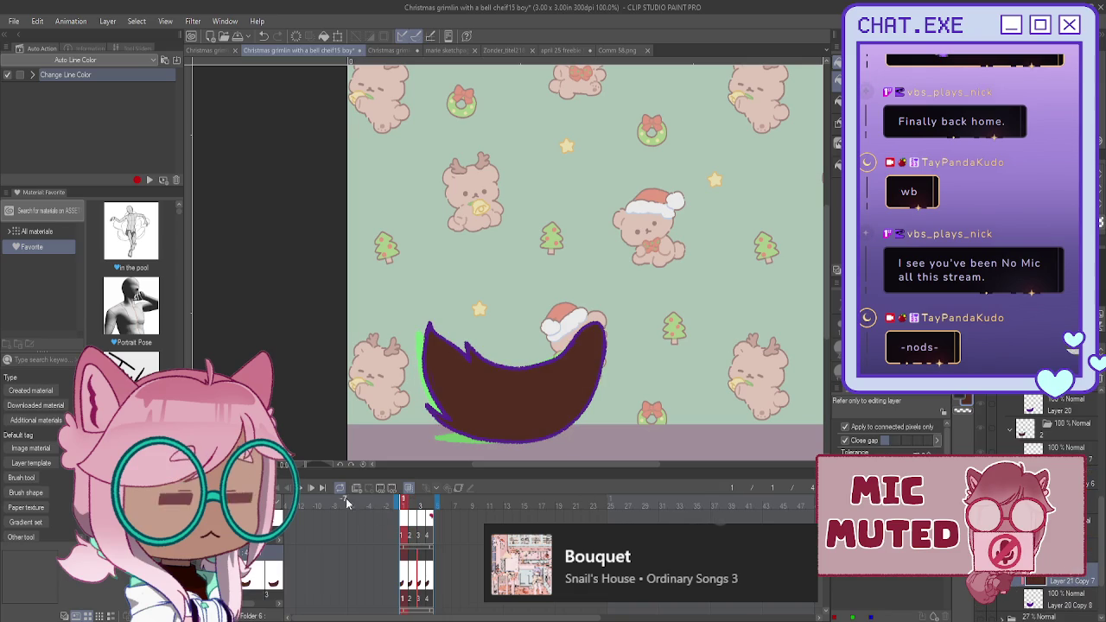
pyautogui.click(300, 489)
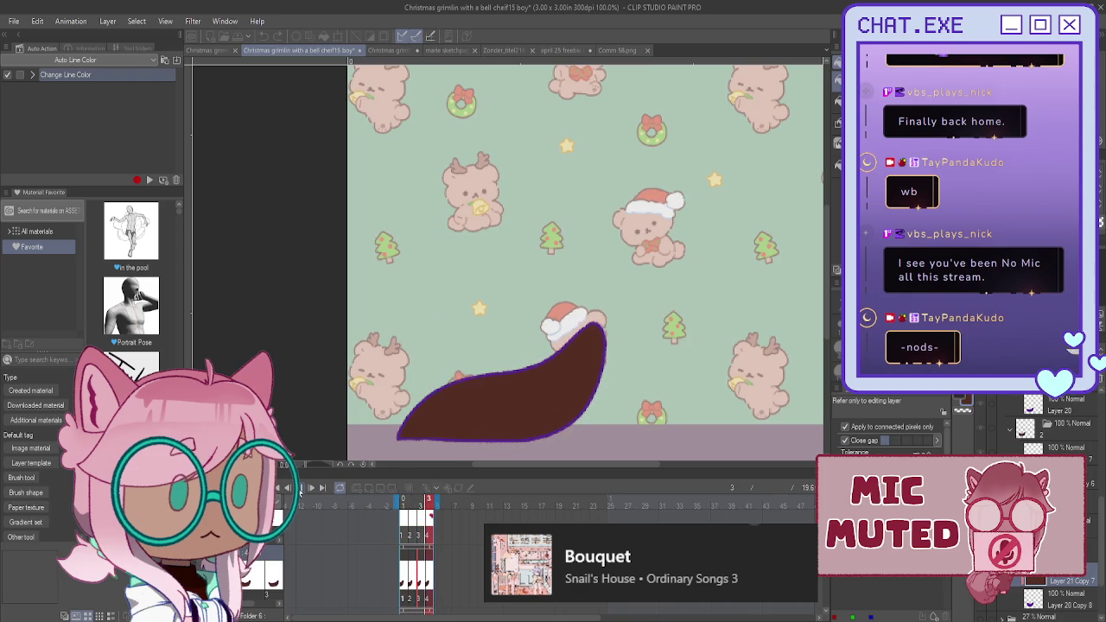
pyautogui.click(686, 519)
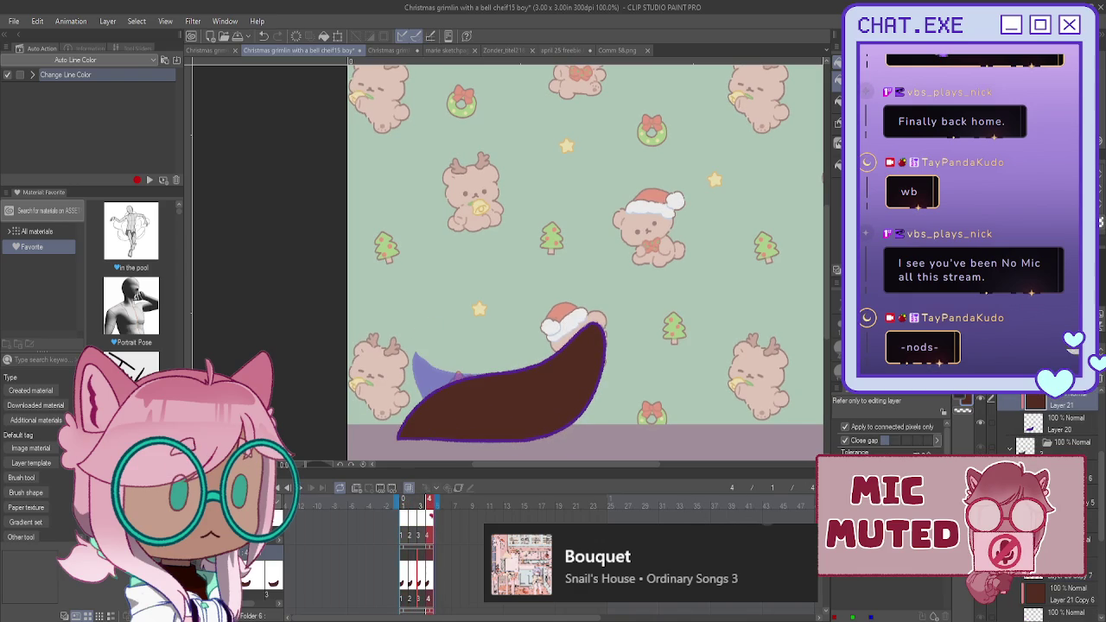
# - Recolour the frame 2 hair outline from purple to black with Change Line Color
pyautogui.scroll(-2, 1049, 509)
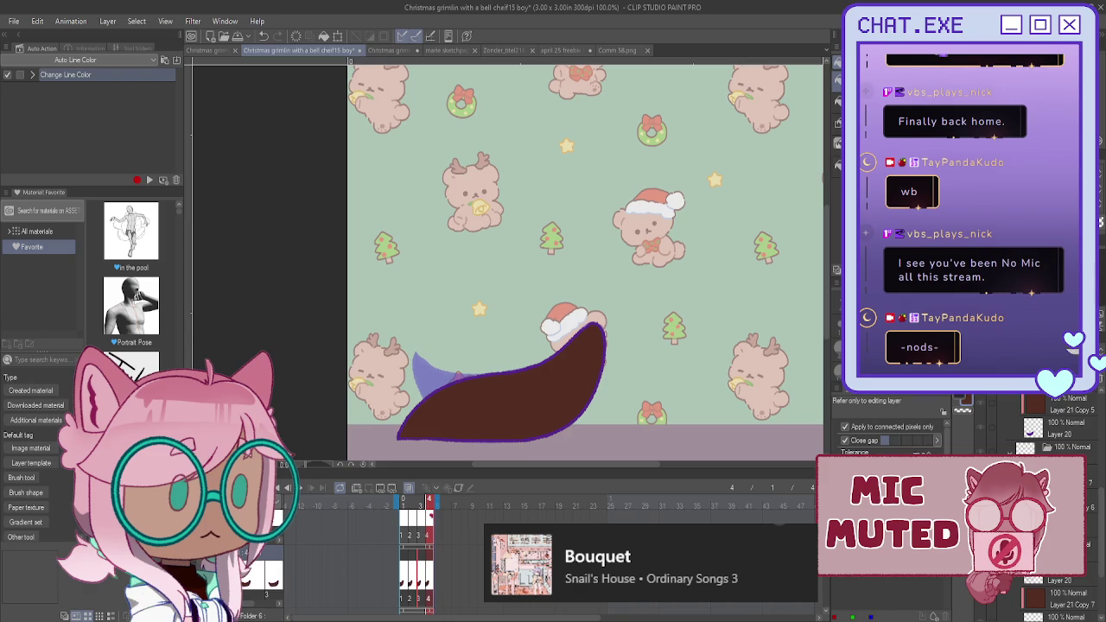
pyautogui.press('space')
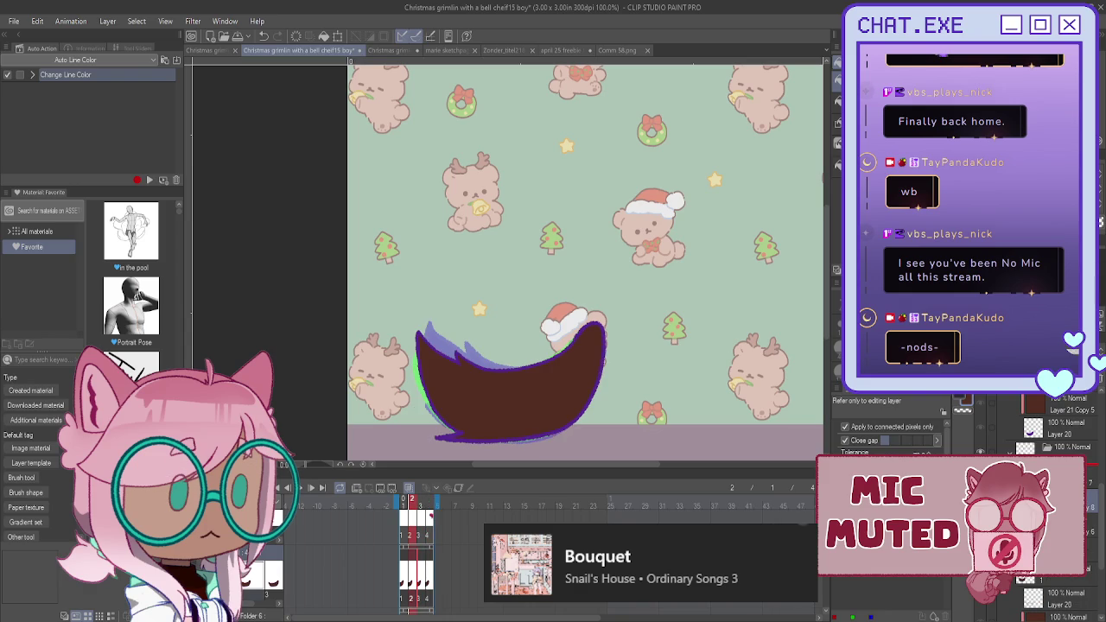
pyautogui.click(149, 180)
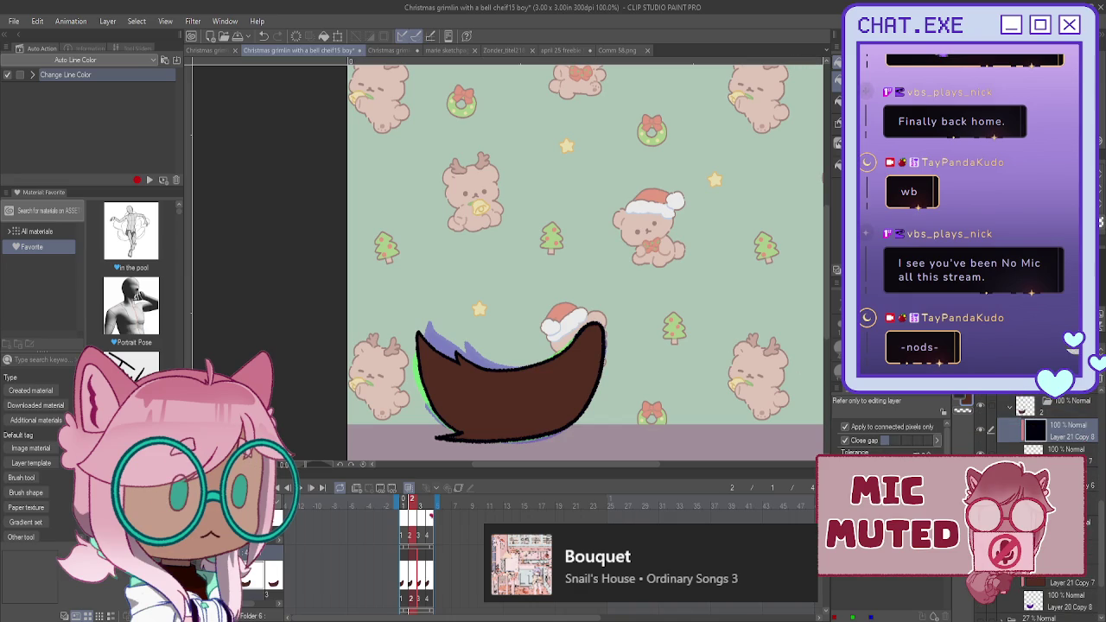
# - Check the black hair outline on frames 1 through 4
pyautogui.hotkey('ctrl', 'Left')
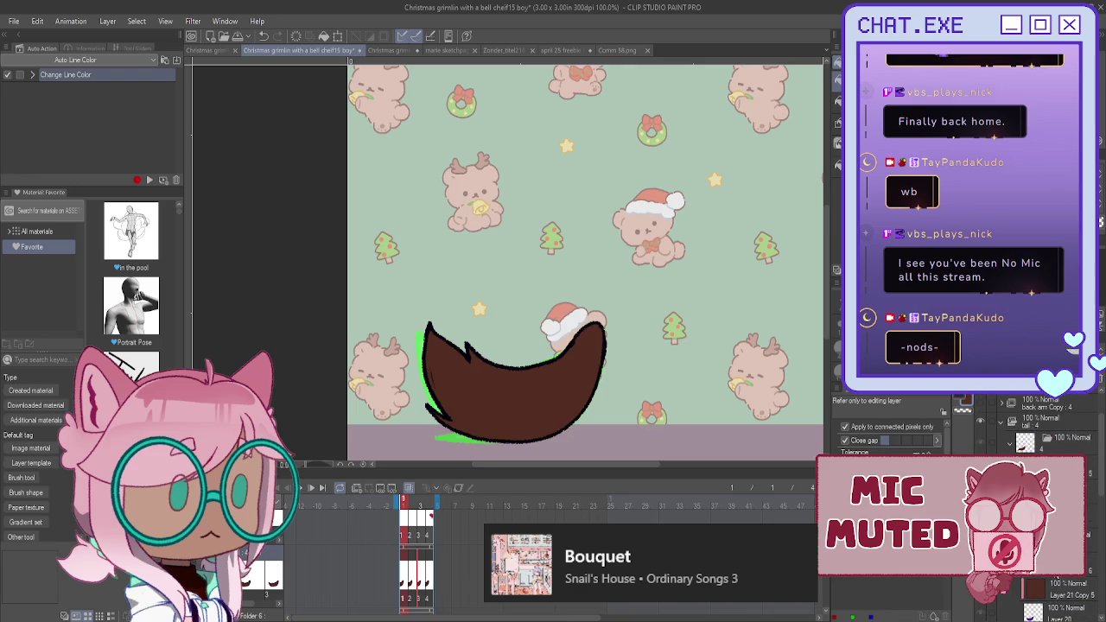
pyautogui.hotkey('ctrl', 'Right')
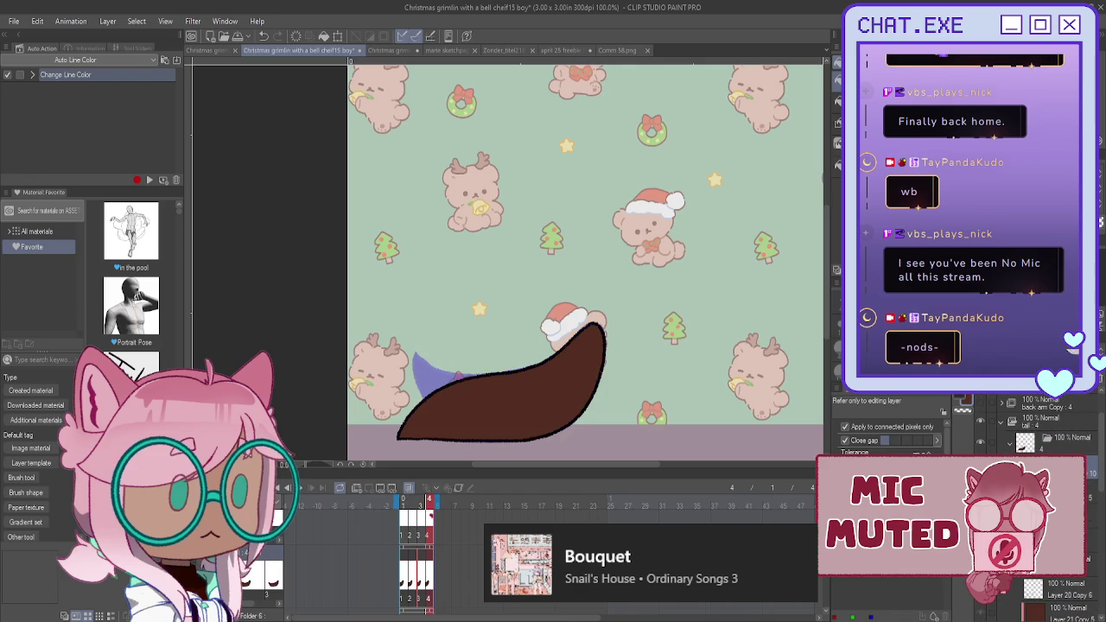
pyautogui.hotkey('ctrl', 'Right')
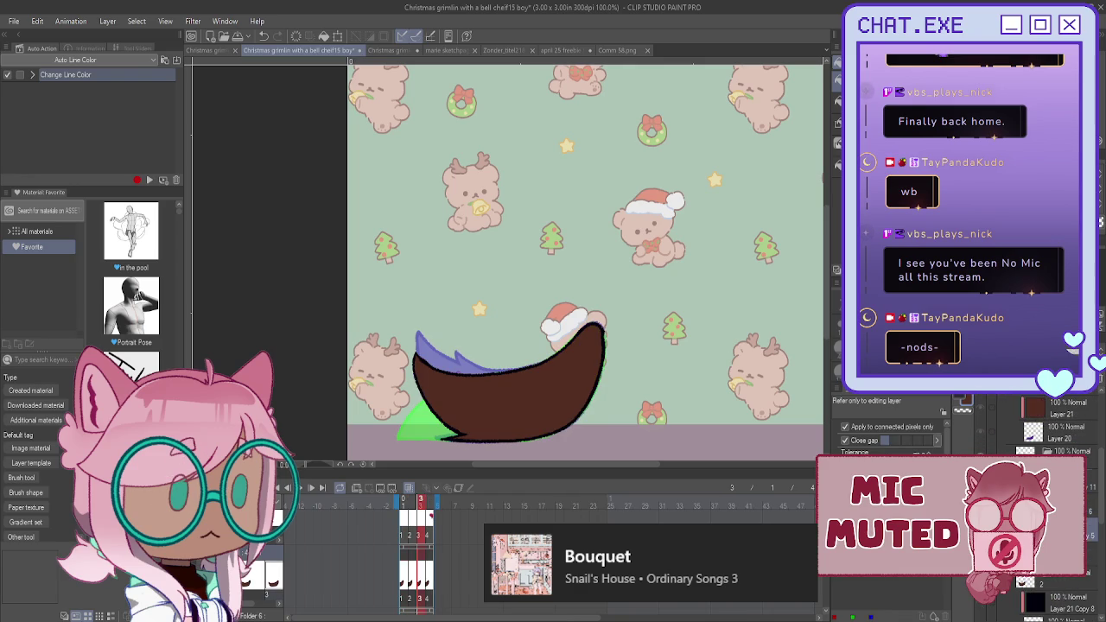
pyautogui.scroll(-3, 1049, 518)
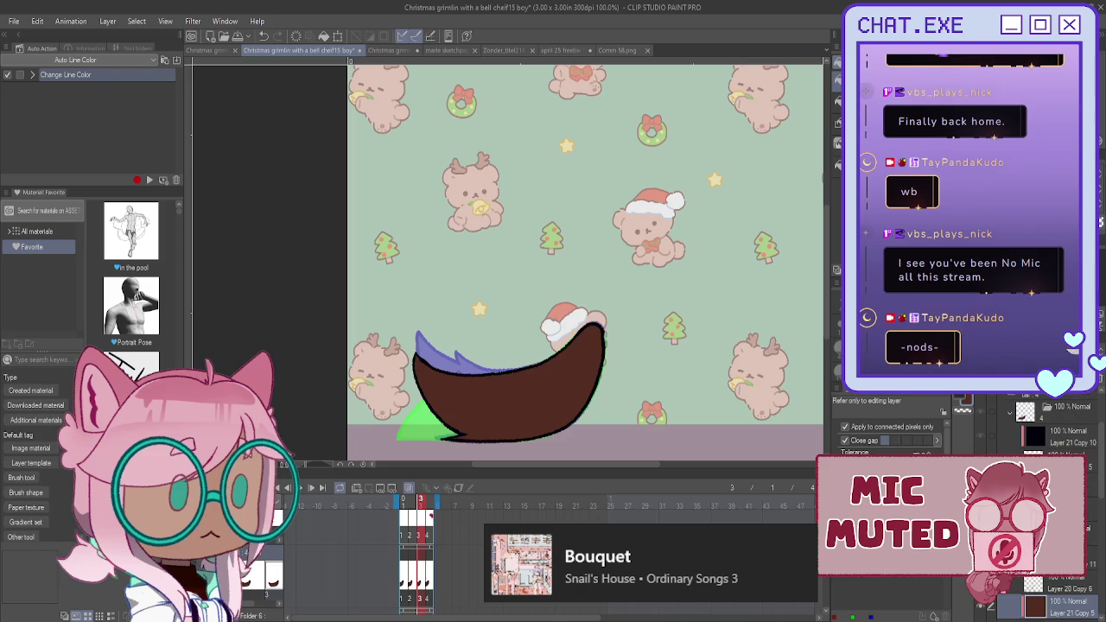
pyautogui.click(1054, 604)
pyautogui.scroll(1, 1050, 596)
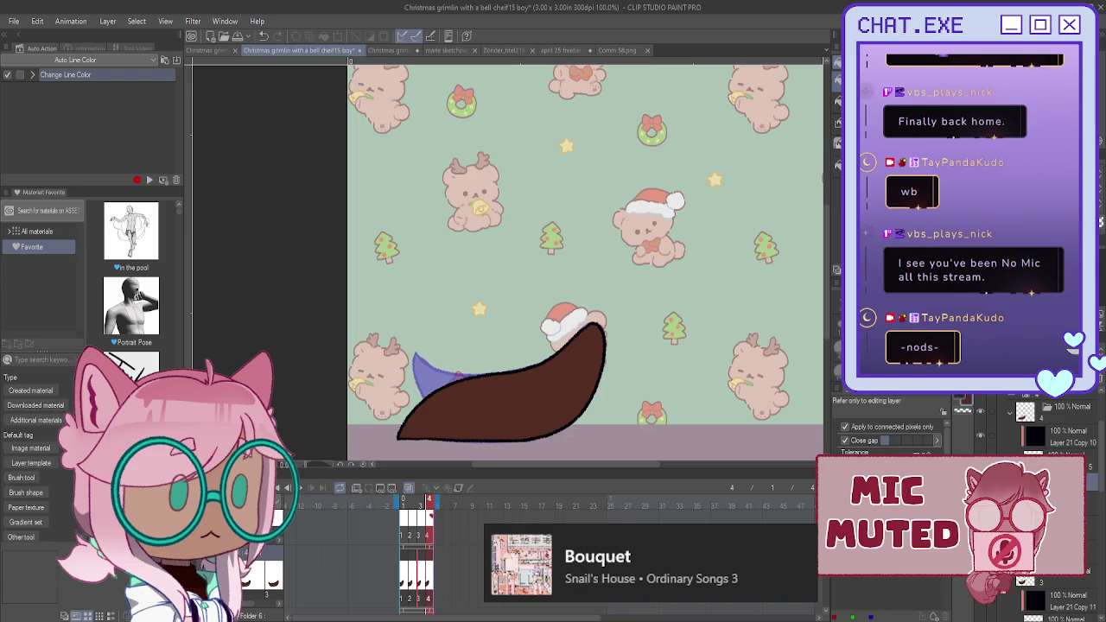
# - Select the frame 4 hair shape, then return to frame 1's drawing layer, zoomed in, with the pen
pyautogui.hotkey('ctrl', 'a')
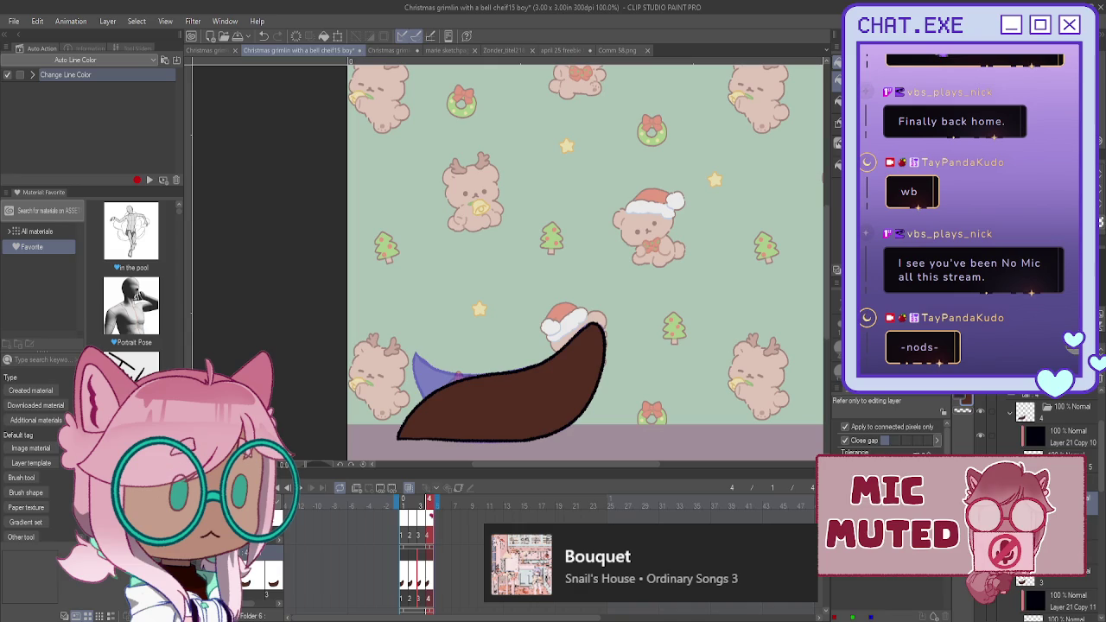
pyautogui.click(464, 402)
pyautogui.press('p')
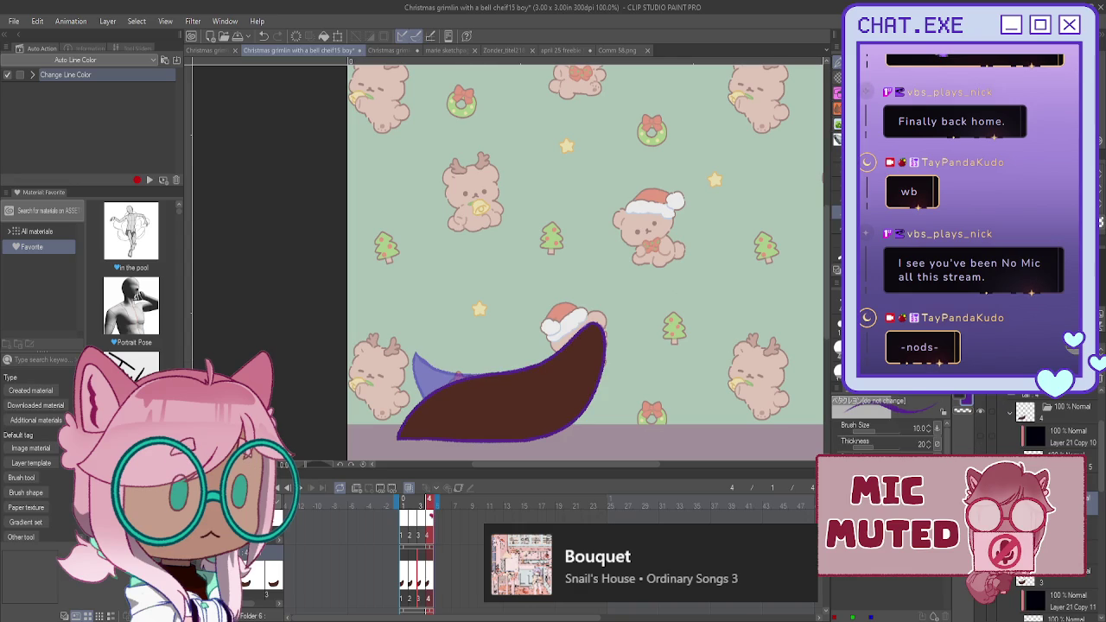
pyautogui.scroll(-2, 1050, 432)
pyautogui.scroll(-2, 1049, 432)
pyautogui.scroll(-2, 1050, 431)
pyautogui.scroll(-2, 1049, 431)
pyautogui.scroll(-2, 1049, 432)
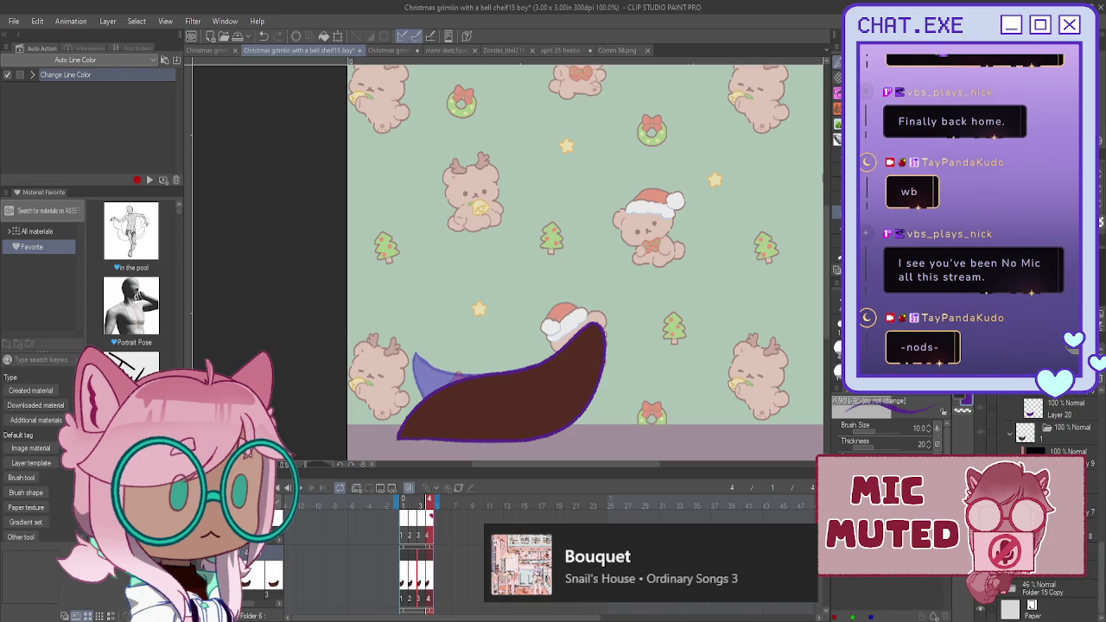
pyautogui.press('Home')
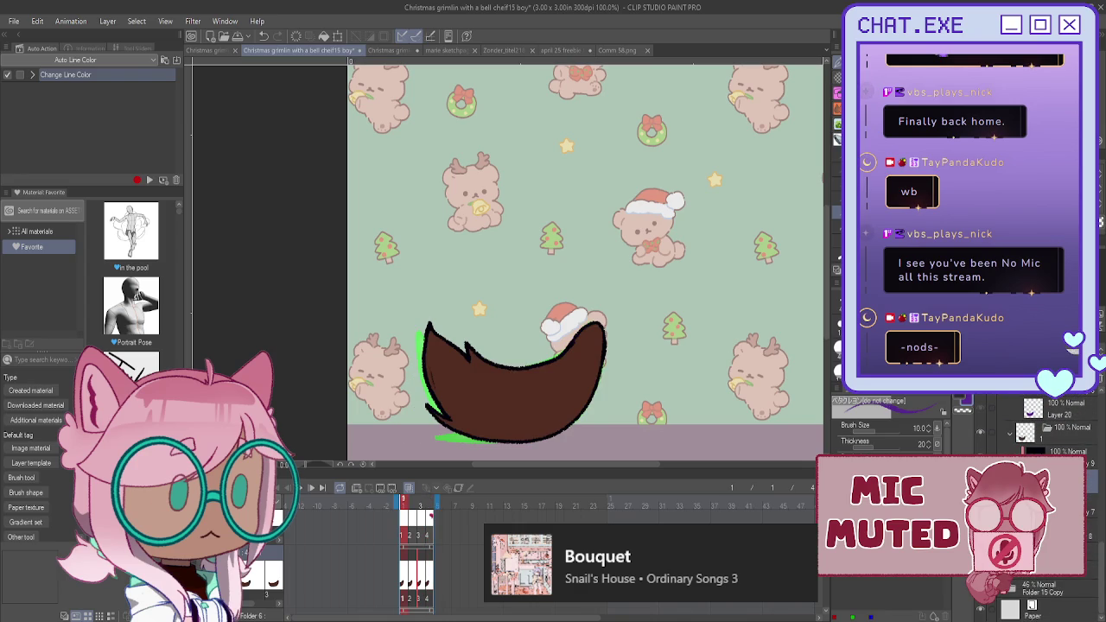
pyautogui.click(1099, 537)
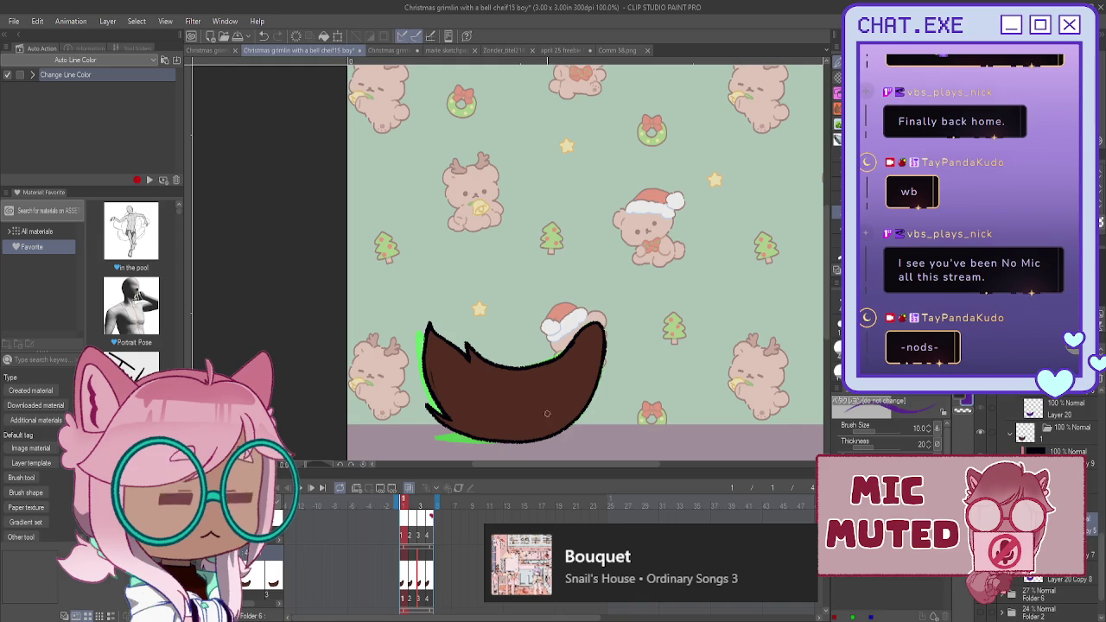
pyautogui.scroll(2, 551, 429)
pyautogui.scroll(1, 552, 429)
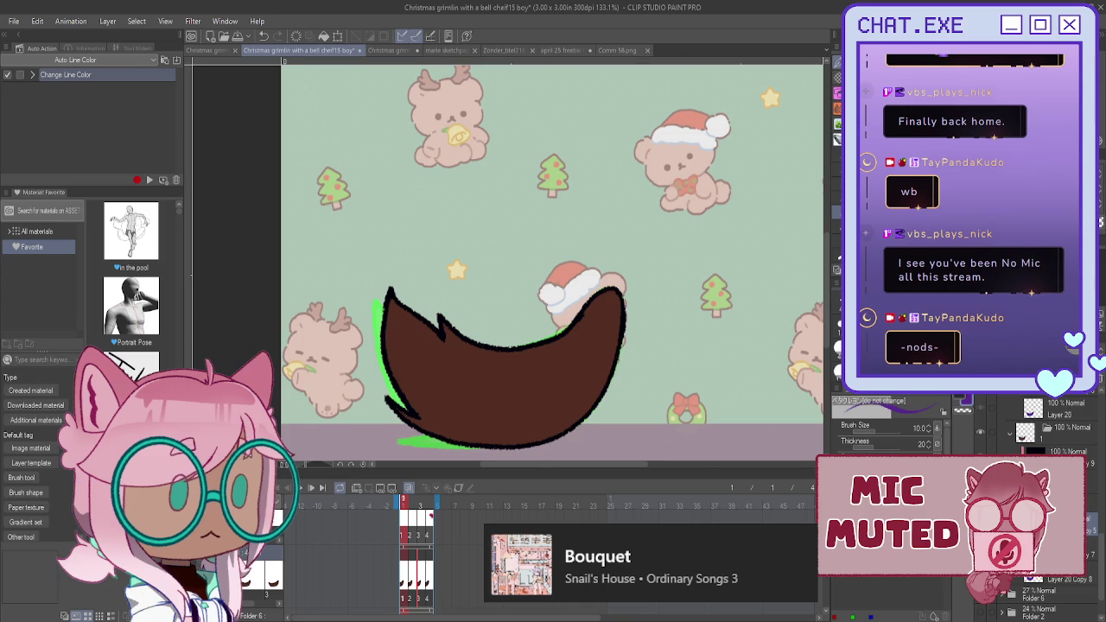
# - Draw shading guidelines on the hair and fill the lower-left section with darker brown
pyautogui.press('h')
pyautogui.moveTo(394, 306)
pyautogui.mouseDown()
pyautogui.moveTo(448, 391)
pyautogui.moveTo(574, 437)
pyautogui.mouseUp()
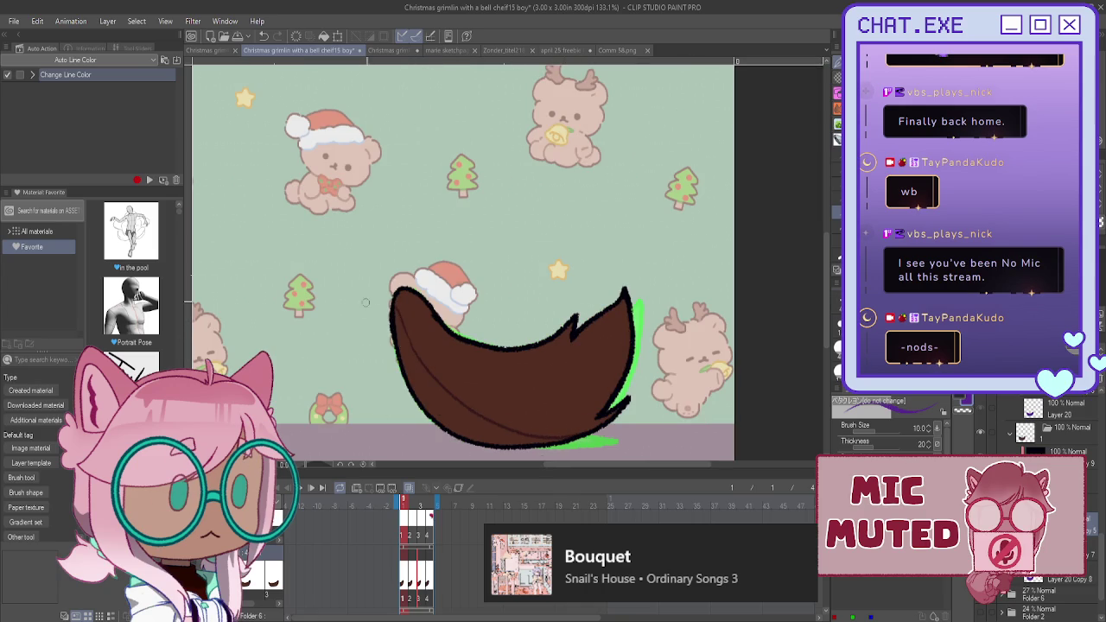
pyautogui.moveTo(400, 323); pyautogui.dragTo(437, 384)
pyautogui.press('g')
pyautogui.click(447, 406)
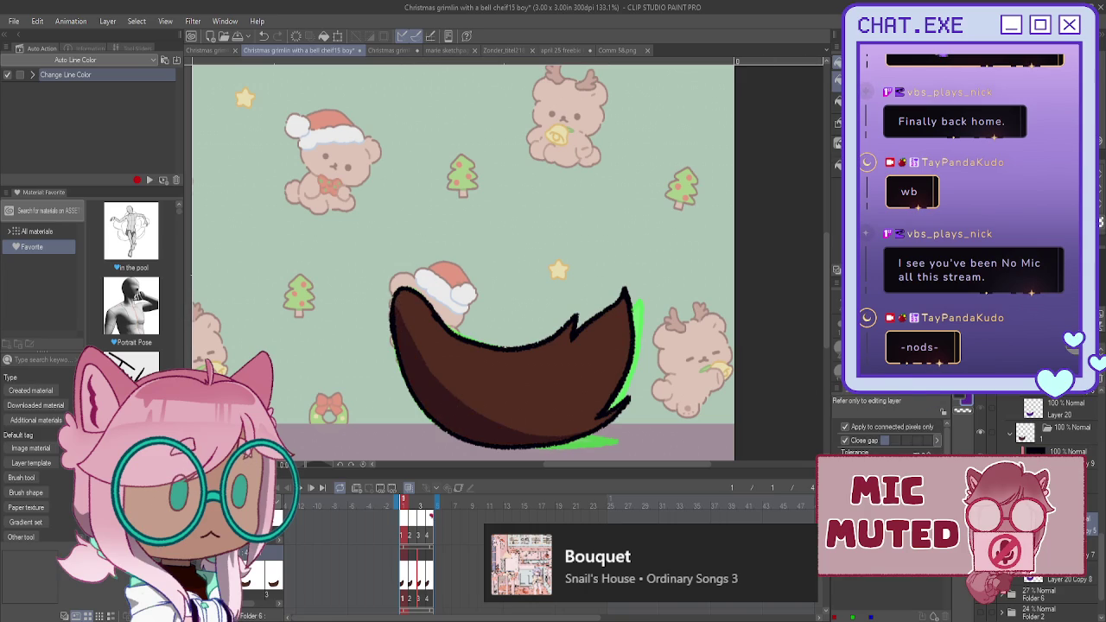
# - Move to frame 2, expand its layer folder and make the shading layer show dark brown
pyautogui.scroll(-3, 1045, 518)
pyautogui.scroll(-5, 1058, 441)
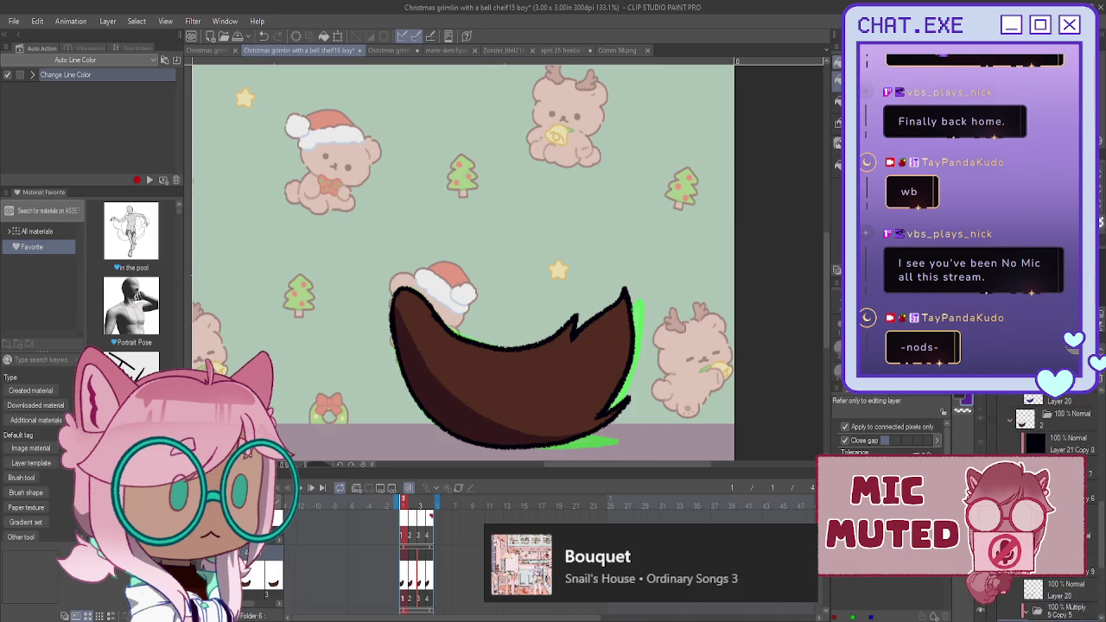
pyautogui.press('Right')
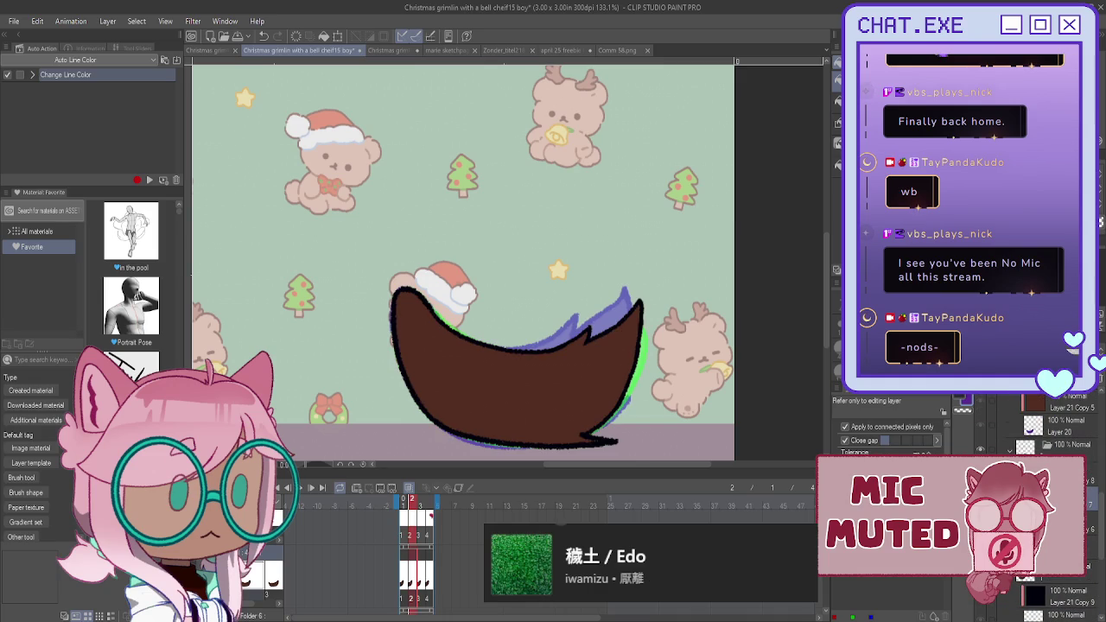
pyautogui.scroll(1, 1059, 518)
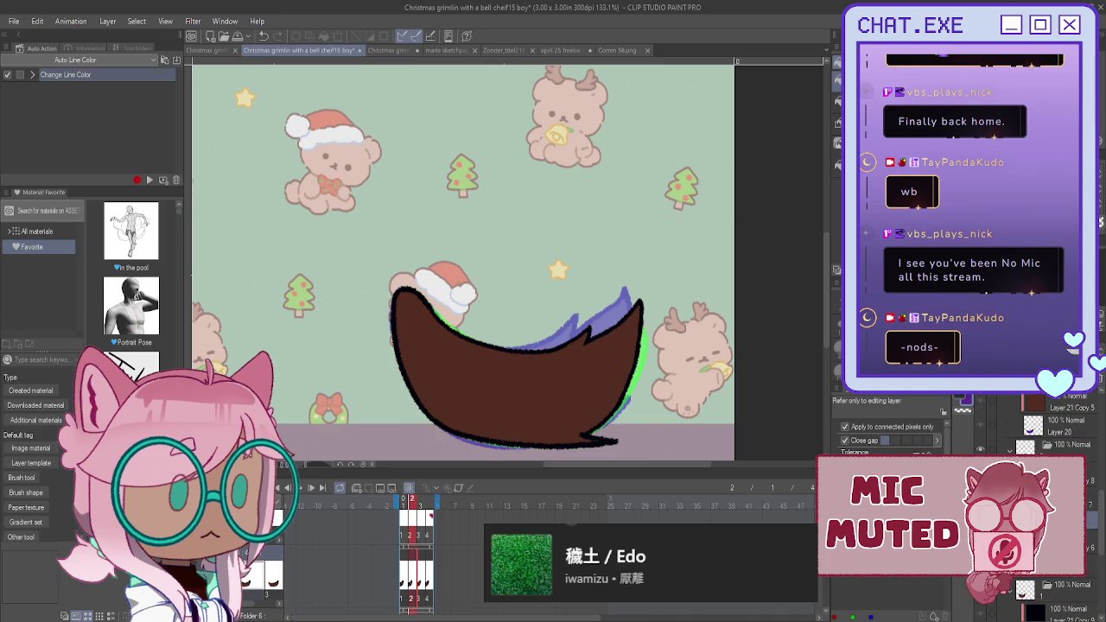
pyautogui.click(1037, 523)
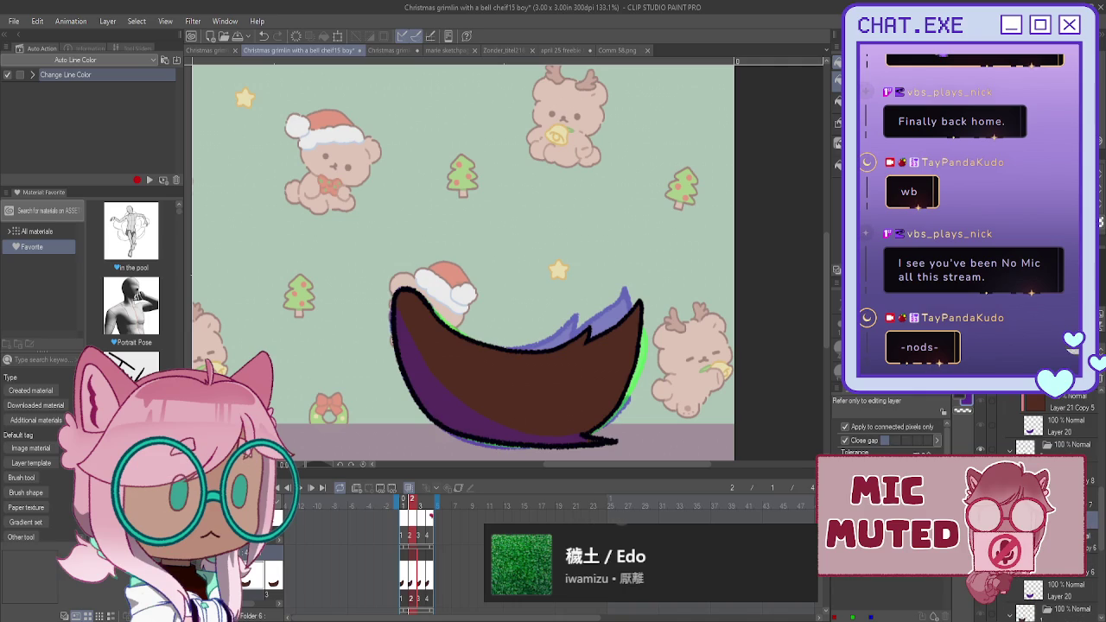
pyautogui.click(995, 418)
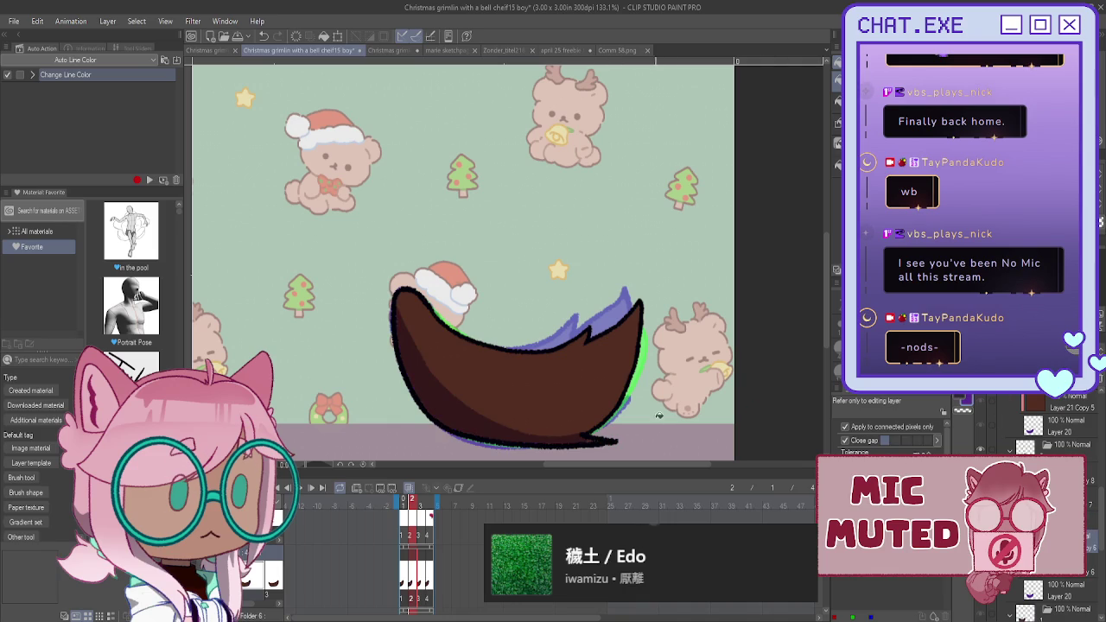
pyautogui.press('p')
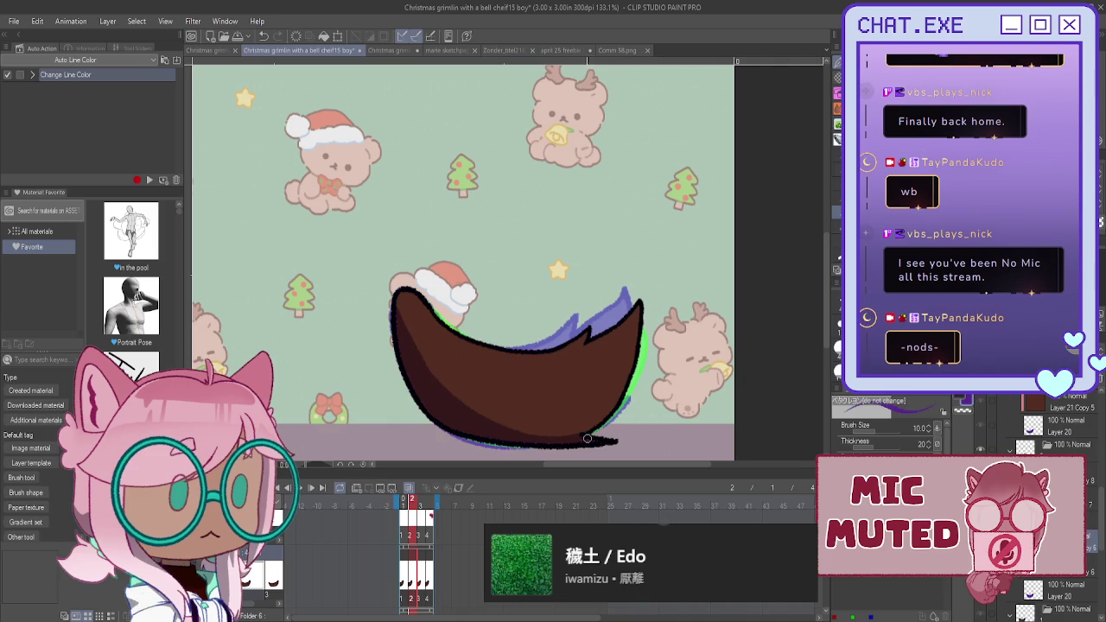
pyautogui.press('h')
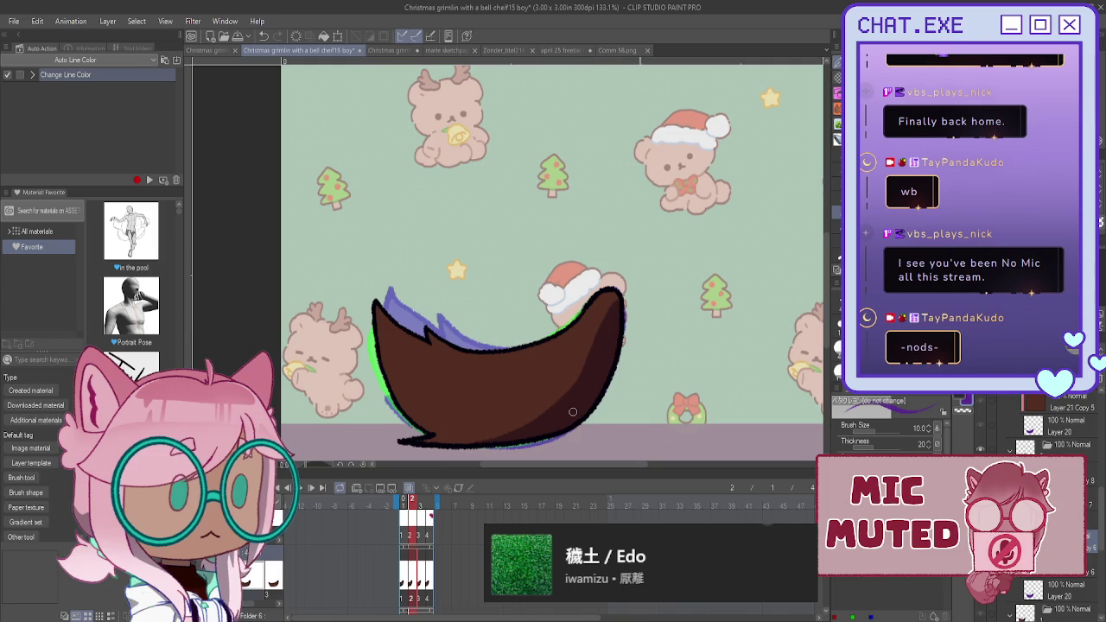
# - Fill dark brown shading into the frame 3 hair shape
pyautogui.scroll(-3, 1050, 518)
pyautogui.scroll(-3, 1050, 518)
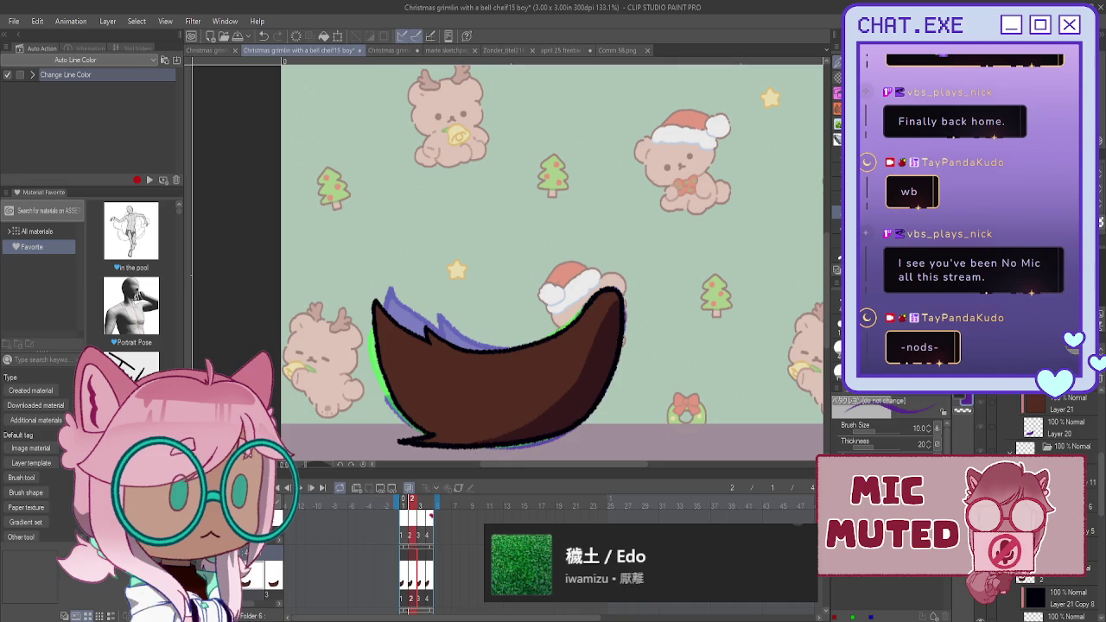
pyautogui.press('Right')
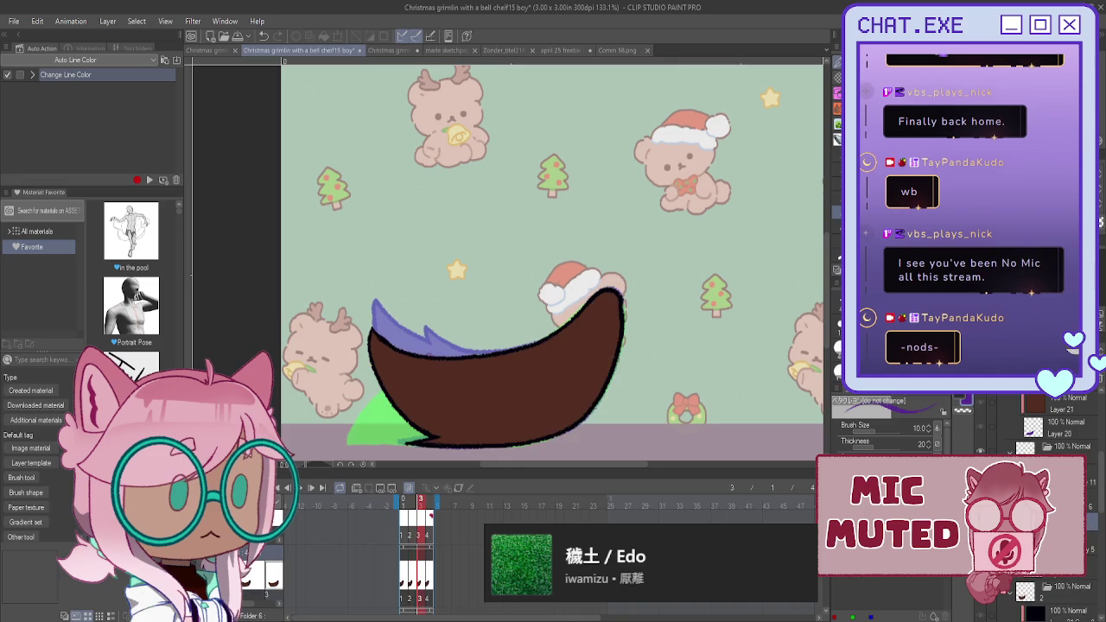
pyautogui.click(1103, 518)
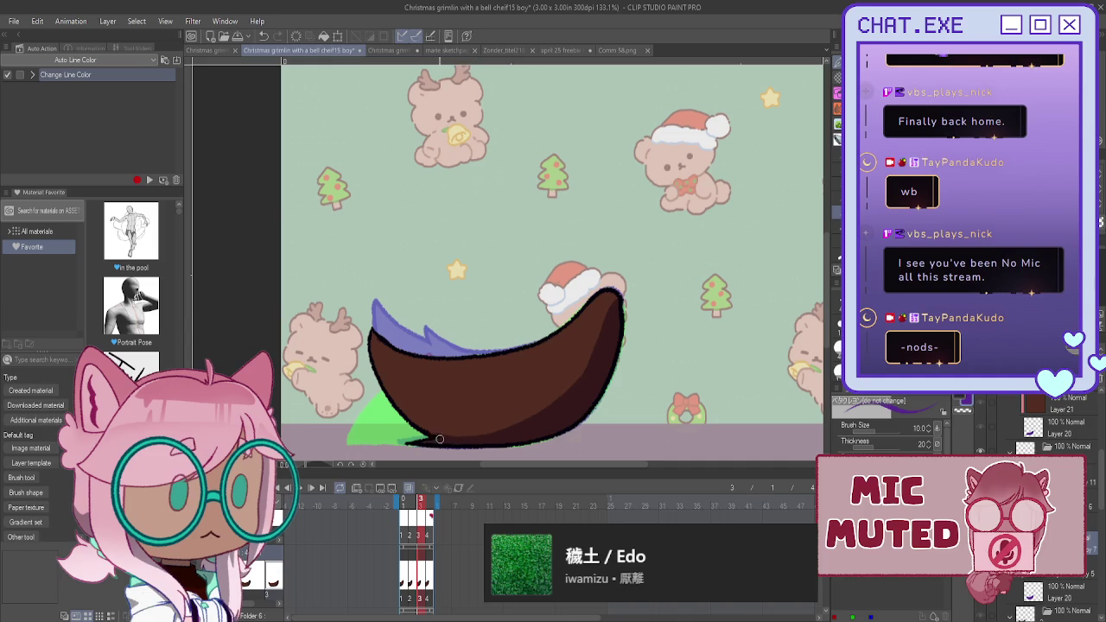
pyautogui.press('h')
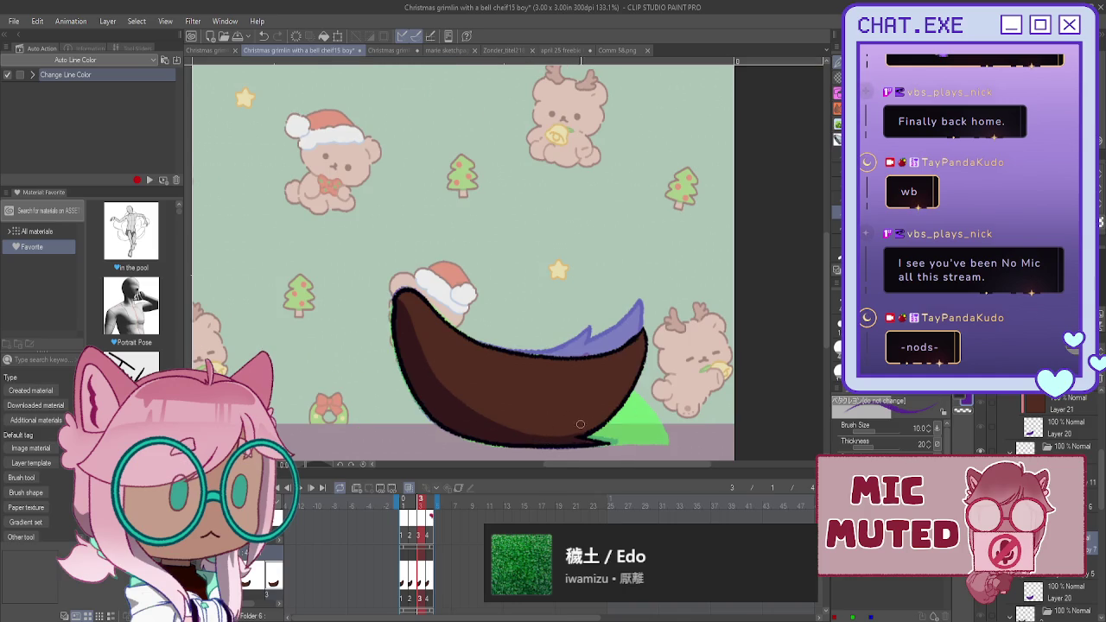
# - Paint darker brown shading strokes along the bottom edge of the frame 4 hair
pyautogui.click(416, 536)
pyautogui.click(428, 567)
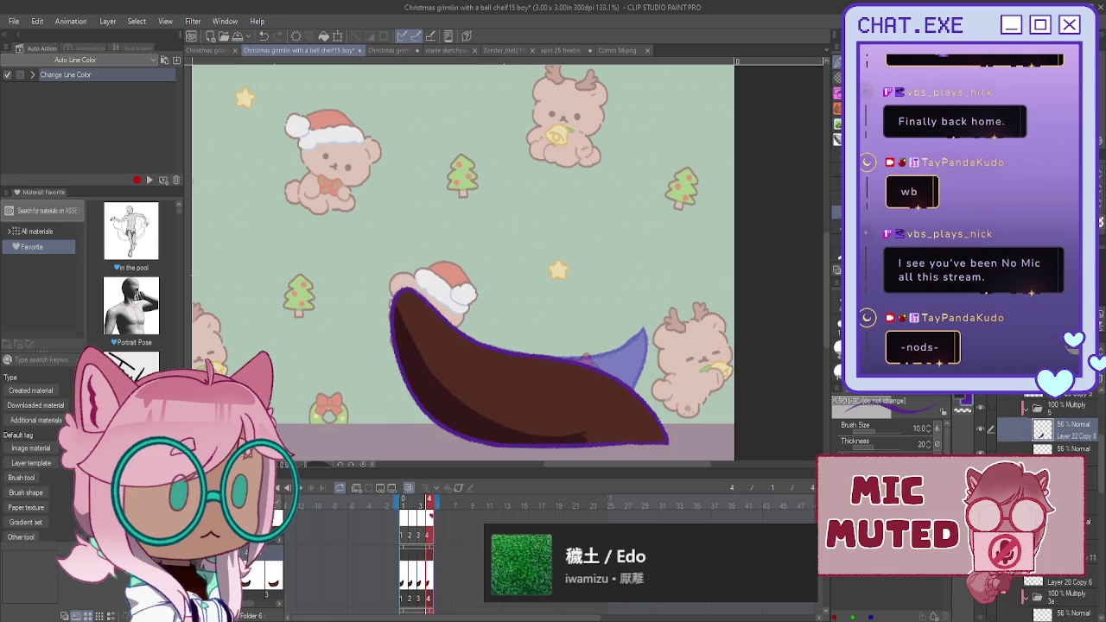
pyautogui.moveTo(558, 437); pyautogui.dragTo(586, 426)
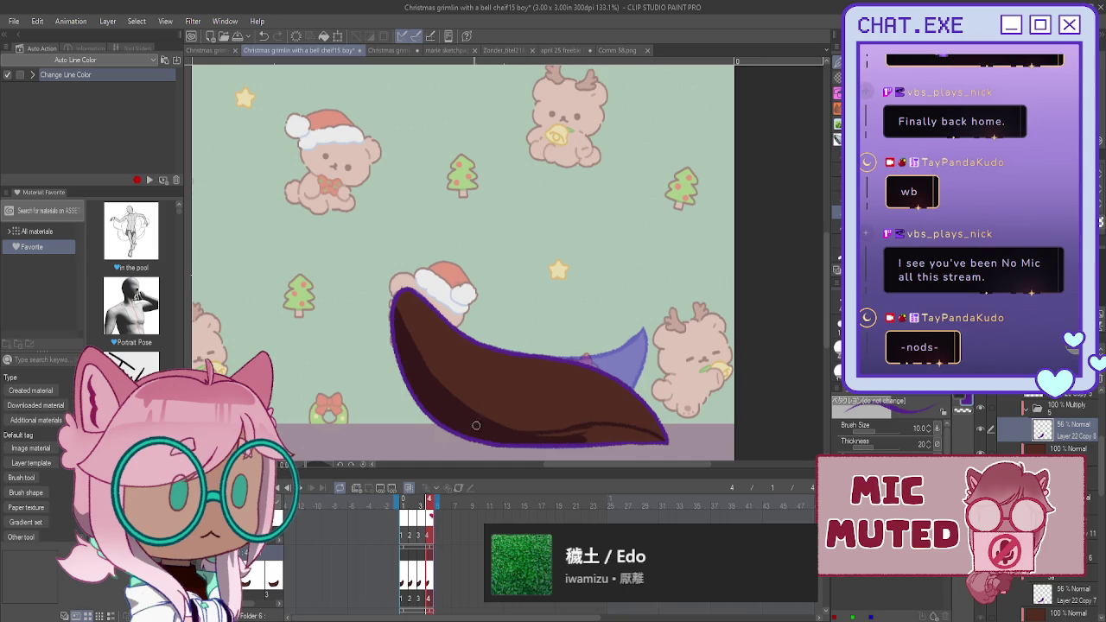
pyautogui.moveTo(518, 433); pyautogui.dragTo(658, 441)
pyautogui.moveTo(535, 406); pyautogui.dragTo(595, 421)
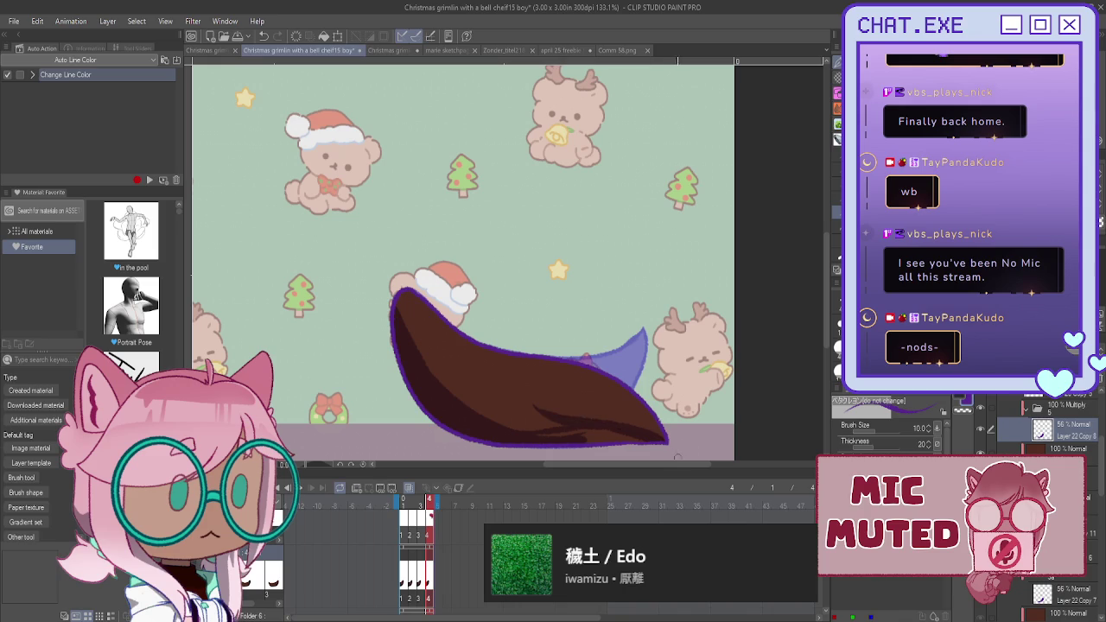
pyautogui.moveTo(639, 428); pyautogui.dragTo(570, 436)
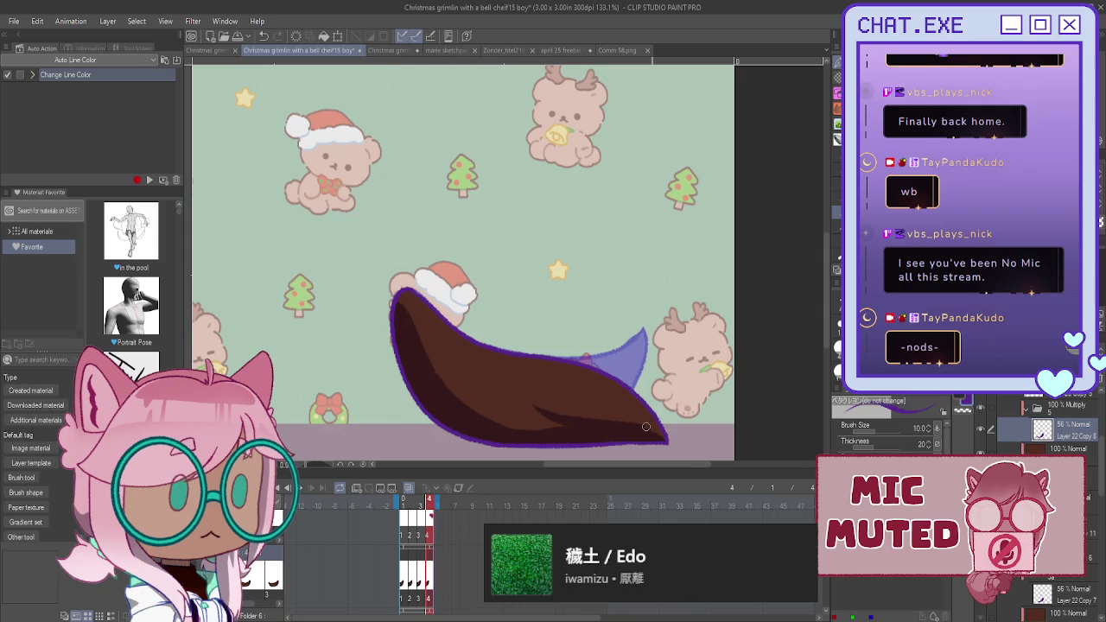
# - Turn off onion-skin colouring and play, then stop, the animation preview
pyautogui.scroll(-2, 548, 397)
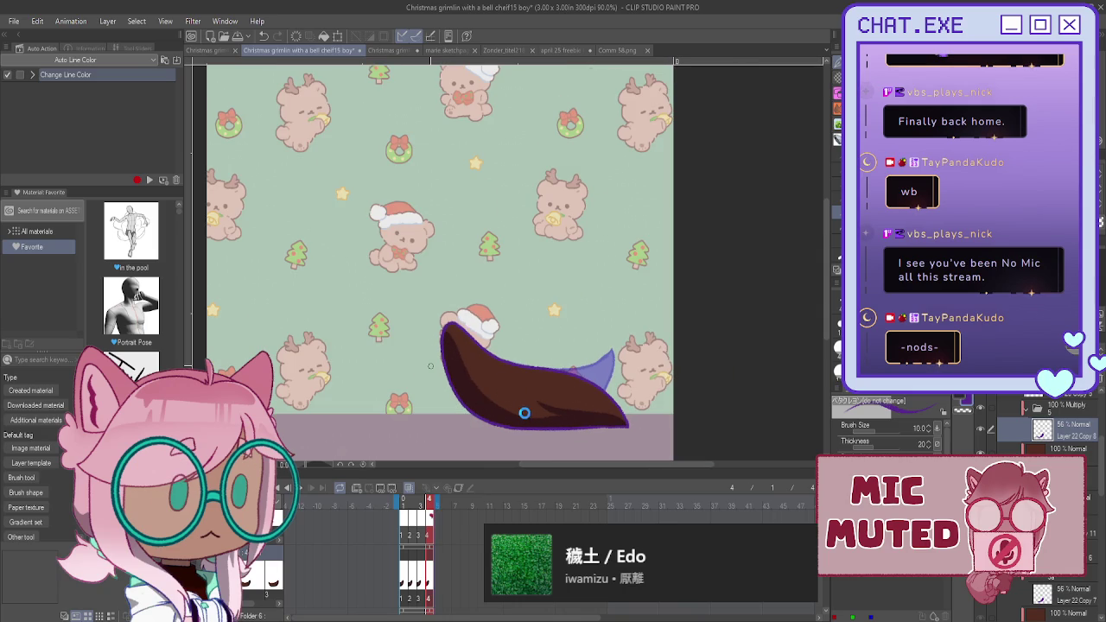
pyautogui.scroll(-1, 526, 386)
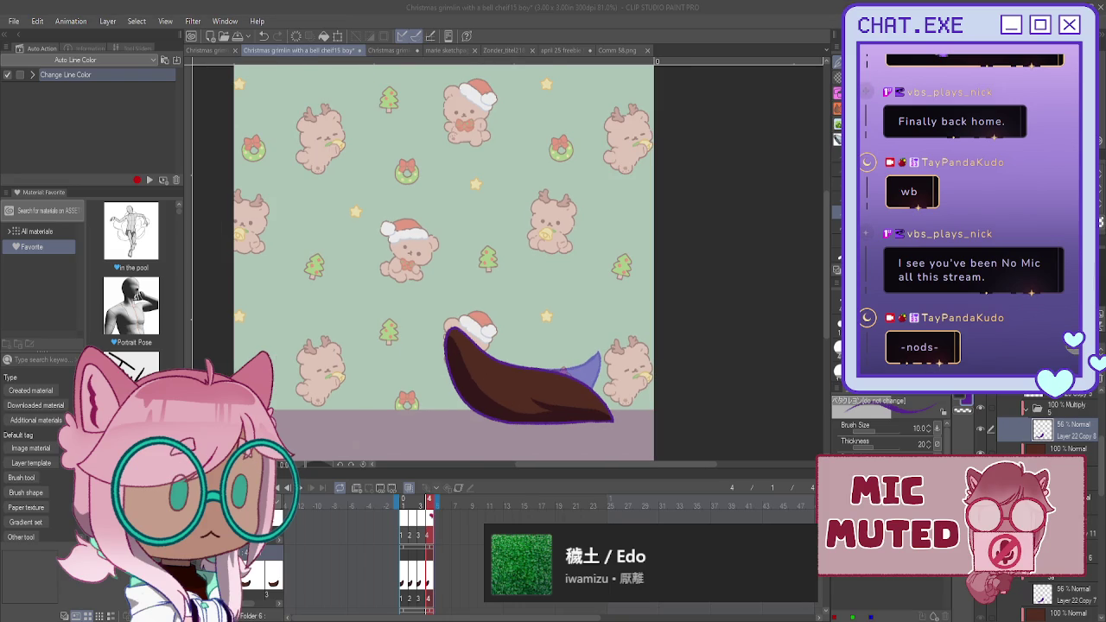
pyautogui.scroll(-3, 1050, 423)
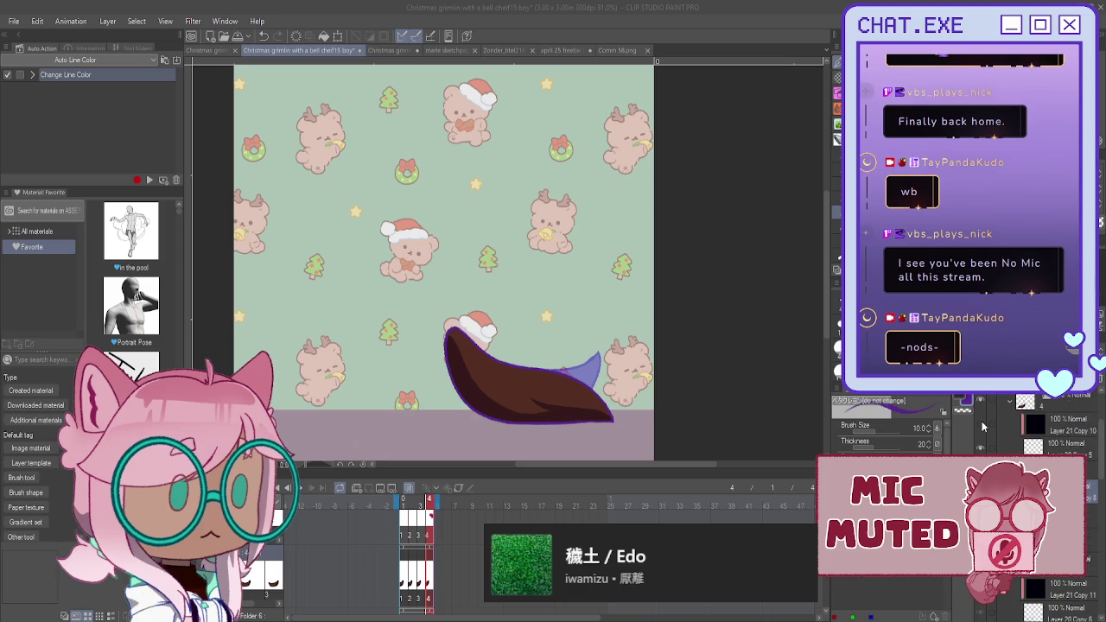
pyautogui.hotkey('ctrl', 'z')
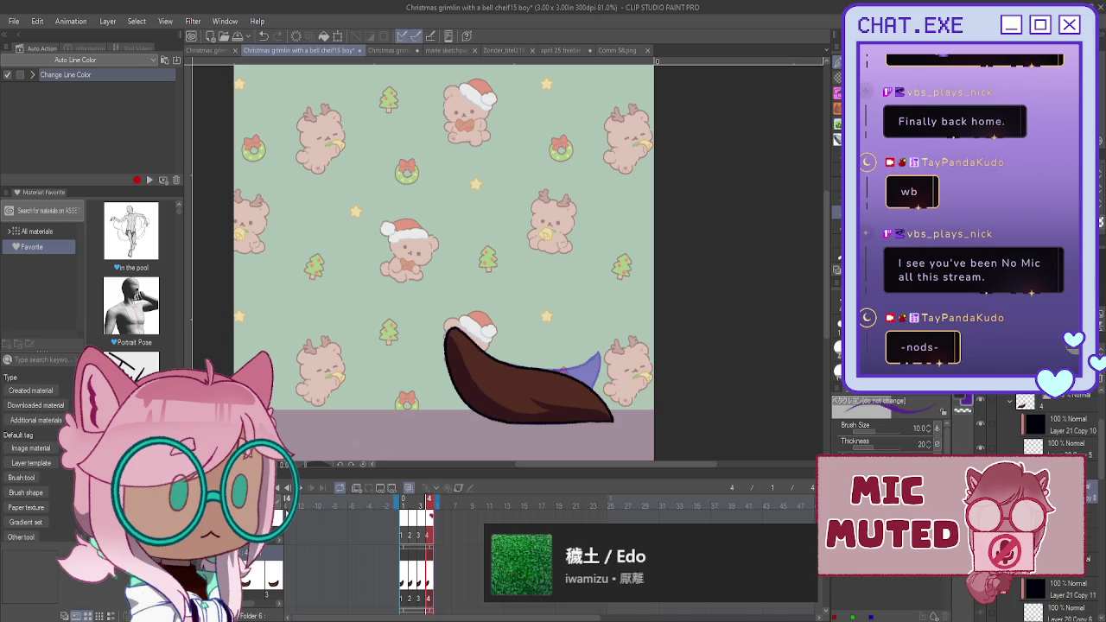
pyautogui.click(301, 490)
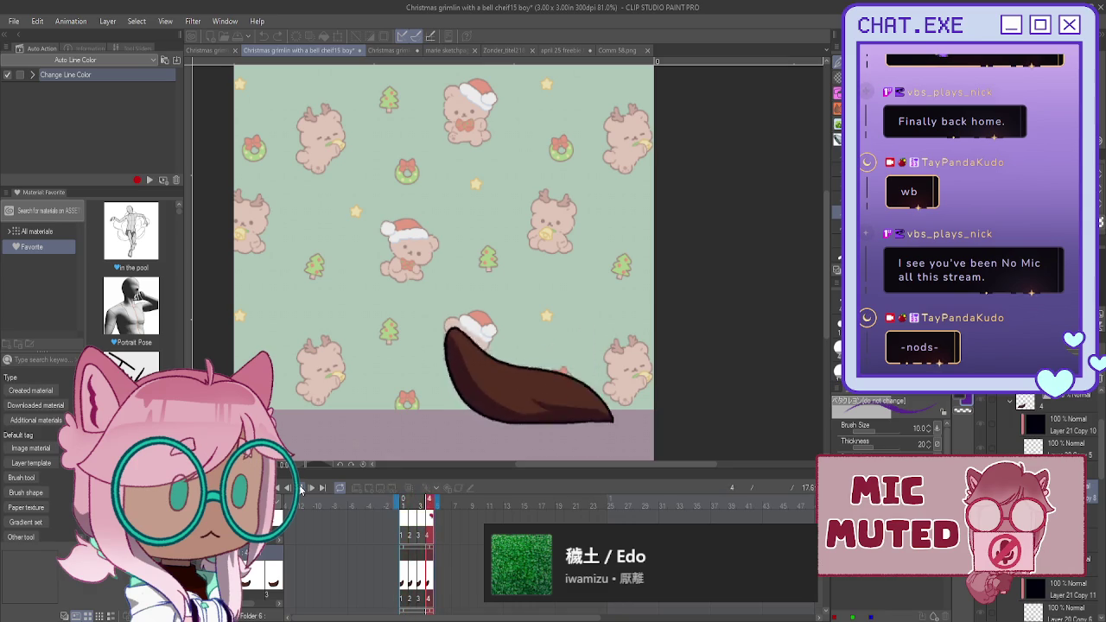
pyautogui.click(301, 488)
pyautogui.scroll(2, 1037, 423)
# - Reveal the arm holding the gold bell and expand a layer folder on frame 4
pyautogui.scroll(2, 1037, 423)
pyautogui.scroll(1, 1036, 423)
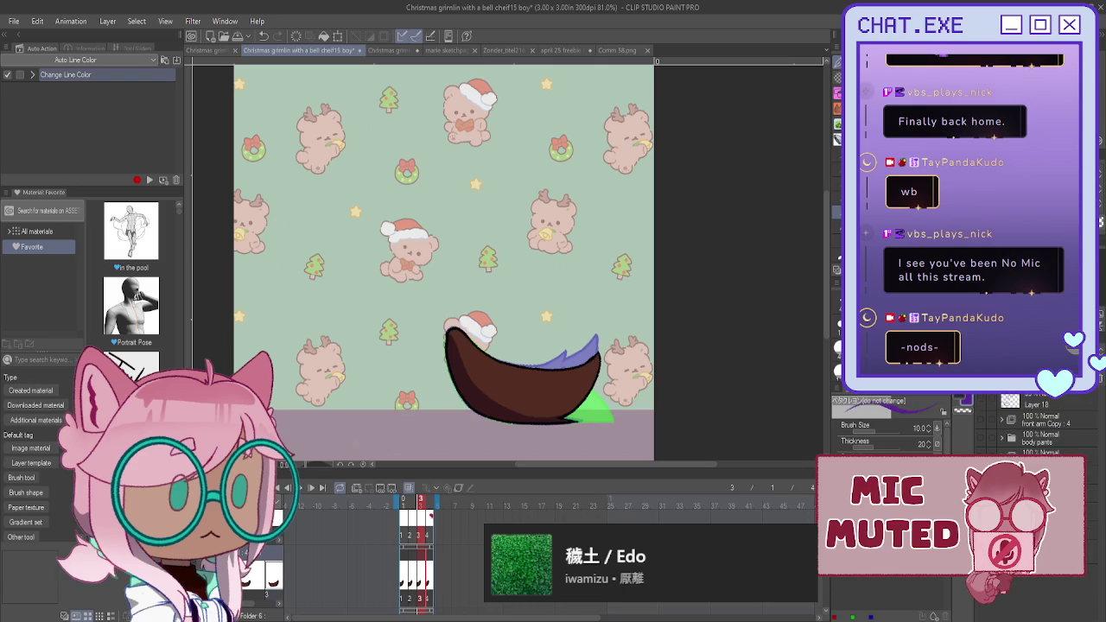
pyautogui.hotkey('ctrl', 'z')
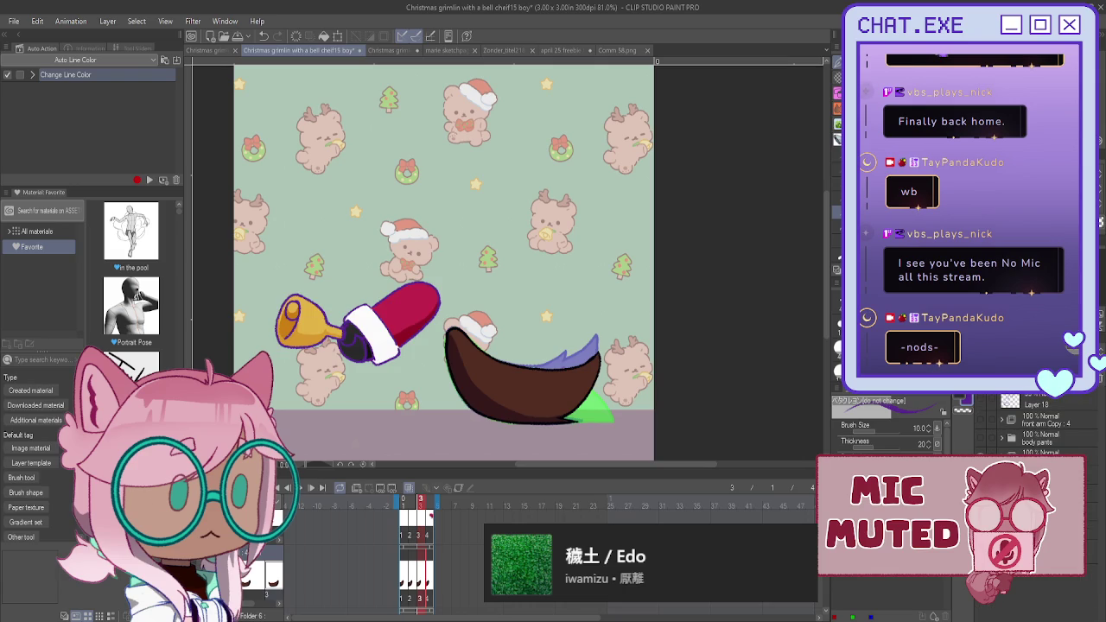
pyautogui.scroll(-1, 1045, 423)
pyautogui.scroll(-1, 1045, 423)
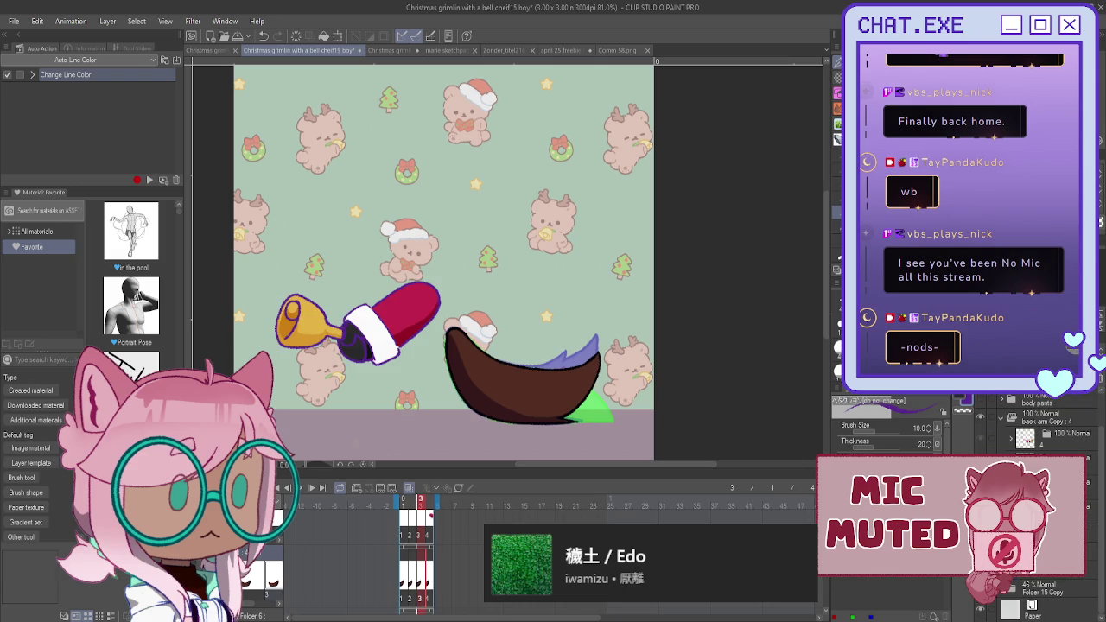
pyautogui.click(1011, 438)
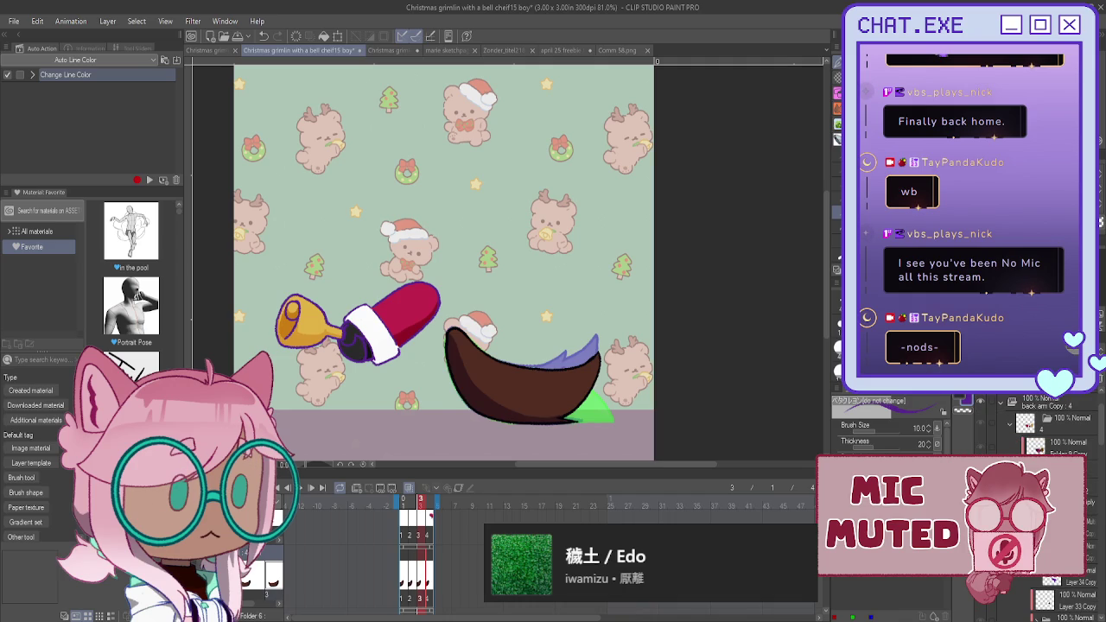
pyautogui.press('Right')
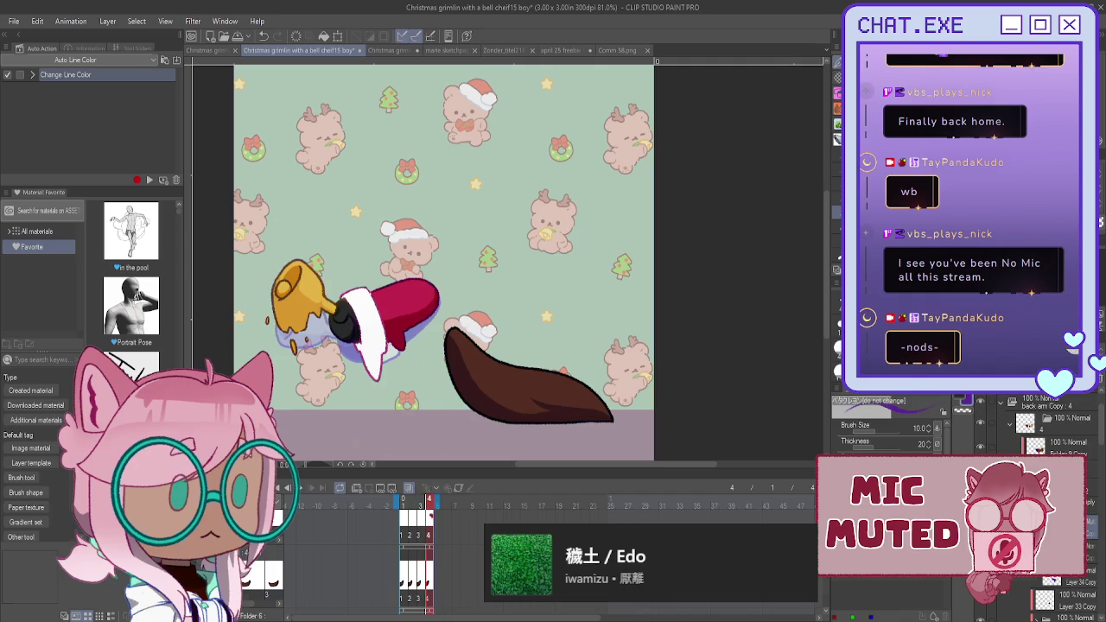
# - Save, collapse the expanded layer folders and step back to frame 3
pyautogui.hotkey('ctrl', 's')
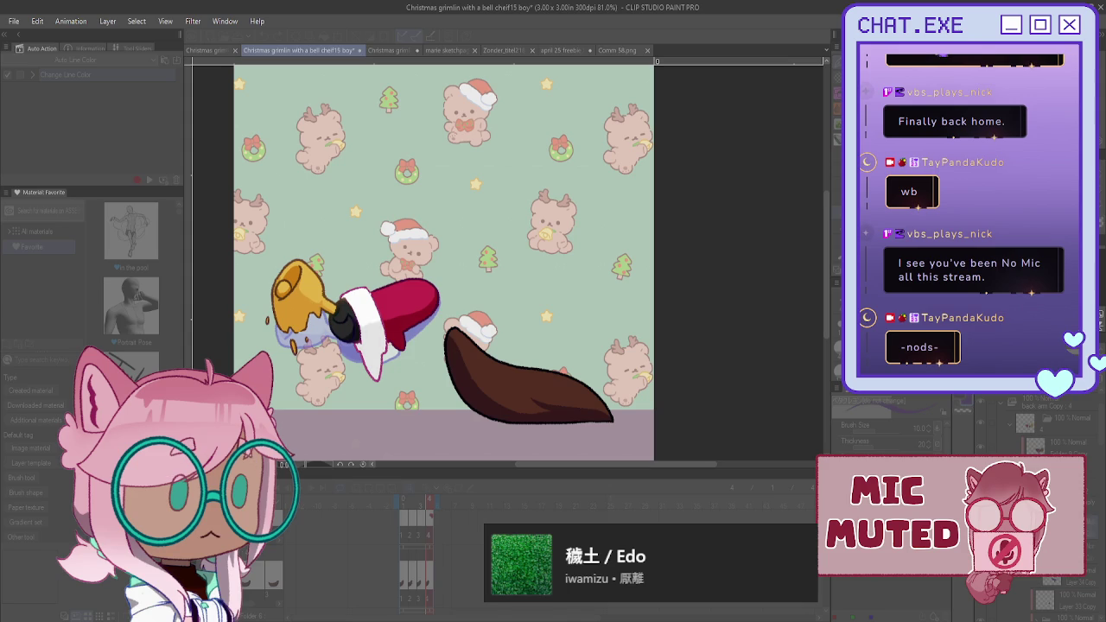
pyautogui.click(1052, 435)
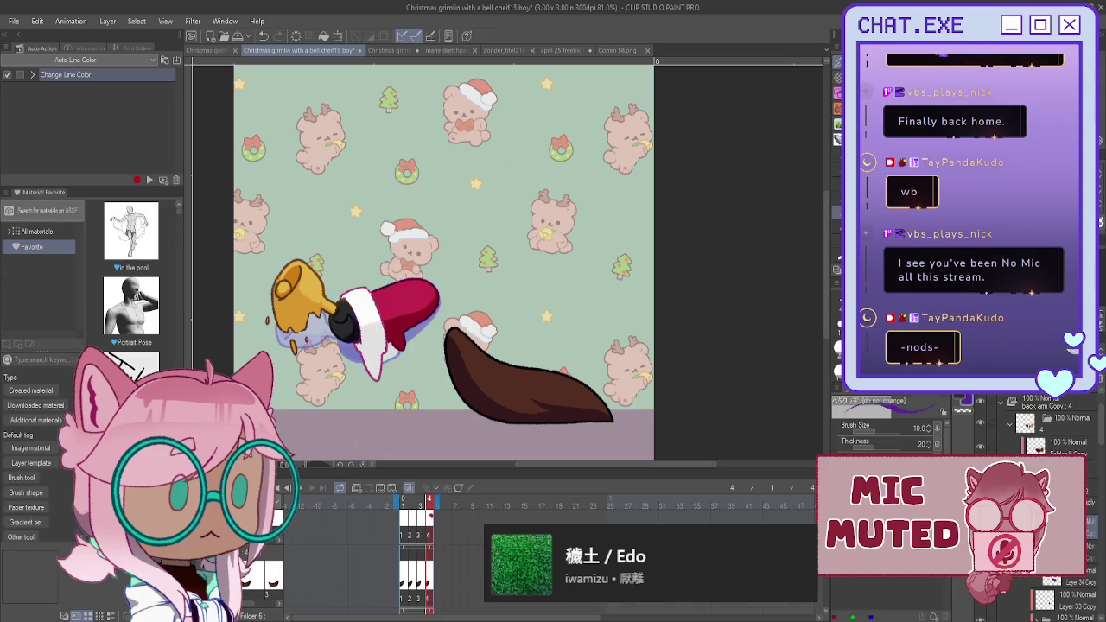
pyautogui.click(1010, 425)
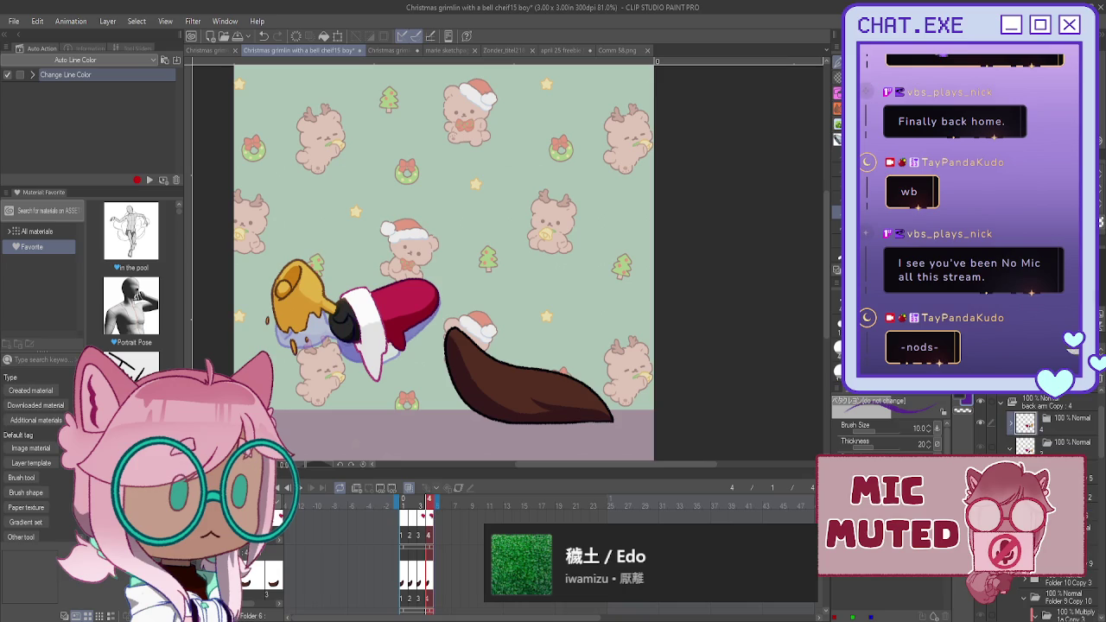
pyautogui.click(1010, 566)
pyautogui.press(',')
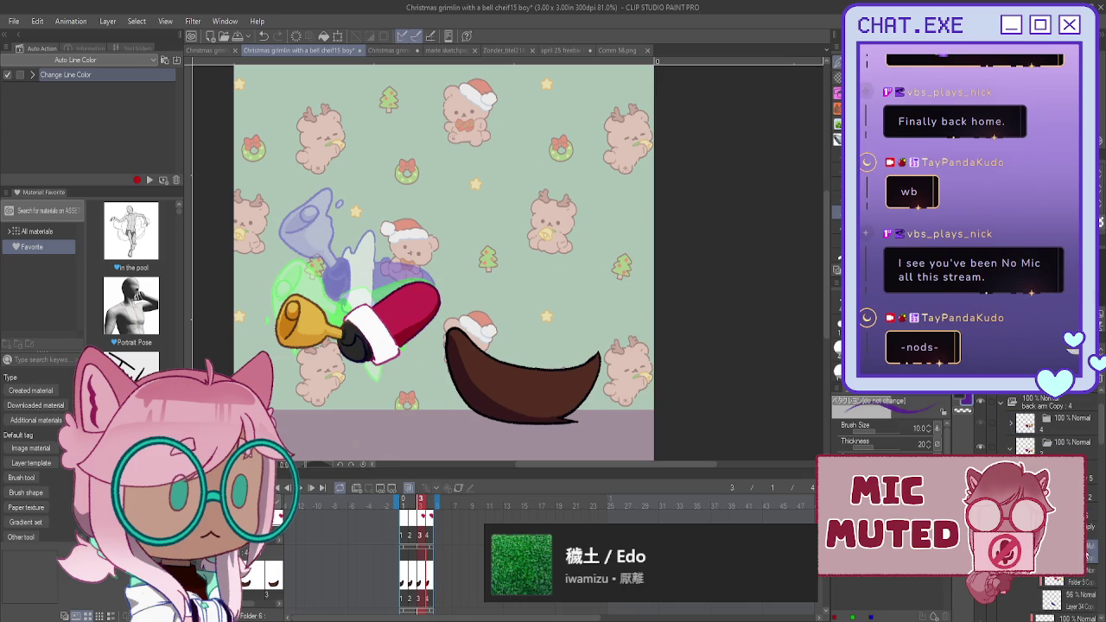
pyautogui.hotkey('ctrl', 's')
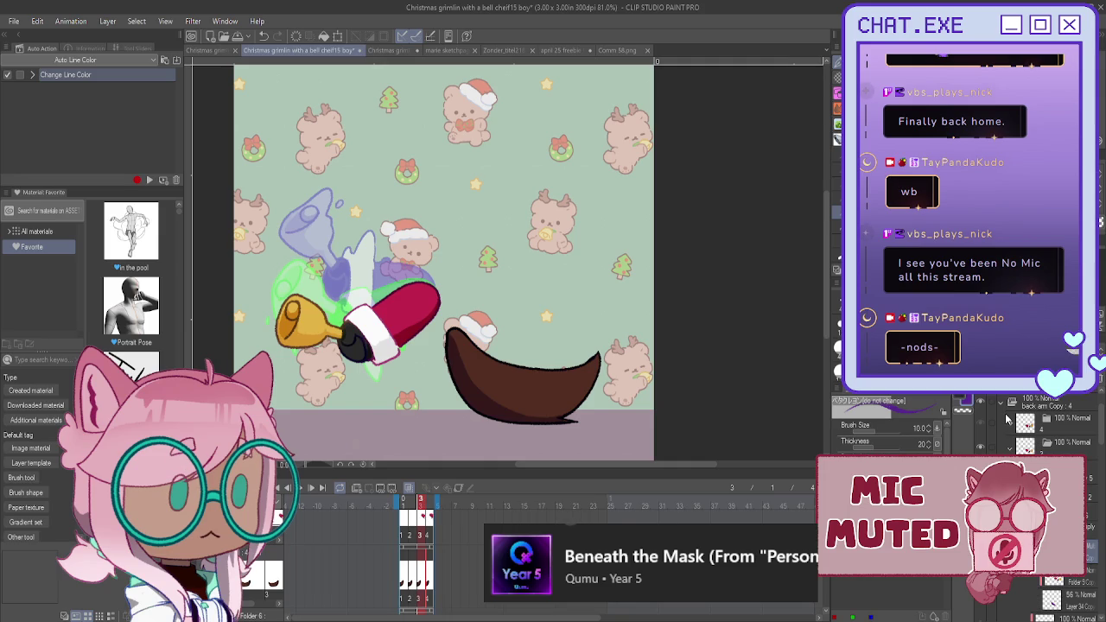
# - Save on frame 2, collapse the folder, step back to frame 1, and show the character's body
pyautogui.click(1017, 447)
pyautogui.scroll(-2, 1049, 509)
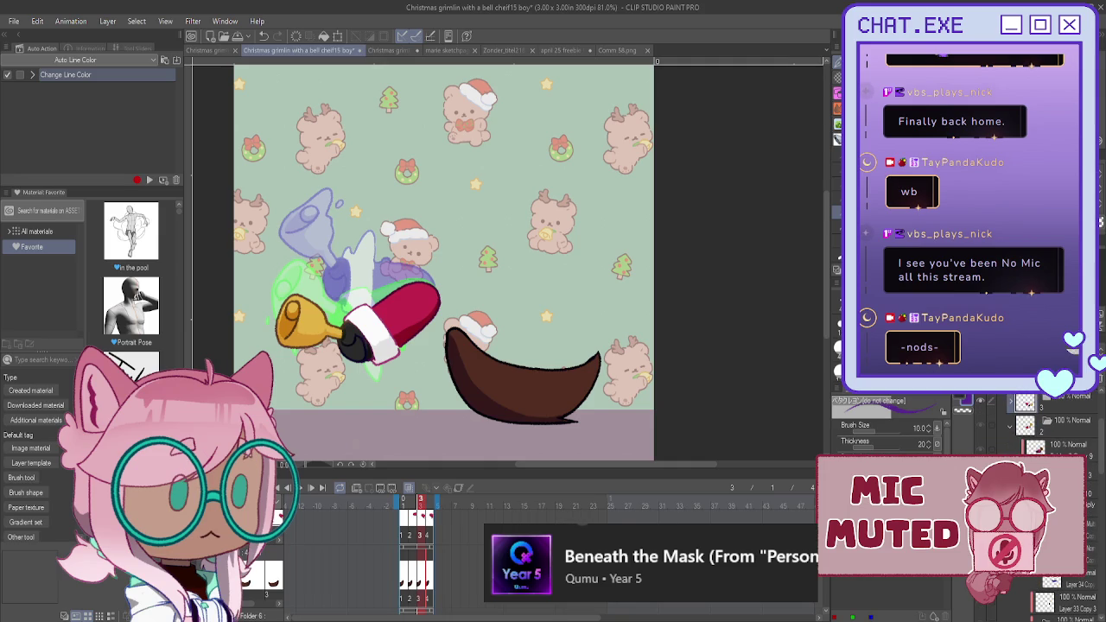
pyautogui.press('Left')
pyautogui.hotkey('ctrl', 's')
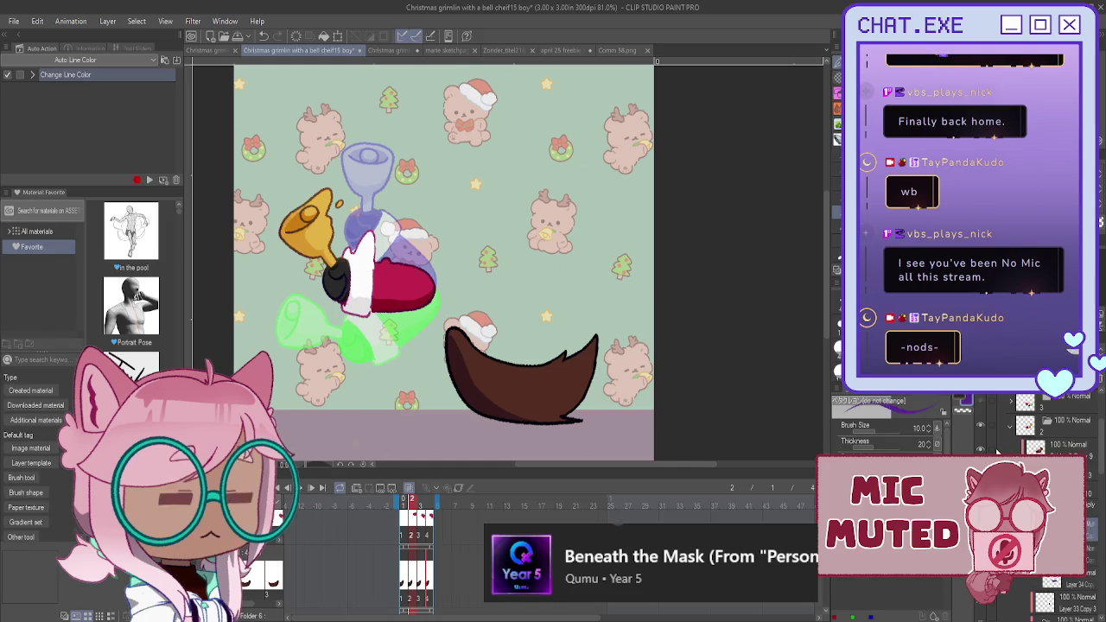
pyautogui.click(1010, 424)
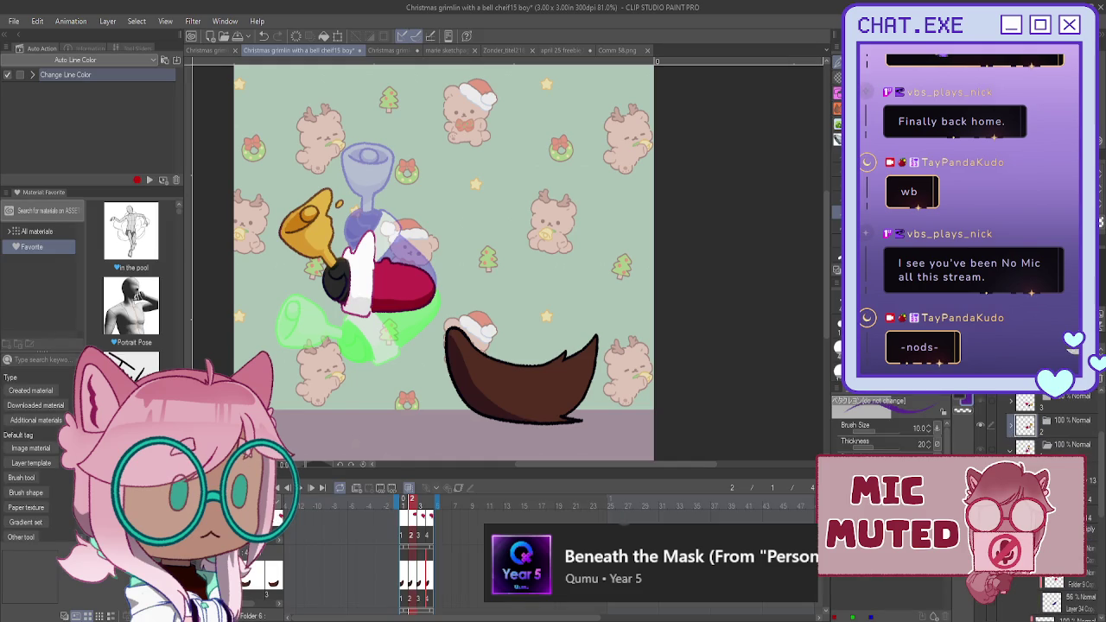
pyautogui.press('Left')
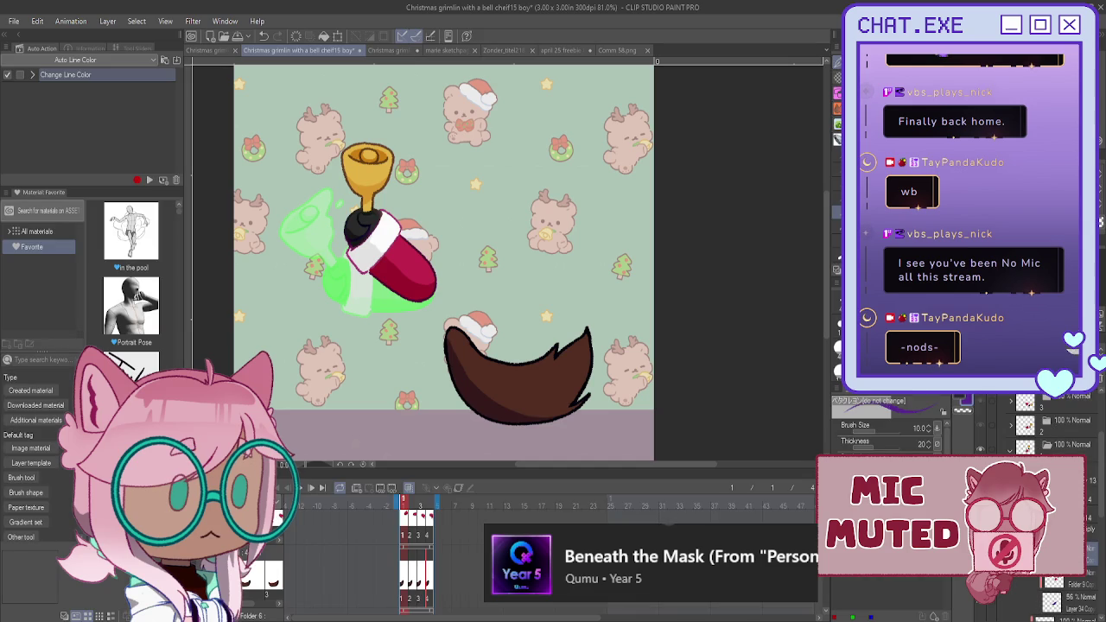
pyautogui.scroll(-5, 1045, 510)
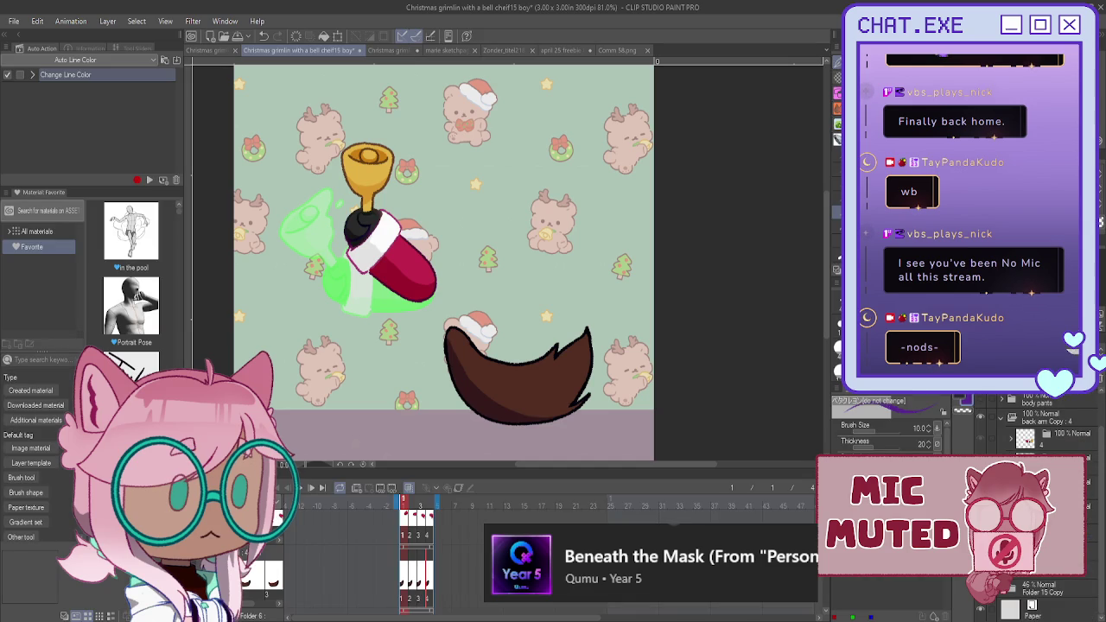
pyautogui.scroll(2, 1045, 510)
pyautogui.click(980, 442)
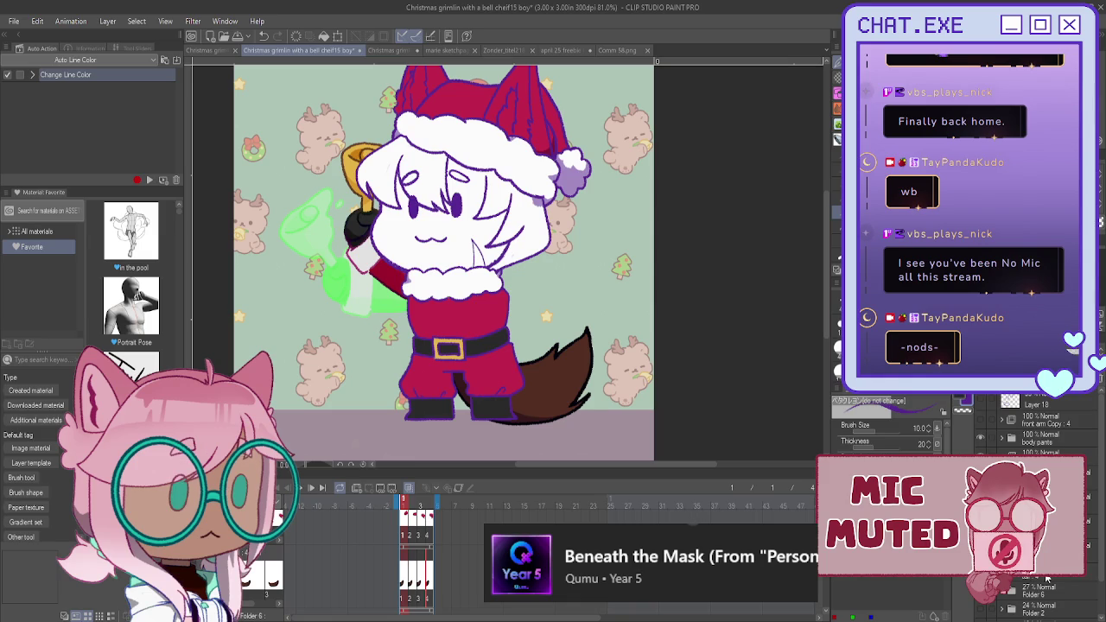
# - Jump to frame 4, restore the tail, and unhide the front arm in the body pants folder
pyautogui.press('k')
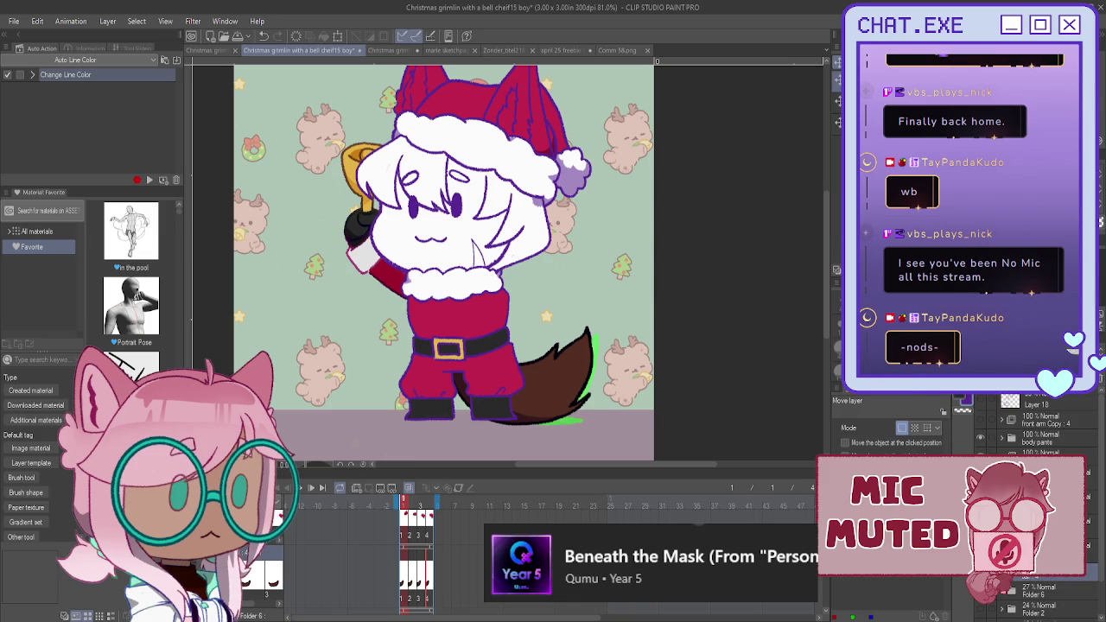
pyautogui.click(429, 581)
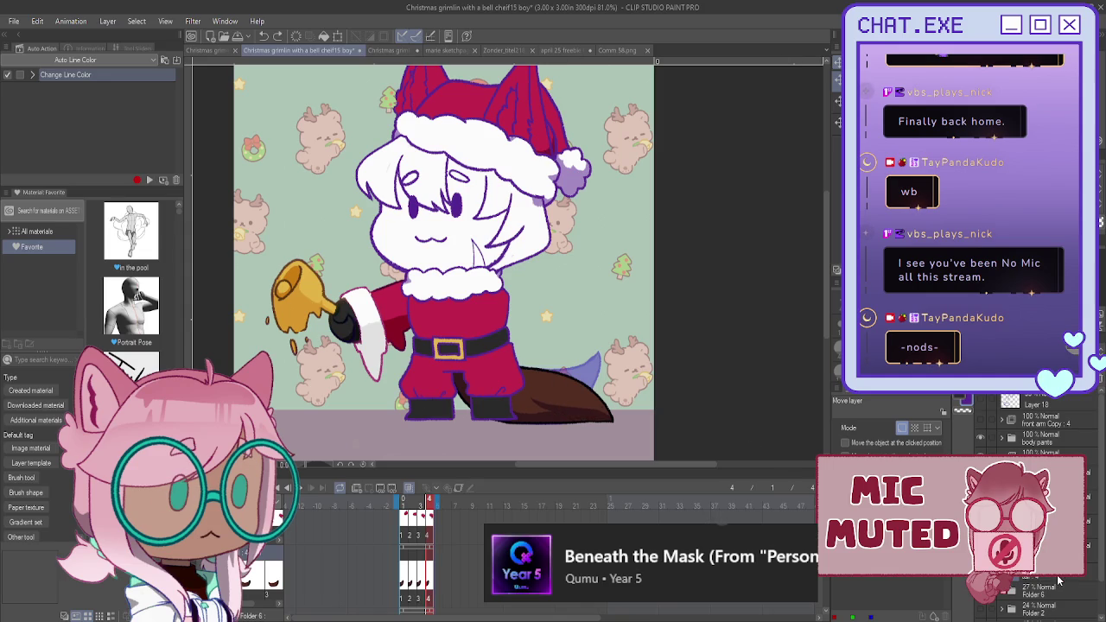
pyautogui.hotkey('ctrl', 'z')
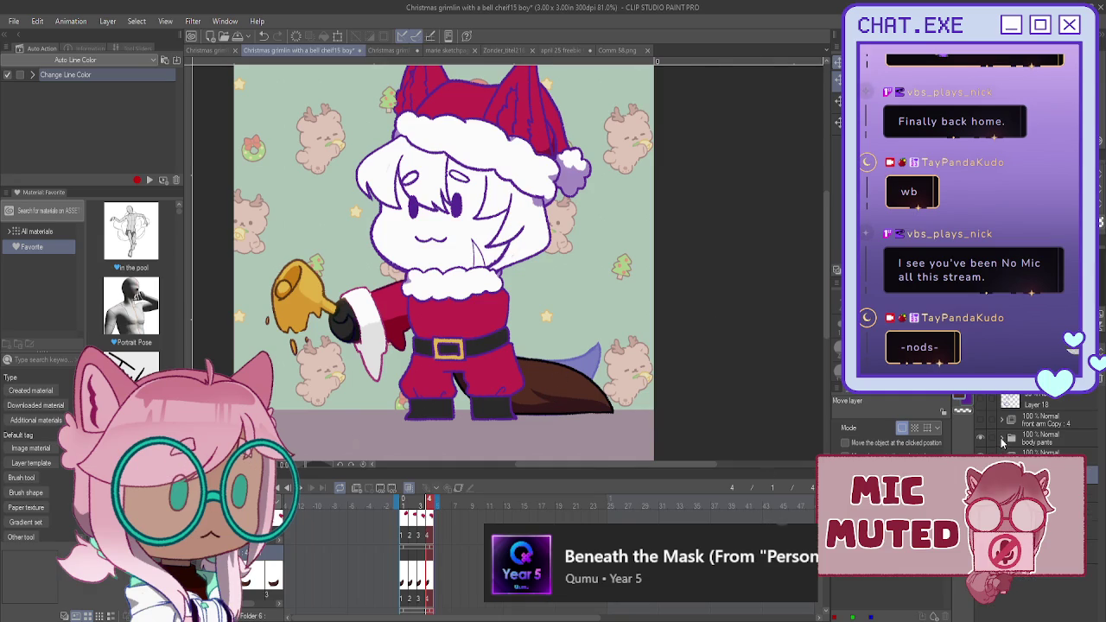
pyautogui.click(1000, 440)
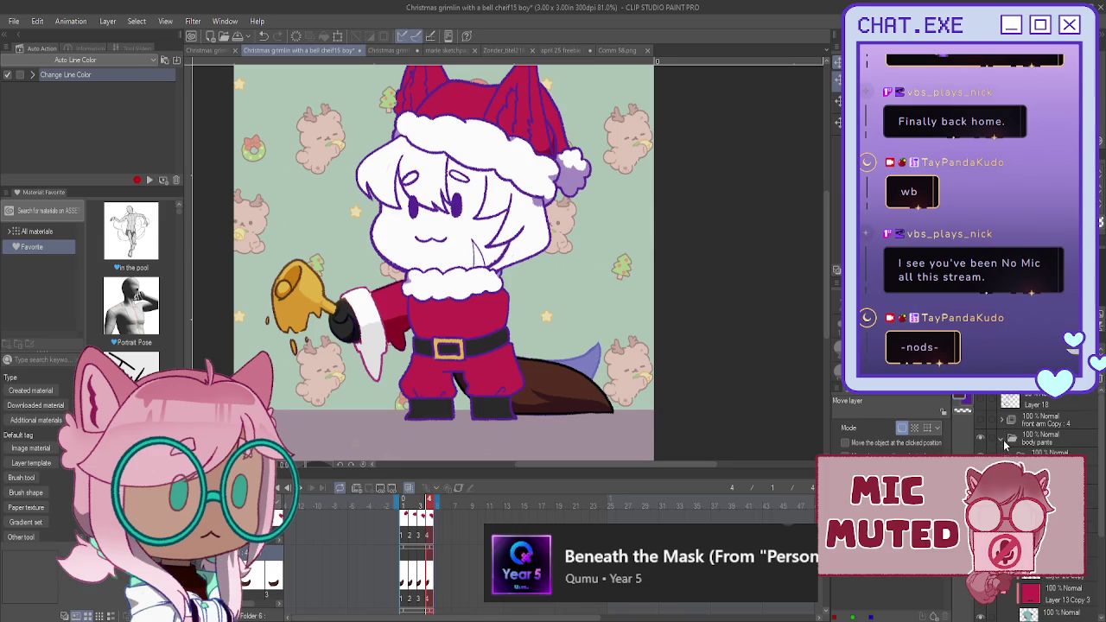
pyautogui.click(981, 421)
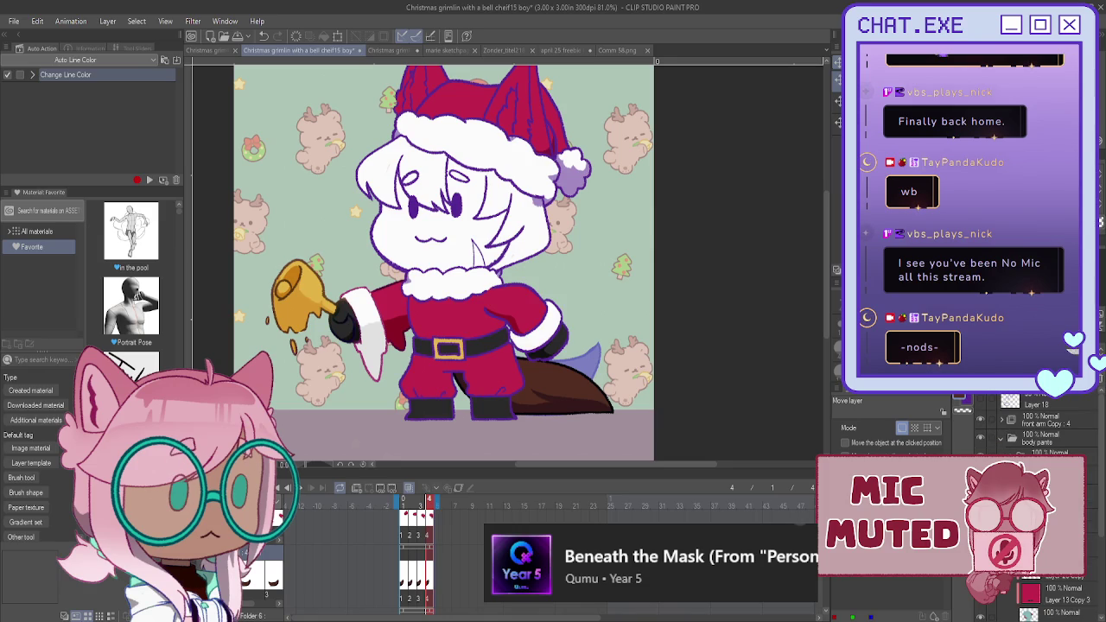
pyautogui.scroll(-1, 1036, 510)
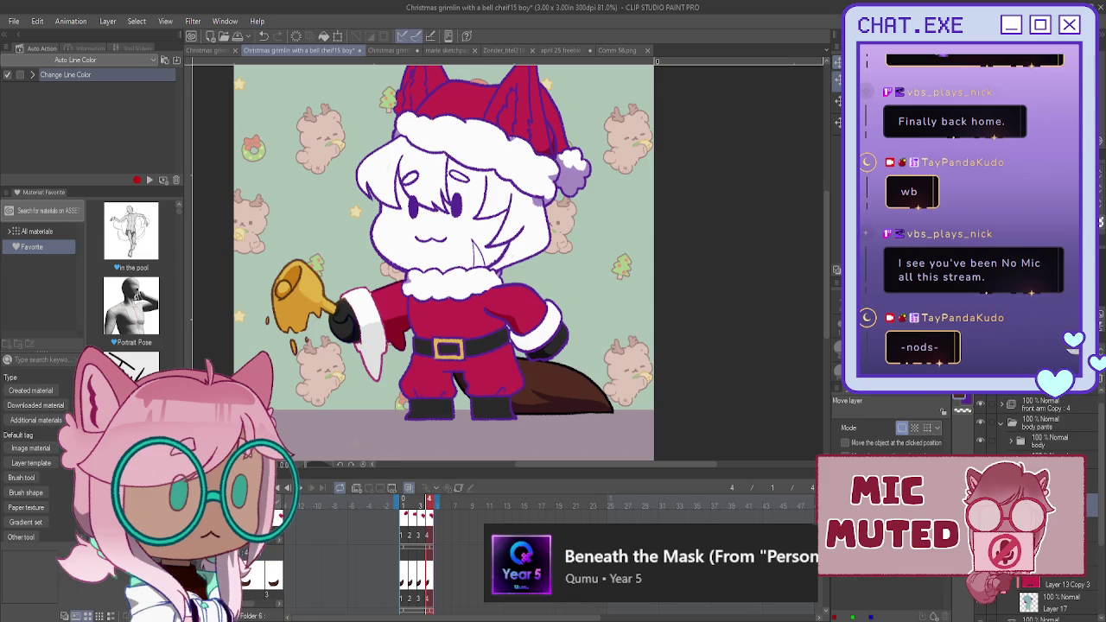
pyautogui.scroll(-2, 1037, 519)
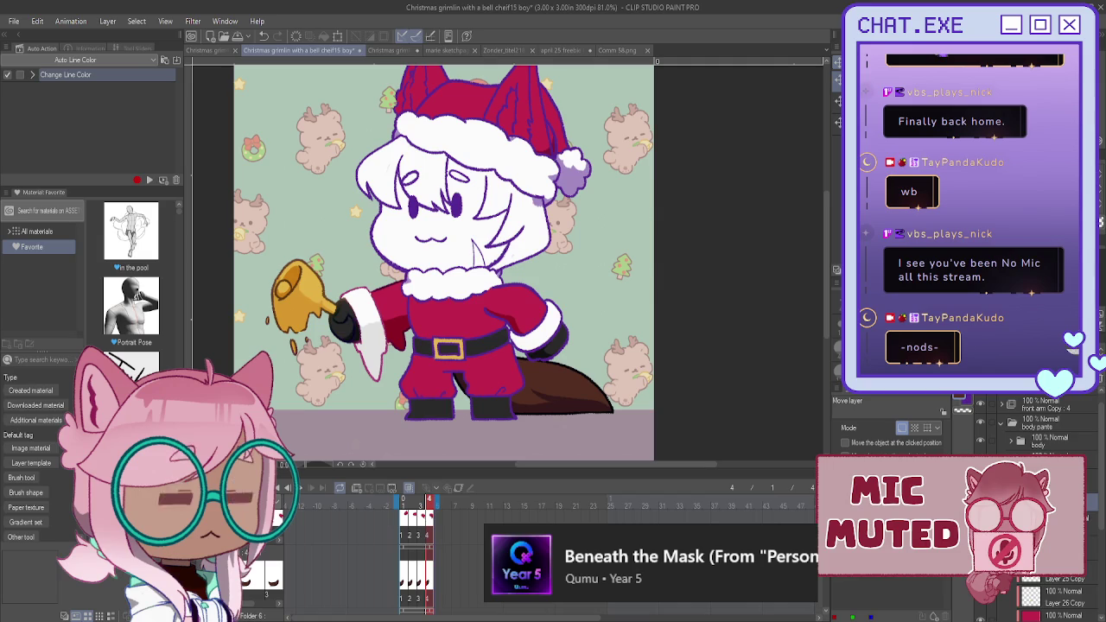
pyautogui.moveTo(443, 259); pyautogui.dragTo(480, 315)
# - Zoom in on the head and paint dark brown shading in the right hat ear
pyautogui.press('h')
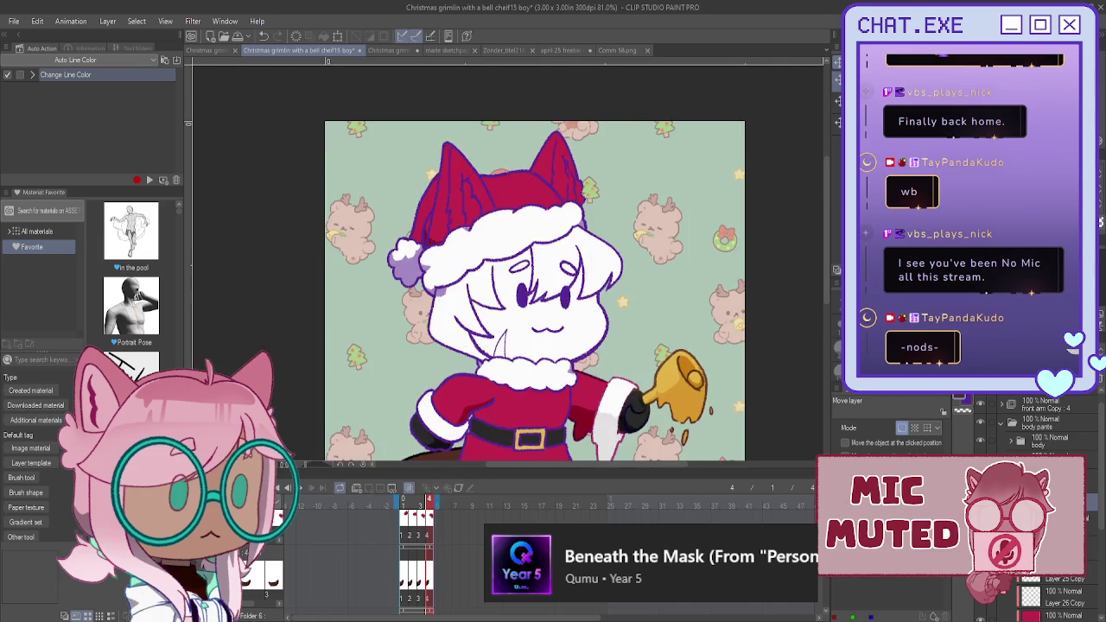
pyautogui.scroll(2, 664, 218)
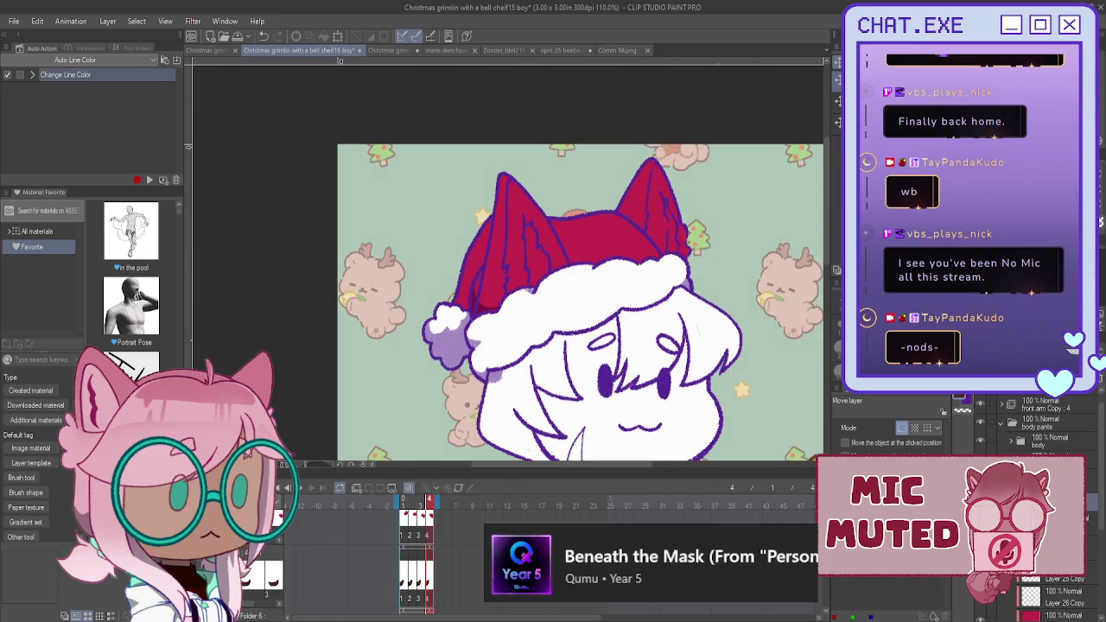
pyautogui.scroll(1, 682, 190)
pyautogui.scroll(1, 681, 186)
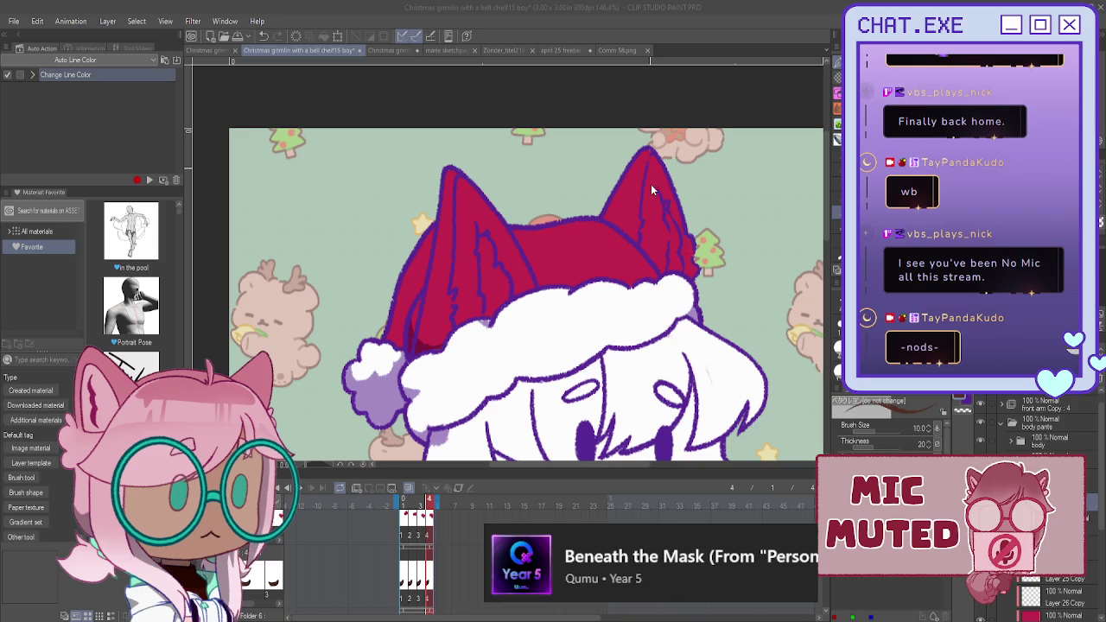
pyautogui.click(645, 154)
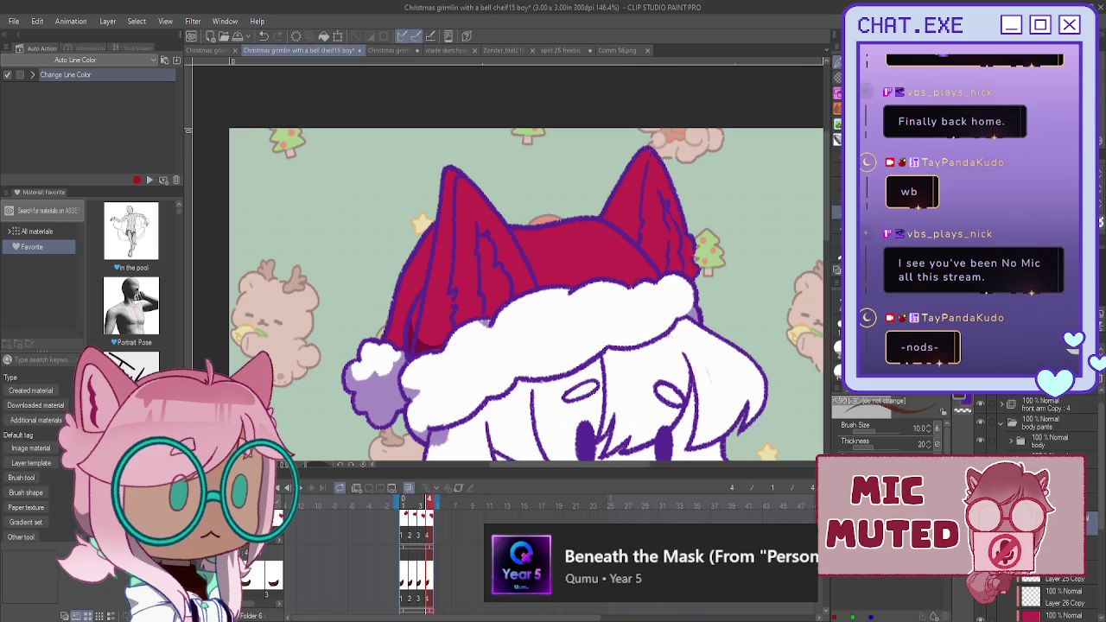
pyautogui.press('p')
pyautogui.moveTo(646, 152); pyautogui.dragTo(694, 265)
pyautogui.moveTo(651, 179); pyautogui.dragTo(687, 259)
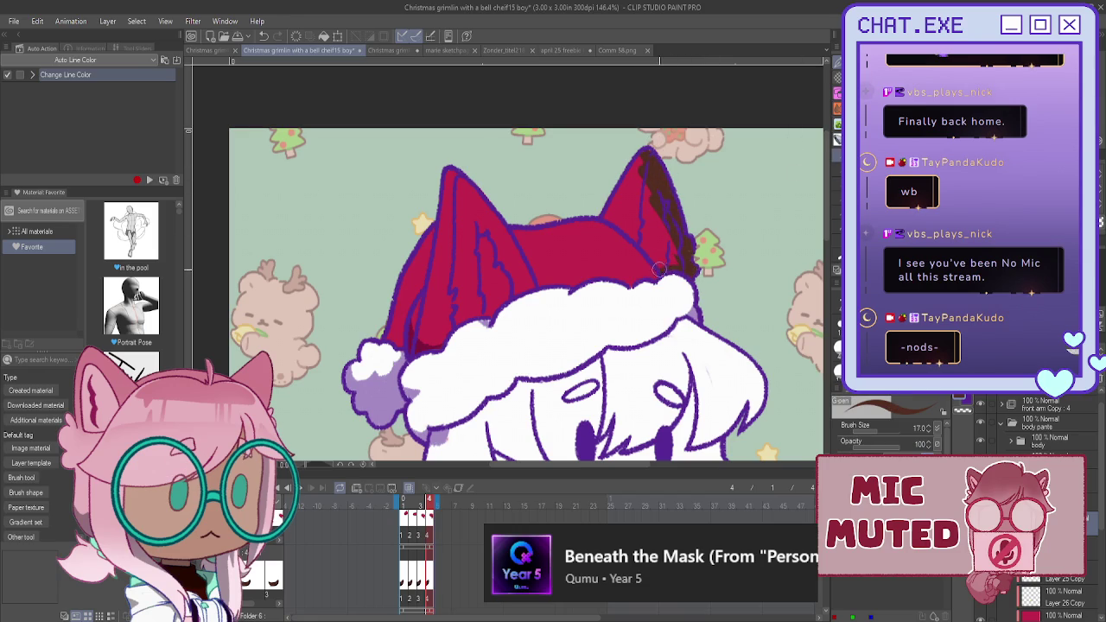
pyautogui.moveTo(641, 246); pyautogui.dragTo(587, 205)
pyautogui.moveTo(650, 173)
pyautogui.mouseDown()
pyautogui.moveTo(676, 247)
pyautogui.moveTo(634, 186)
pyautogui.moveTo(669, 268)
pyautogui.moveTo(647, 263)
pyautogui.mouseUp()
# - Shade the inside of the left hat ear dark brown
pyautogui.moveTo(446, 171)
pyautogui.mouseDown()
pyautogui.moveTo(485, 204)
pyautogui.moveTo(530, 292)
pyautogui.mouseUp()
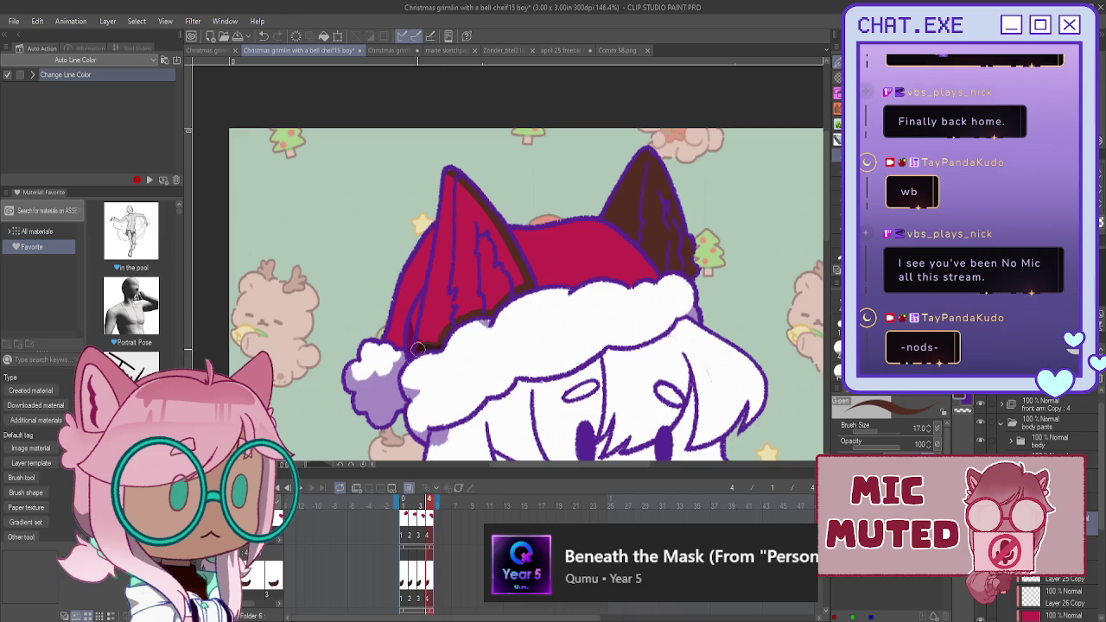
pyautogui.moveTo(447, 173); pyautogui.dragTo(418, 344)
pyautogui.moveTo(506, 248)
pyautogui.mouseDown()
pyautogui.moveTo(460, 184)
pyautogui.moveTo(510, 263)
pyautogui.moveTo(471, 216)
pyautogui.moveTo(488, 293)
pyautogui.mouseUp()
pyautogui.moveTo(467, 225)
pyautogui.mouseDown()
pyautogui.moveTo(431, 326)
pyautogui.moveTo(468, 302)
pyautogui.mouseUp()
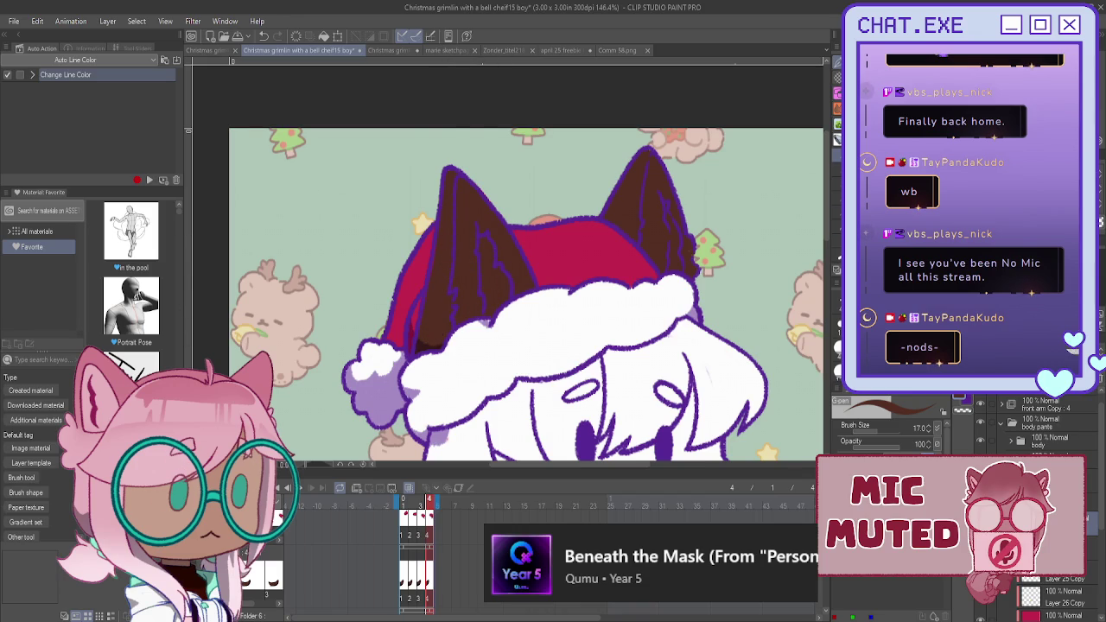
# - Paint brown shading along the right side of the hair, then undo the brown shading
pyautogui.scroll(-2, 523, 259)
pyautogui.moveTo(676, 259); pyautogui.dragTo(753, 350)
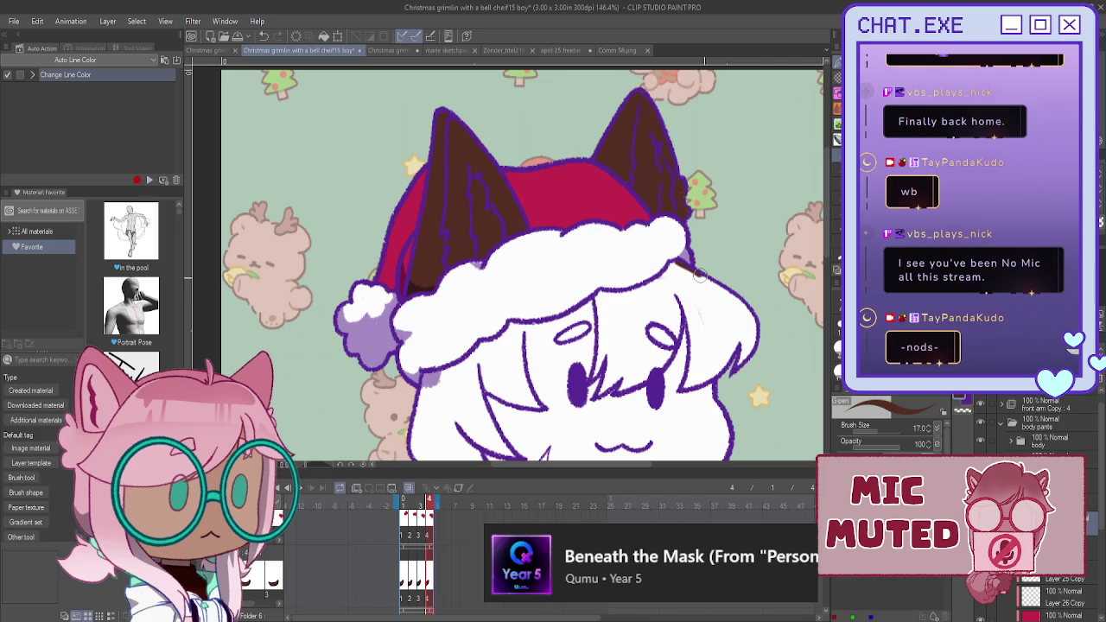
pyautogui.moveTo(733, 294); pyautogui.dragTo(736, 369)
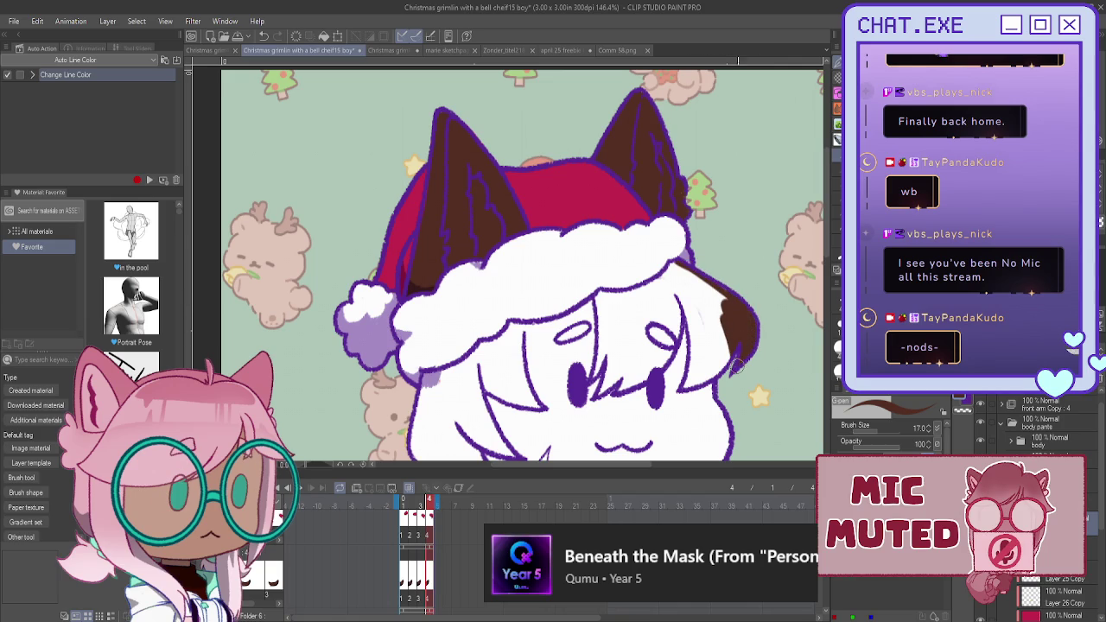
pyautogui.moveTo(678, 296)
pyautogui.mouseDown()
pyautogui.moveTo(711, 343)
pyautogui.moveTo(724, 292)
pyautogui.moveTo(696, 376)
pyautogui.mouseUp()
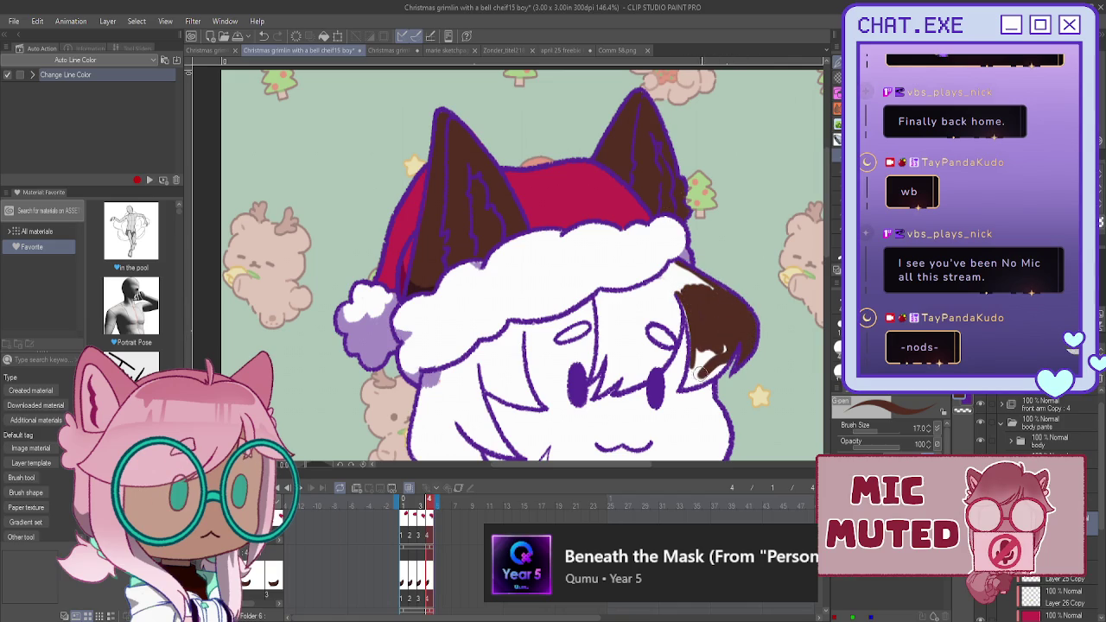
pyautogui.hotkey('ctrl', 'z')
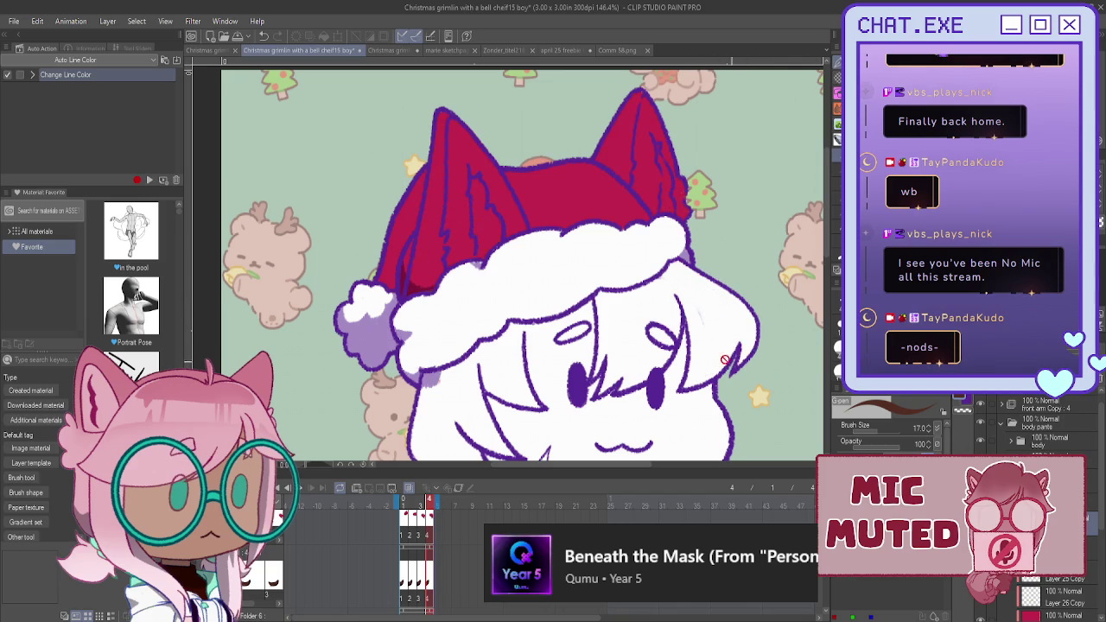
pyautogui.scroll(1, 699, 340)
pyautogui.scroll(1, 699, 340)
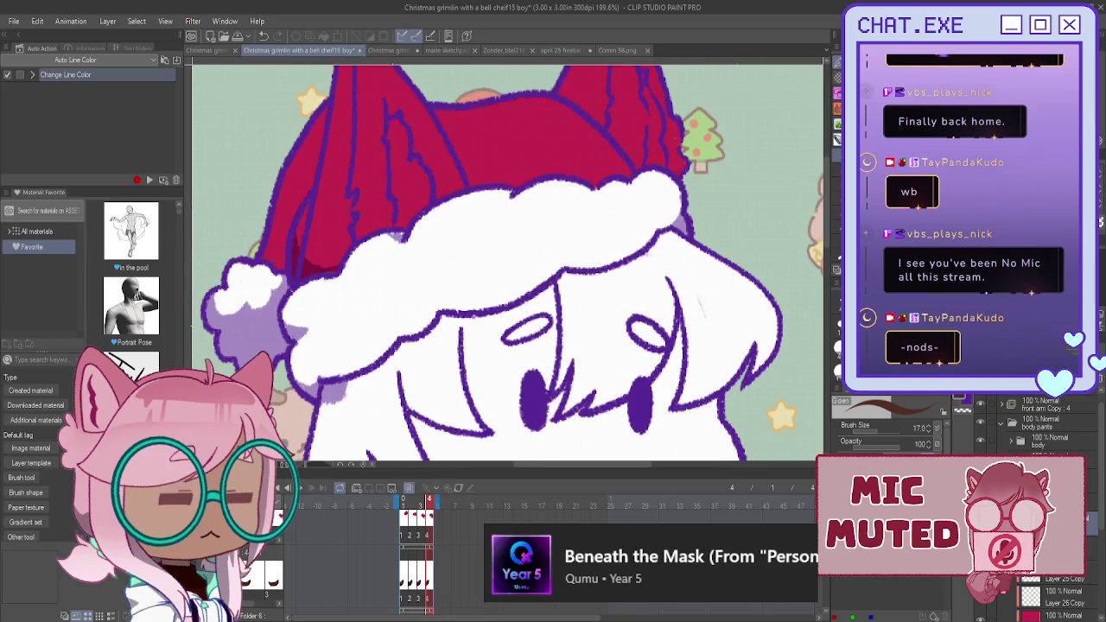
pyautogui.hotkey('ctrl', 'z')
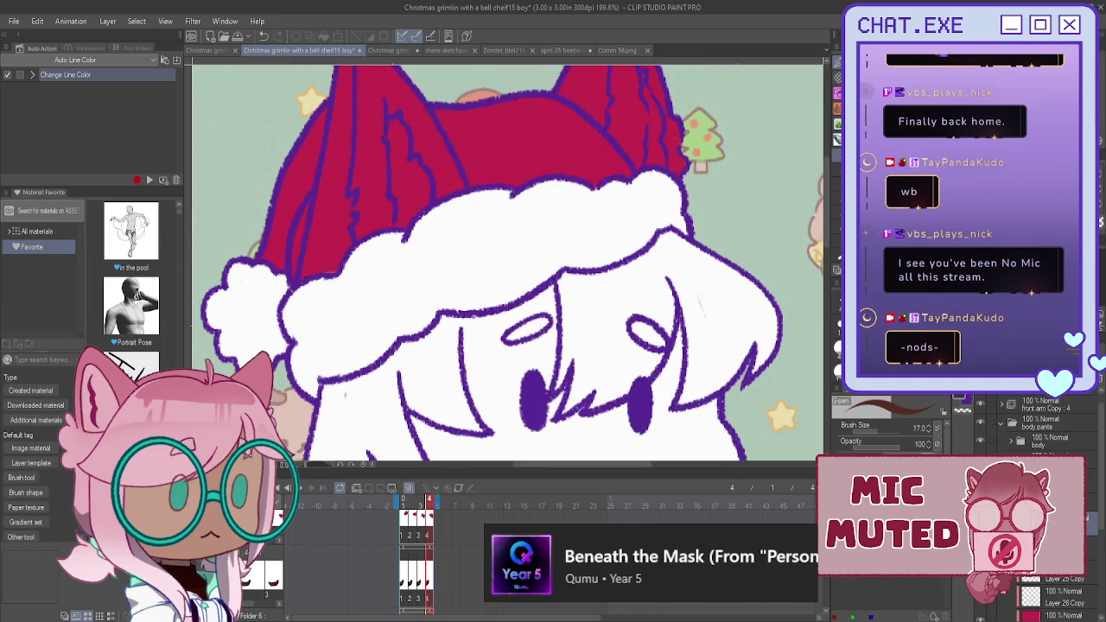
pyautogui.hotkey('ctrl', 'y')
pyautogui.click(981, 442)
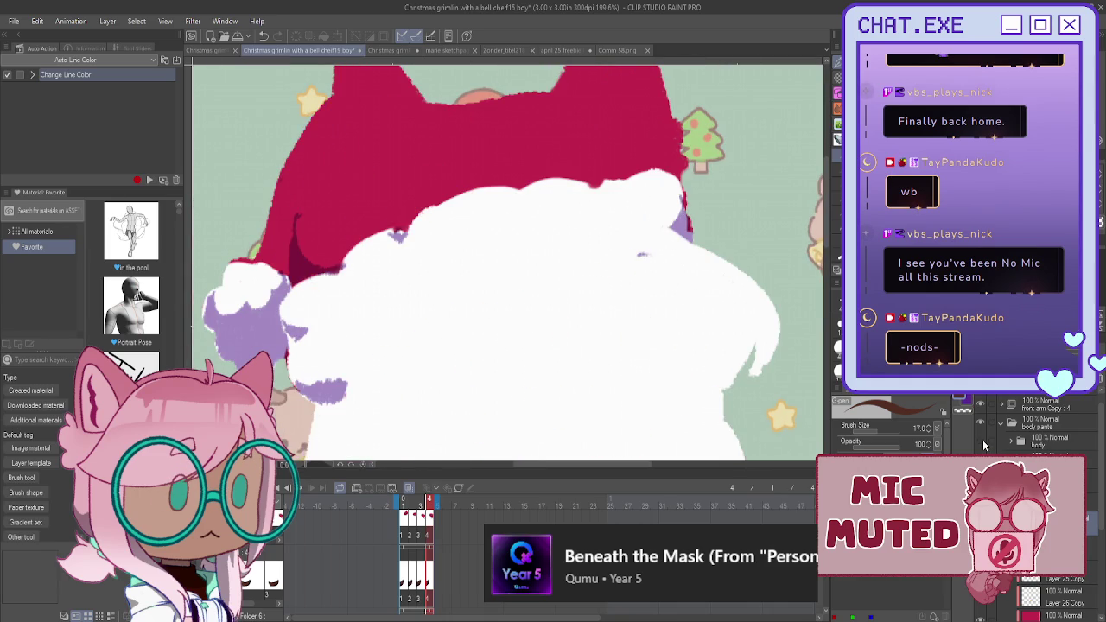
pyautogui.click(982, 440)
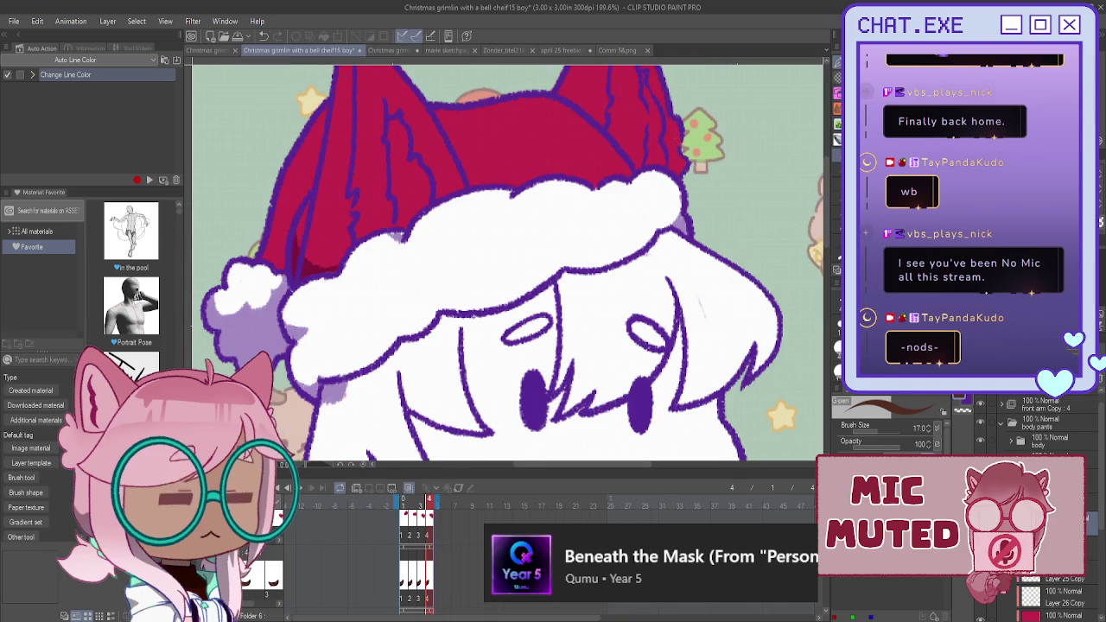
pyautogui.press('o')
pyautogui.click(701, 309)
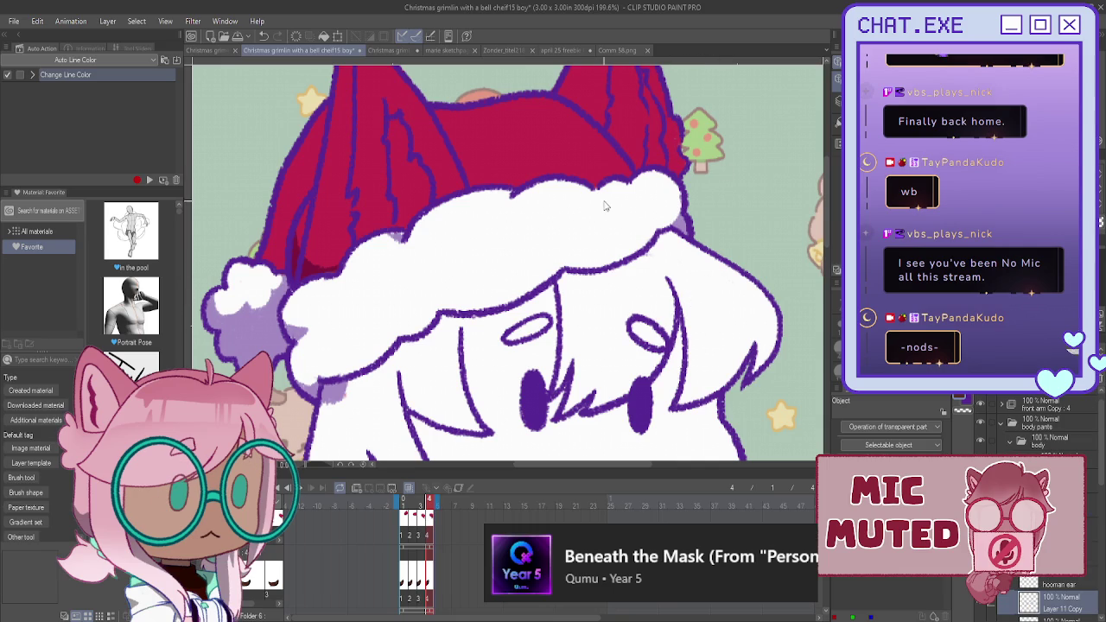
pyautogui.scroll(-5, 1036, 509)
pyautogui.click(981, 432)
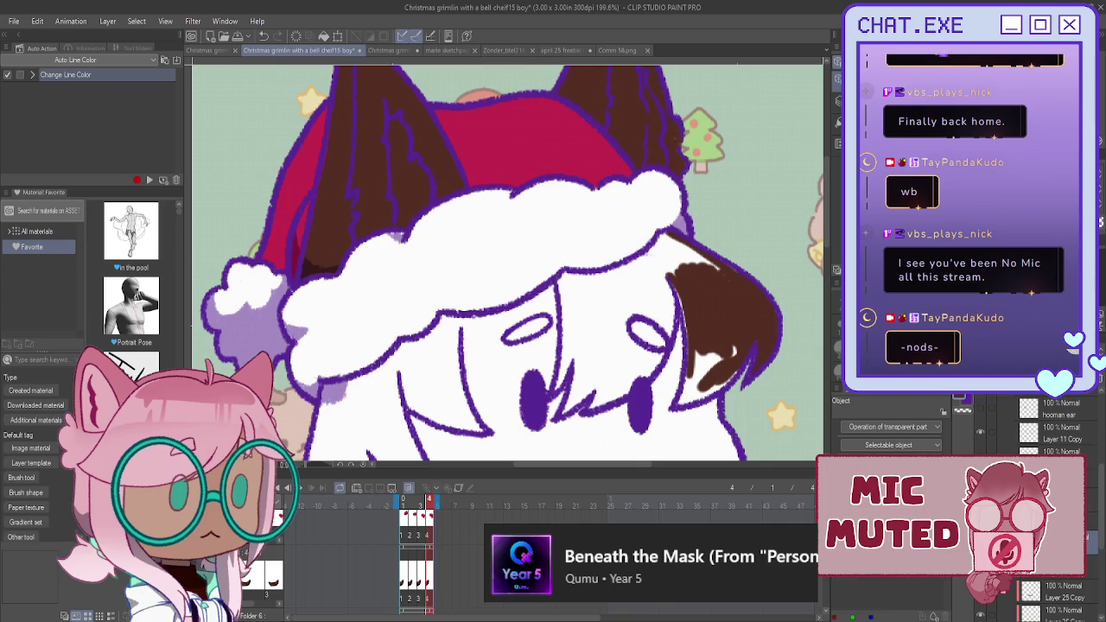
# - Fill the white gaps in the right hair strand with brown on Layer 22
pyautogui.click(836, 138)
pyautogui.moveTo(653, 228)
pyautogui.mouseDown()
pyautogui.moveTo(716, 256)
pyautogui.moveTo(691, 248)
pyautogui.moveTo(733, 349)
pyautogui.mouseUp()
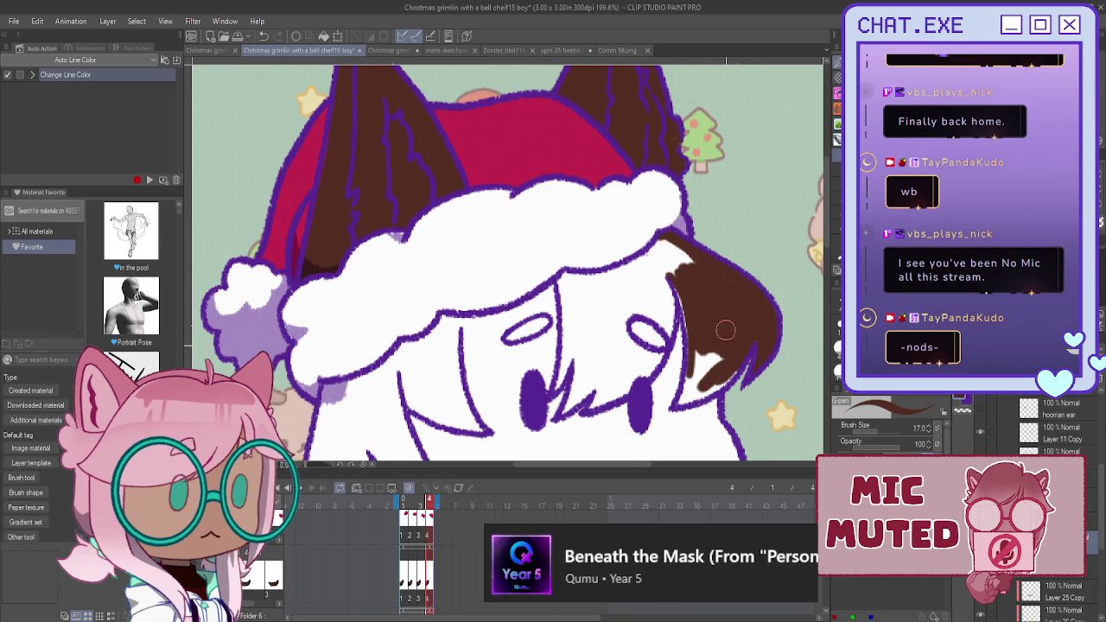
pyautogui.hotkey('alt', ']')
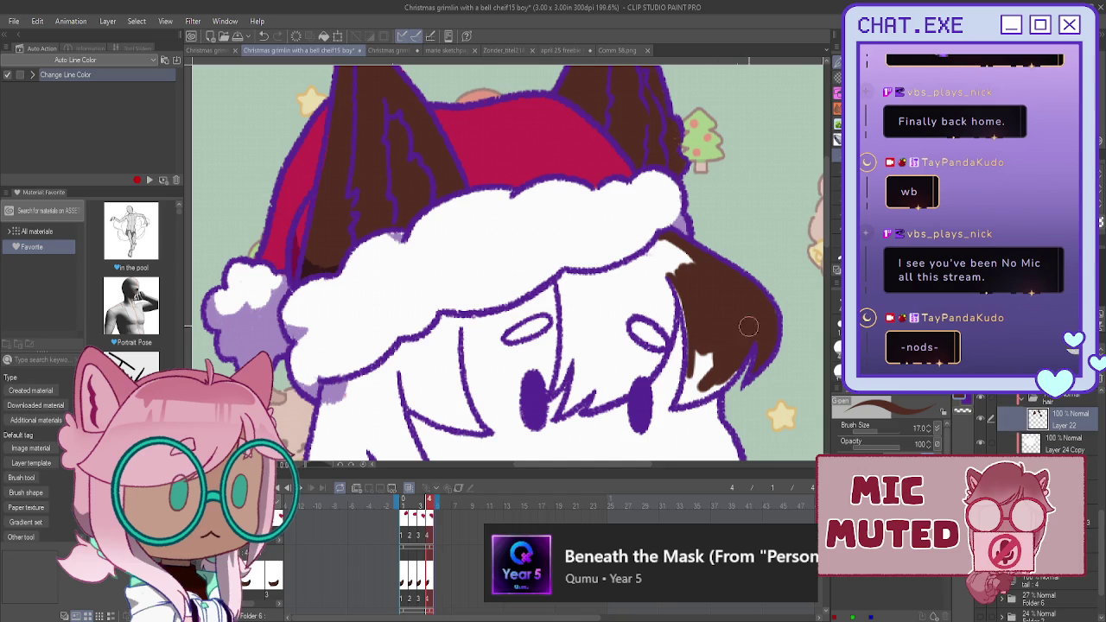
pyautogui.moveTo(754, 332)
pyautogui.mouseDown()
pyautogui.moveTo(701, 393)
pyautogui.moveTo(699, 357)
pyautogui.moveTo(683, 402)
pyautogui.moveTo(695, 385)
pyautogui.mouseUp()
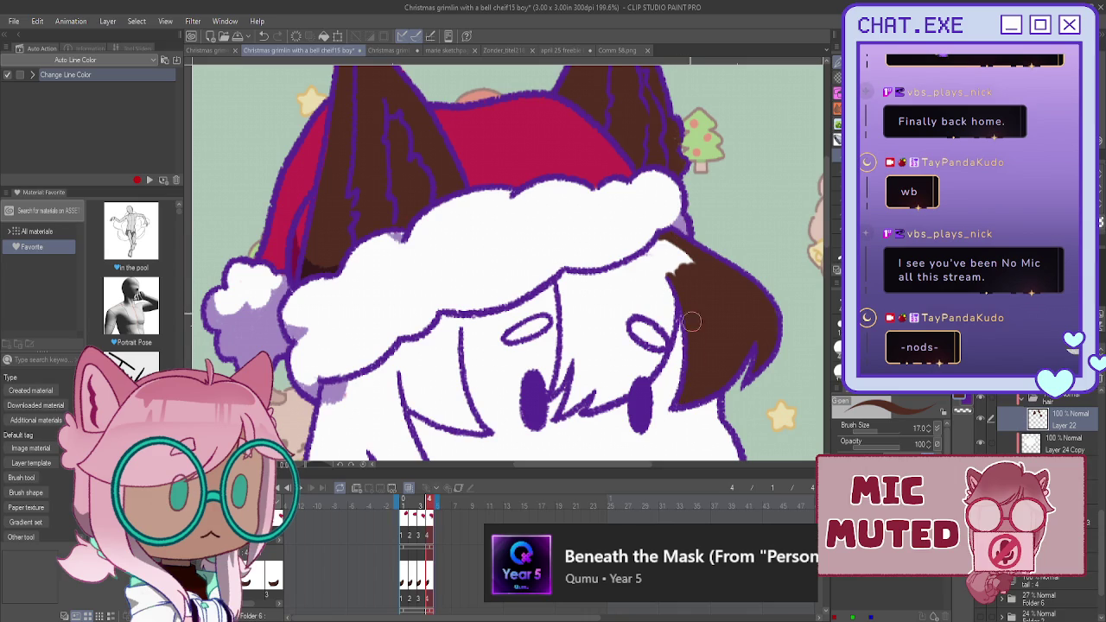
pyautogui.moveTo(670, 281)
pyautogui.mouseDown()
pyautogui.moveTo(661, 251)
pyautogui.moveTo(691, 262)
pyautogui.moveTo(562, 279)
pyautogui.moveTo(553, 393)
pyautogui.moveTo(579, 350)
pyautogui.moveTo(561, 415)
pyautogui.moveTo(665, 350)
pyautogui.moveTo(652, 255)
pyautogui.moveTo(656, 333)
pyautogui.moveTo(643, 293)
pyautogui.moveTo(635, 354)
pyautogui.moveTo(609, 285)
pyautogui.moveTo(590, 292)
pyautogui.moveTo(570, 345)
pyautogui.moveTo(565, 315)
pyautogui.moveTo(591, 371)
pyautogui.moveTo(608, 380)
pyautogui.moveTo(644, 363)
pyautogui.mouseUp()
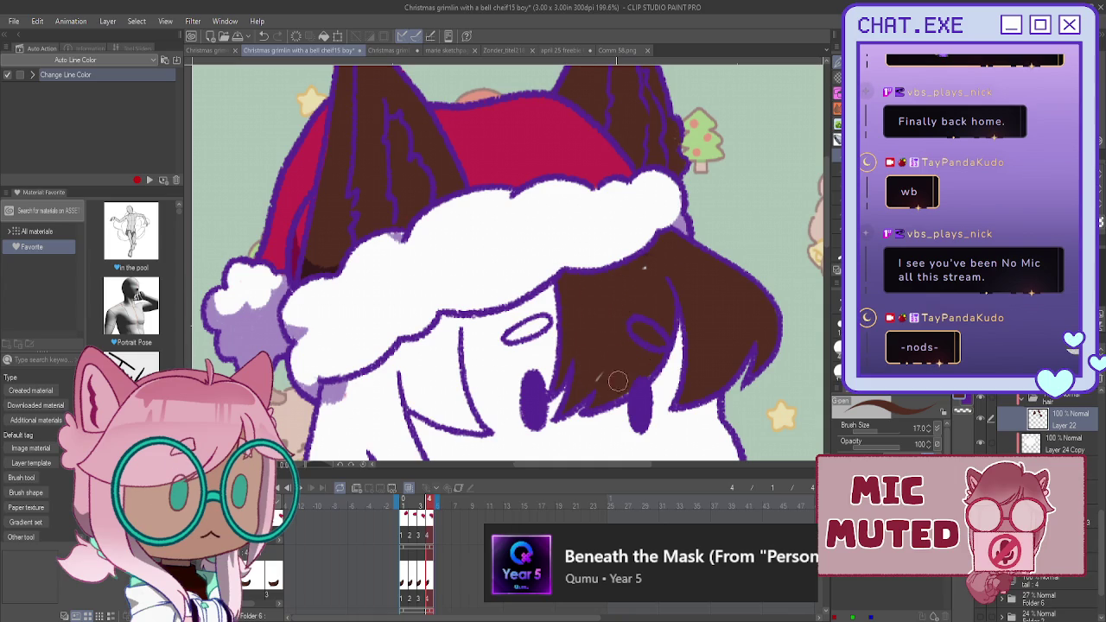
pyautogui.moveTo(647, 291); pyautogui.dragTo(642, 262)
# - Paint brown bangs across the face and under the hat brim, redoing one misplaced strand
pyautogui.moveTo(531, 323); pyautogui.dragTo(509, 337)
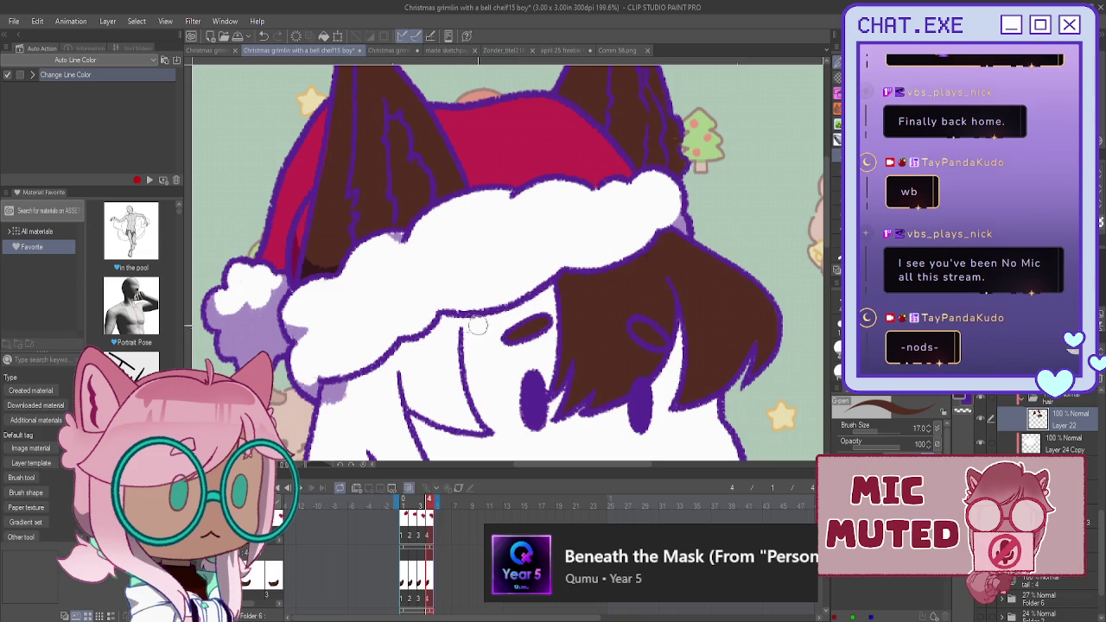
pyautogui.moveTo(453, 324); pyautogui.dragTo(457, 371)
pyautogui.hotkey('ctrl', 'z')
pyautogui.moveTo(448, 315)
pyautogui.mouseDown()
pyautogui.moveTo(432, 345)
pyautogui.moveTo(474, 425)
pyautogui.mouseUp()
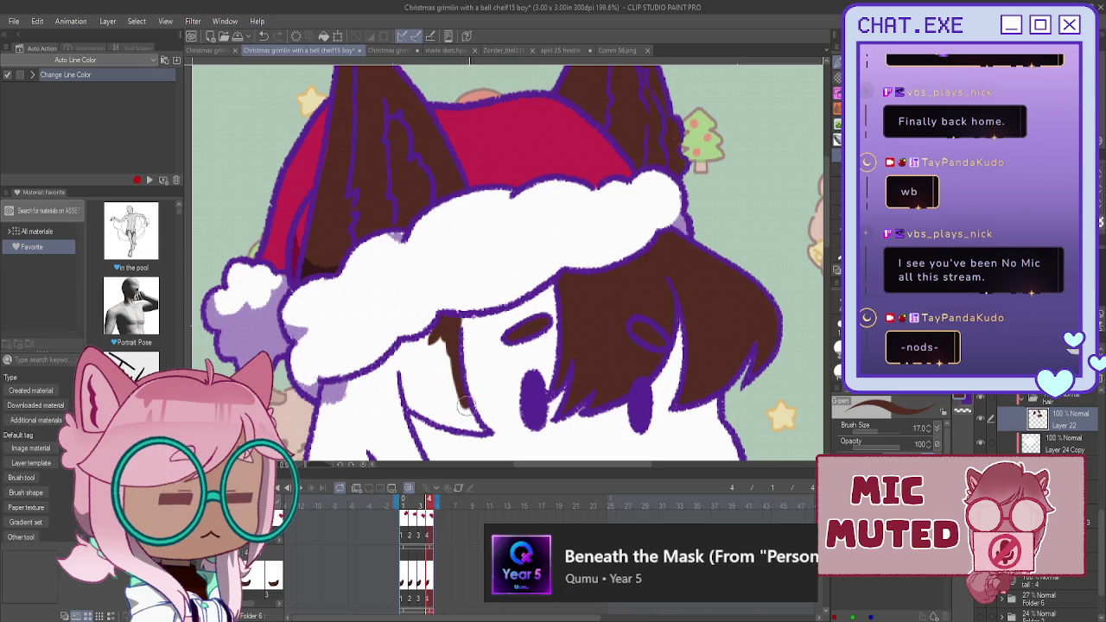
pyautogui.moveTo(451, 421); pyautogui.dragTo(405, 390)
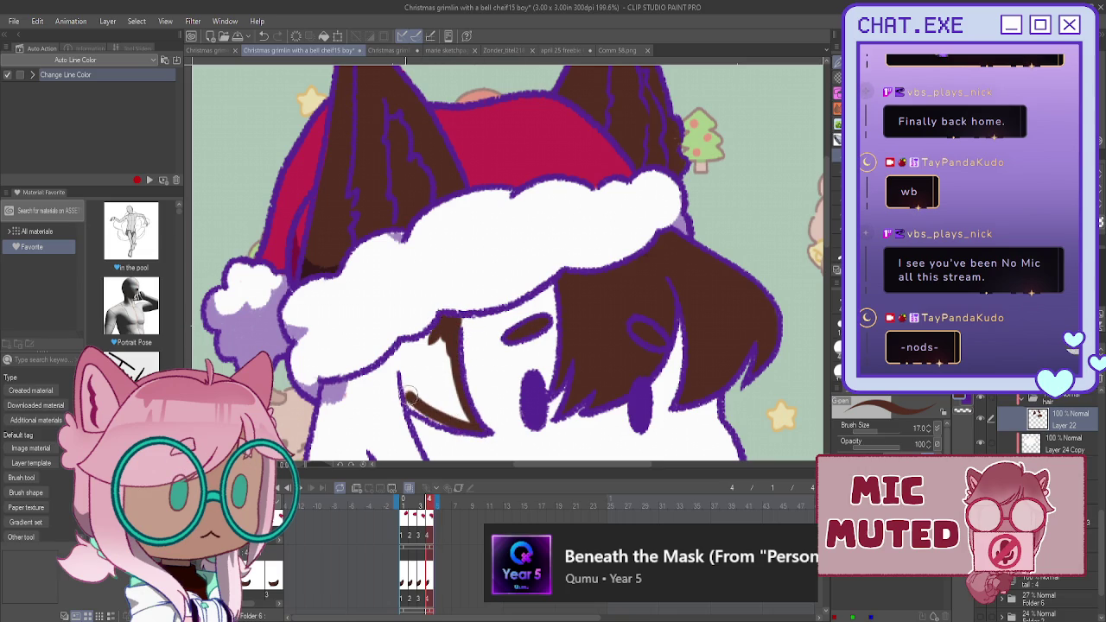
pyautogui.moveTo(435, 323); pyautogui.dragTo(348, 384)
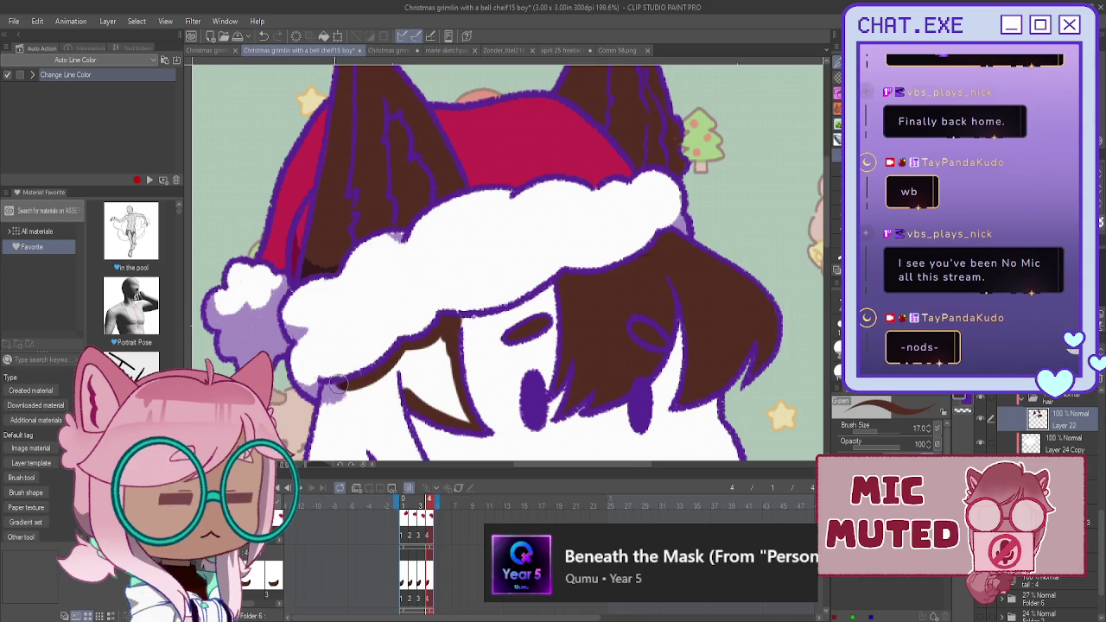
pyautogui.moveTo(345, 381); pyautogui.dragTo(318, 390)
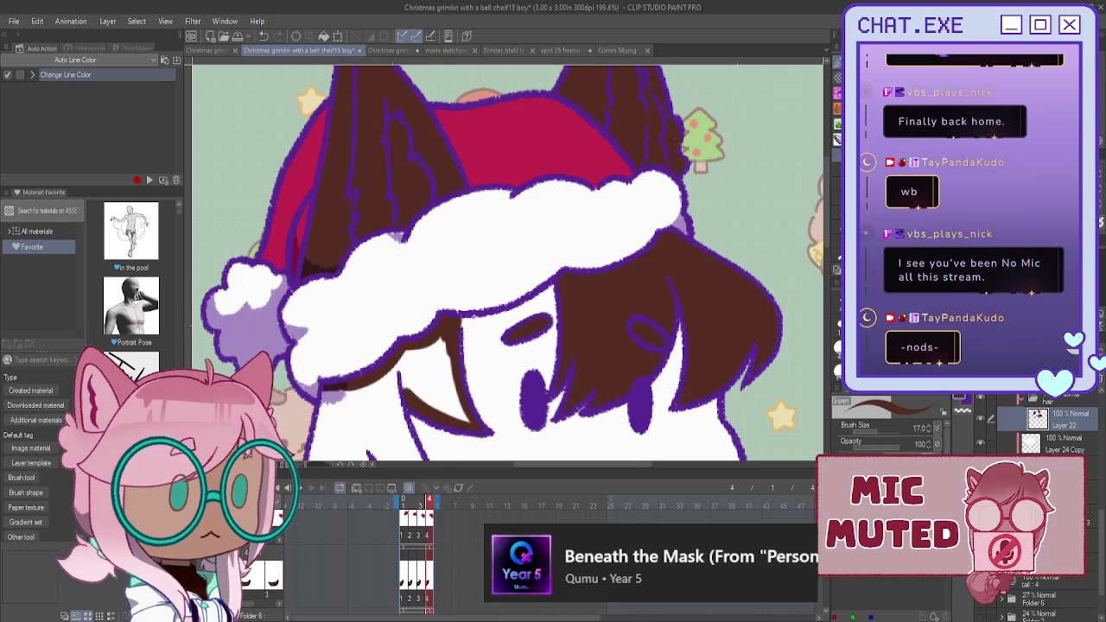
pyautogui.moveTo(367, 456); pyautogui.dragTo(443, 347)
pyautogui.click(1039, 438)
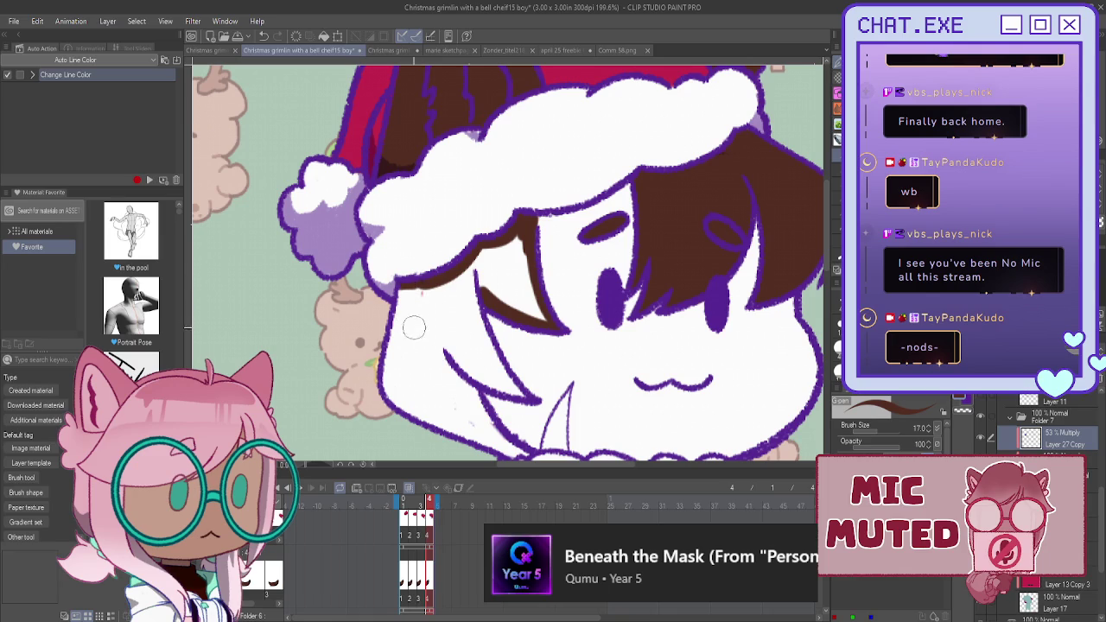
# - Paint light lavender shadow strokes along the lower left face and cheek with a size-10 brush
pyautogui.press('e')
pyautogui.moveTo(443, 354); pyautogui.dragTo(399, 371)
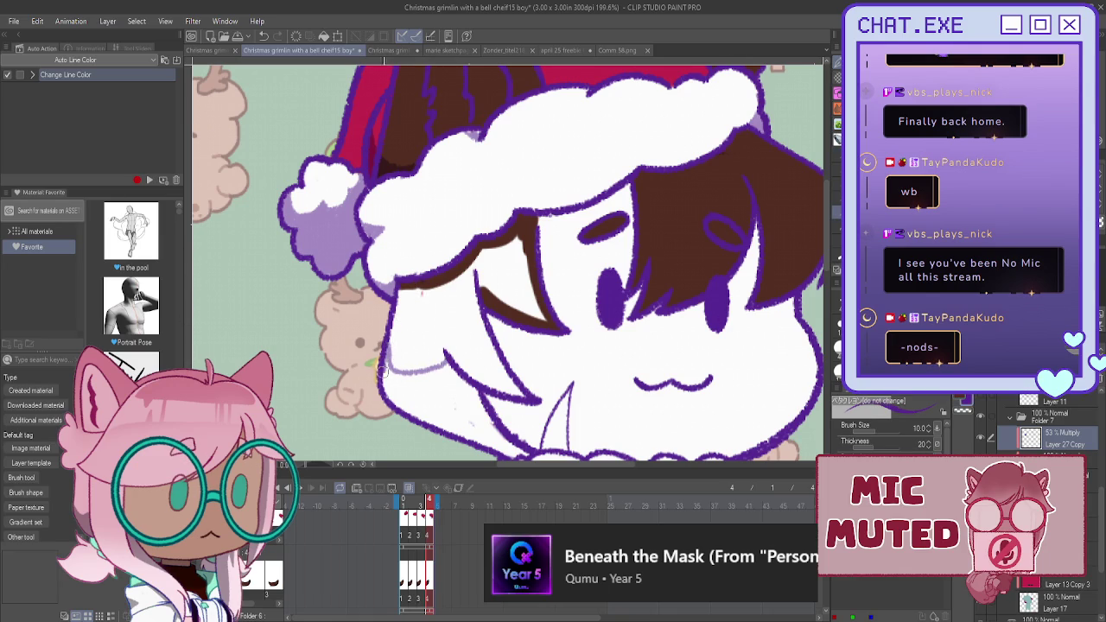
pyautogui.moveTo(519, 452)
pyautogui.mouseDown()
pyautogui.moveTo(446, 364)
pyautogui.moveTo(501, 440)
pyautogui.moveTo(415, 406)
pyautogui.moveTo(389, 388)
pyautogui.moveTo(385, 363)
pyautogui.moveTo(448, 367)
pyautogui.moveTo(462, 399)
pyautogui.moveTo(398, 387)
pyautogui.moveTo(411, 410)
pyautogui.mouseUp()
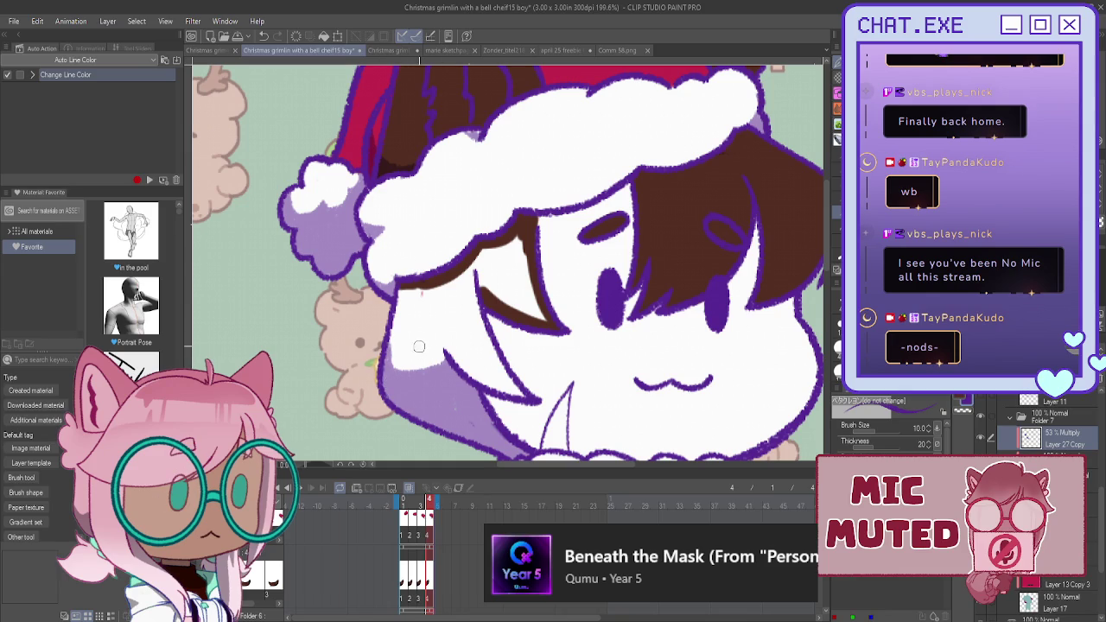
pyautogui.moveTo(417, 346); pyautogui.dragTo(416, 362)
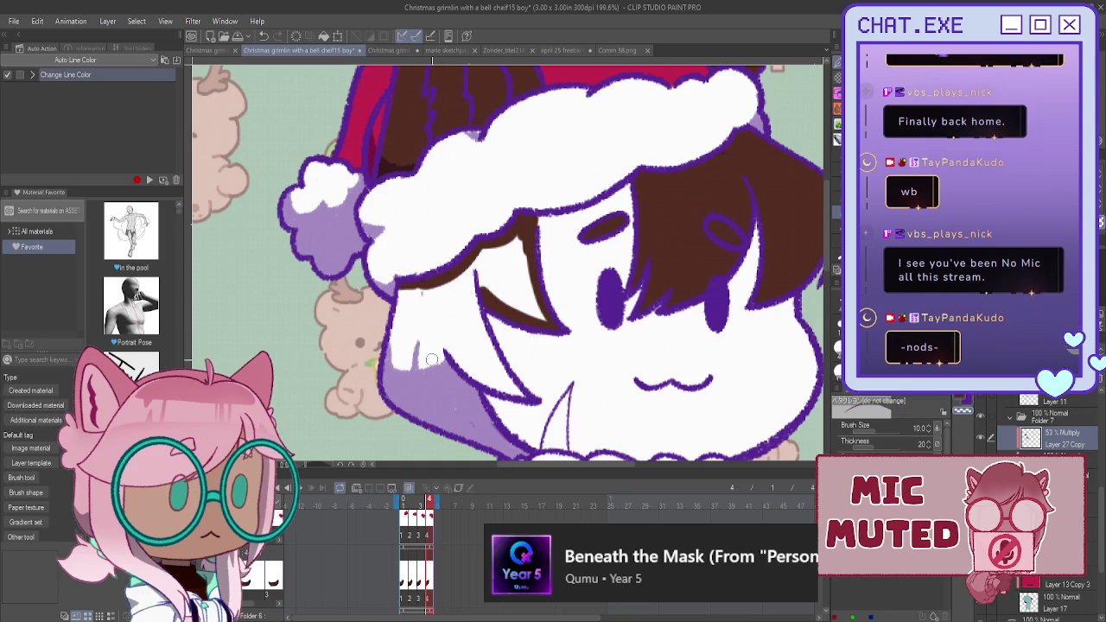
pyautogui.moveTo(436, 388); pyautogui.dragTo(450, 404)
pyautogui.moveTo(423, 369); pyautogui.dragTo(427, 384)
pyautogui.scroll(-2, 354, 279)
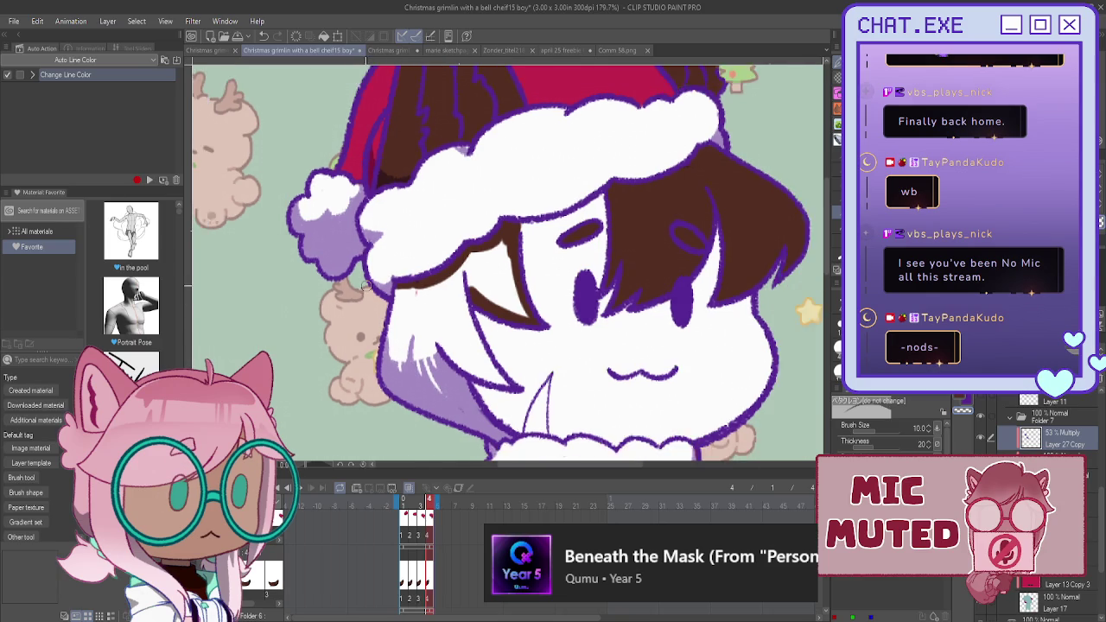
pyautogui.scroll(3, 404, 352)
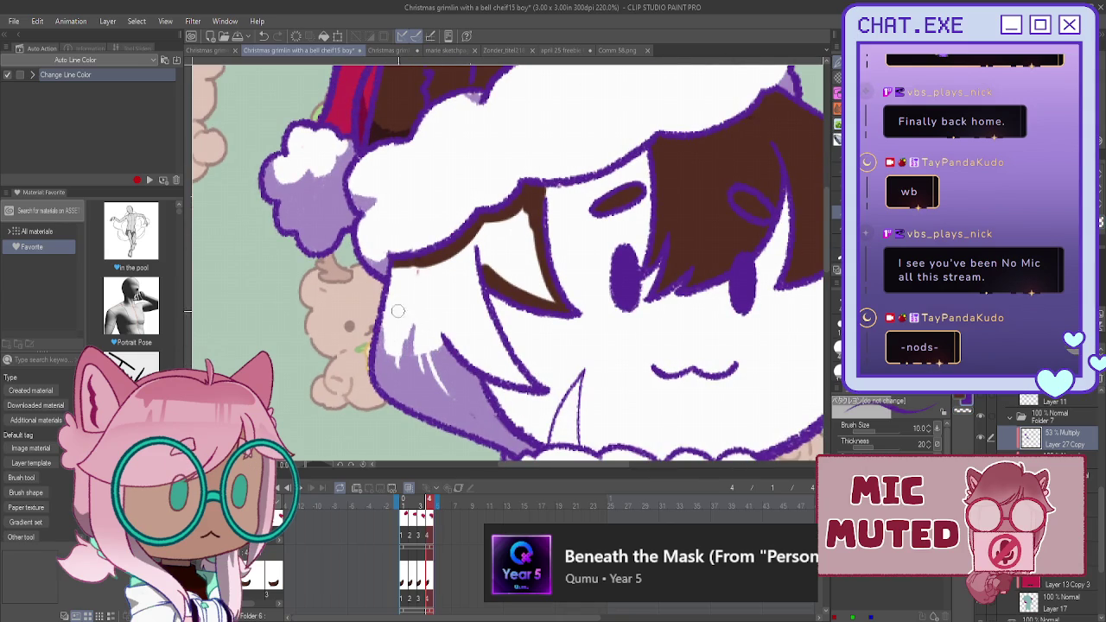
pyautogui.scroll(-3, 403, 367)
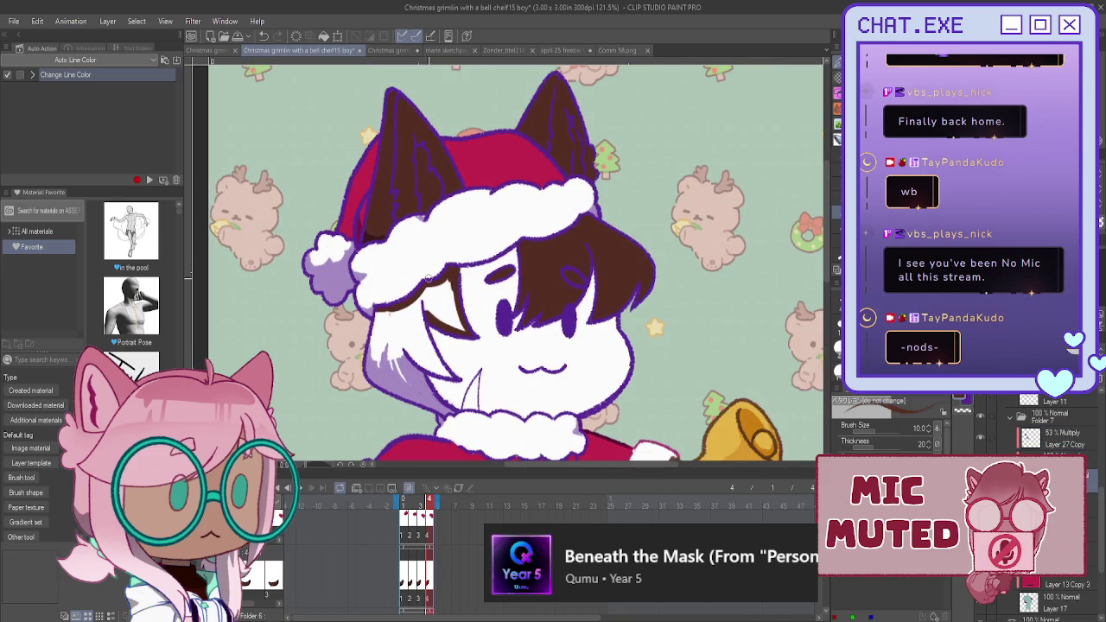
# - Paint dark brown hair down along the face's left cheek
pyautogui.scroll(2, 427, 298)
pyautogui.moveTo(373, 311)
pyautogui.mouseDown()
pyautogui.moveTo(359, 399)
pyautogui.moveTo(371, 318)
pyautogui.moveTo(373, 398)
pyautogui.moveTo(382, 406)
pyautogui.moveTo(393, 370)
pyautogui.moveTo(406, 420)
pyautogui.mouseUp()
pyautogui.moveTo(404, 373)
pyautogui.mouseDown()
pyautogui.moveTo(423, 423)
pyautogui.moveTo(437, 430)
pyautogui.moveTo(427, 396)
pyautogui.moveTo(455, 432)
pyautogui.mouseUp()
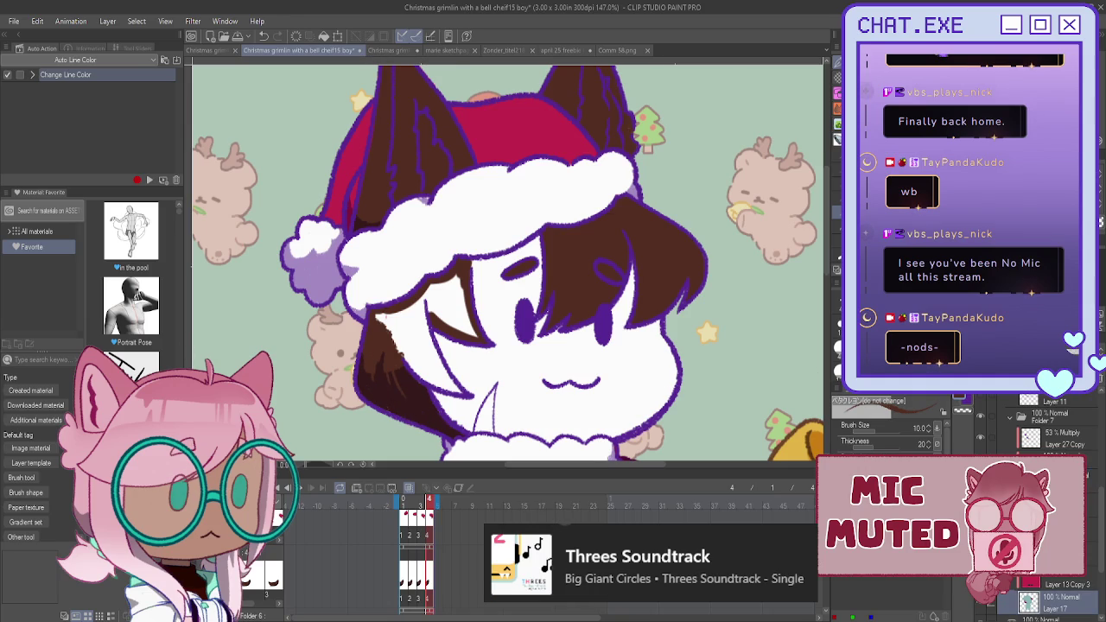
# - On Layer 17, fill the white gap beside the cheek with brown, undoing stray white streaks
pyautogui.click(1049, 570)
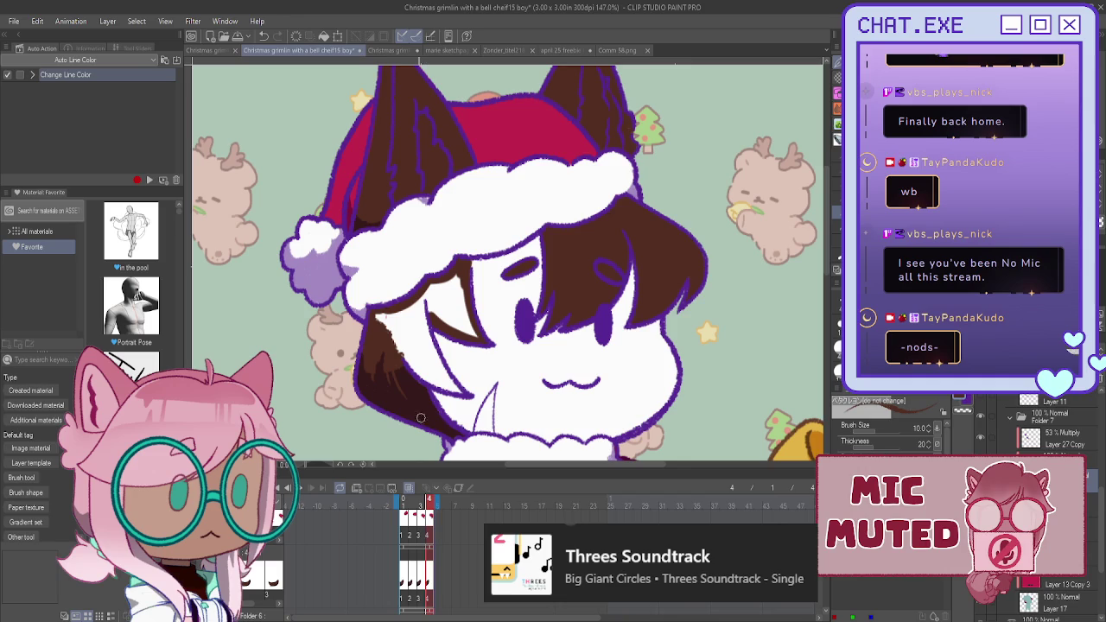
pyautogui.moveTo(377, 327); pyautogui.dragTo(418, 334)
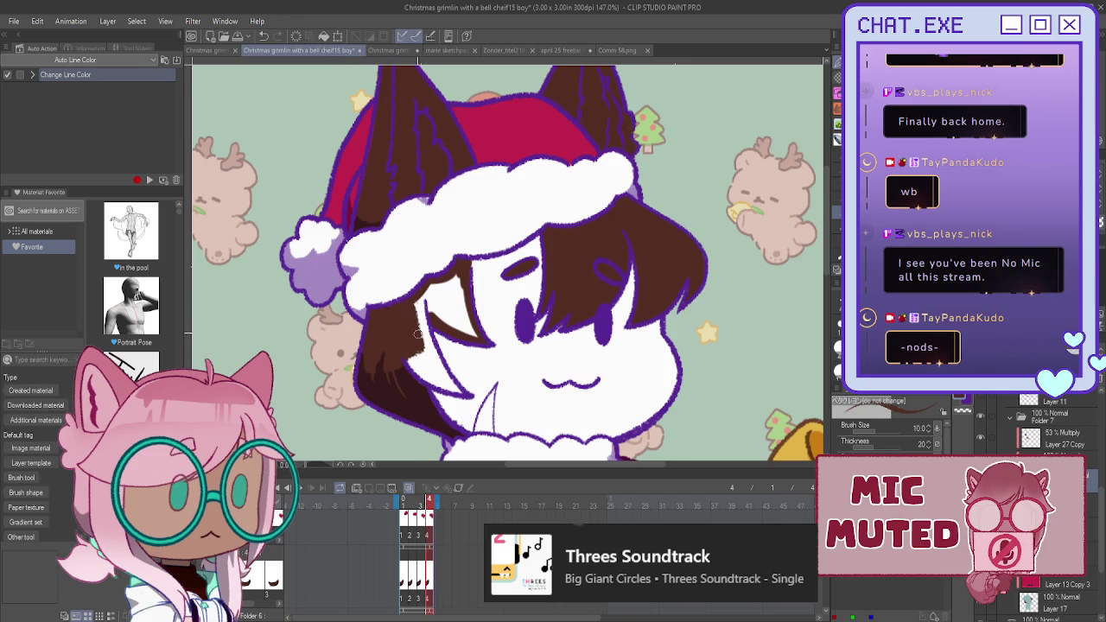
pyautogui.moveTo(418, 335)
pyautogui.mouseDown()
pyautogui.moveTo(457, 324)
pyautogui.moveTo(463, 287)
pyautogui.mouseUp()
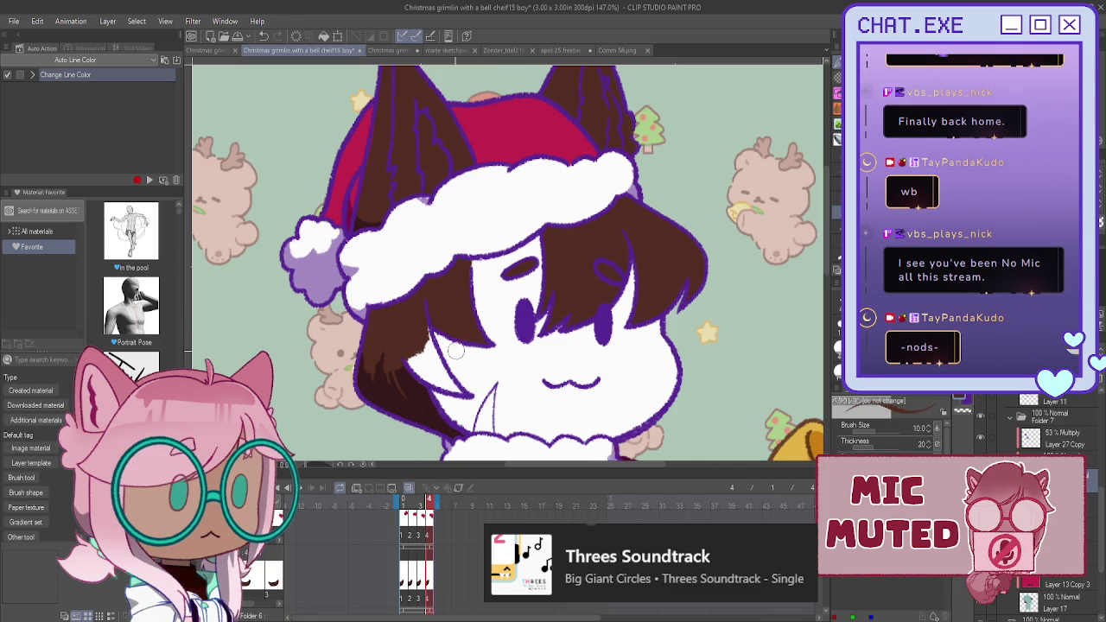
pyautogui.moveTo(428, 326); pyautogui.dragTo(456, 386)
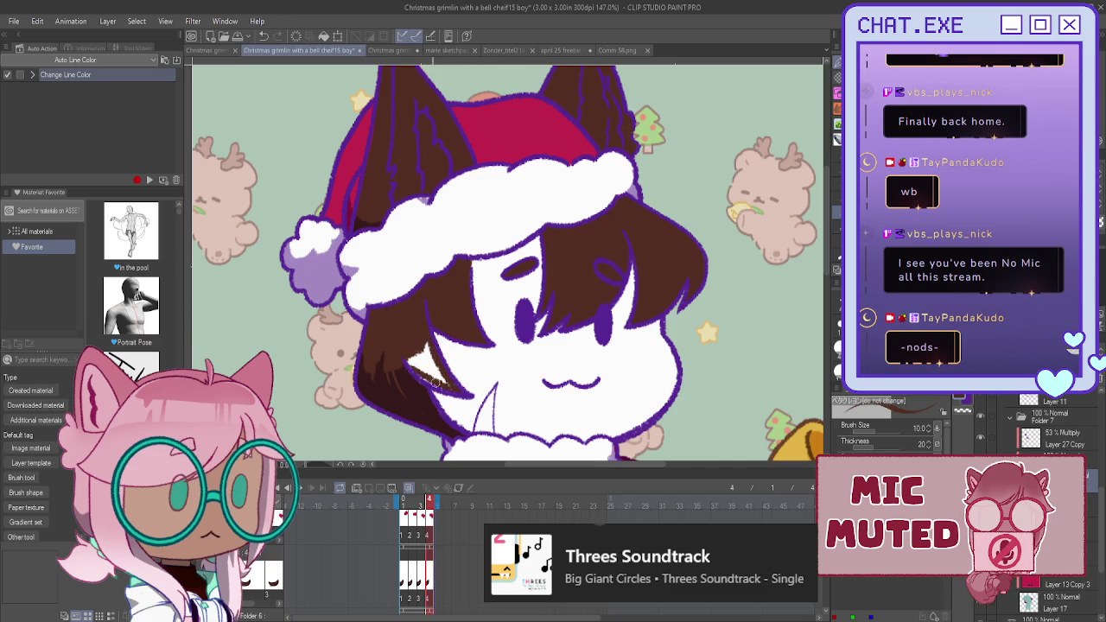
pyautogui.moveTo(426, 345); pyautogui.dragTo(434, 382)
pyautogui.hotkey('ctrl', 'z')
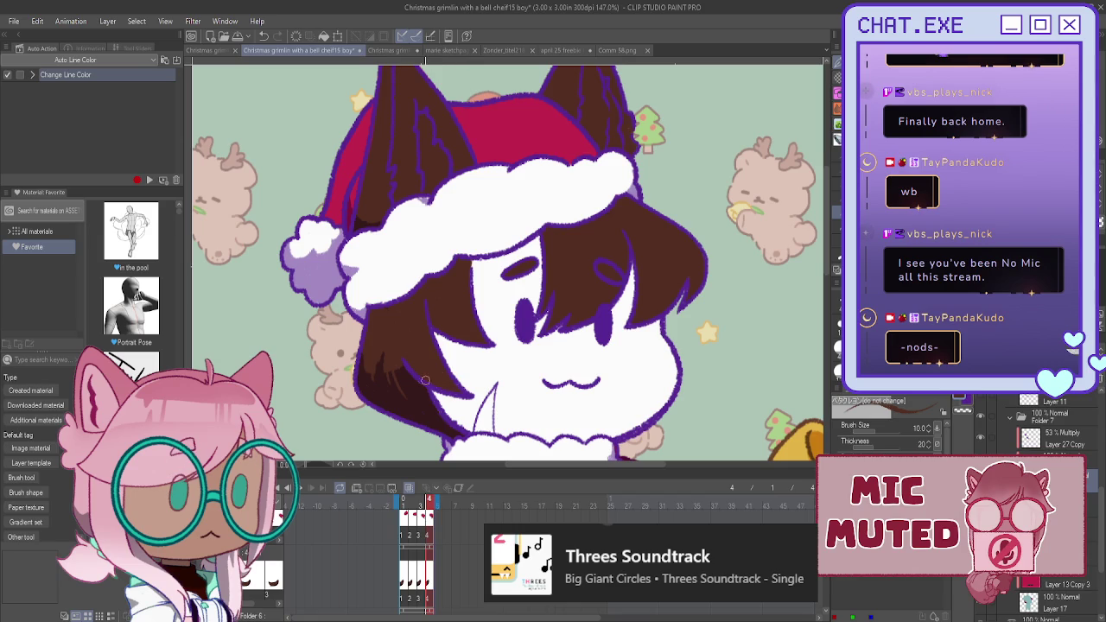
pyautogui.hotkey('ctrl', 'alt', '0')
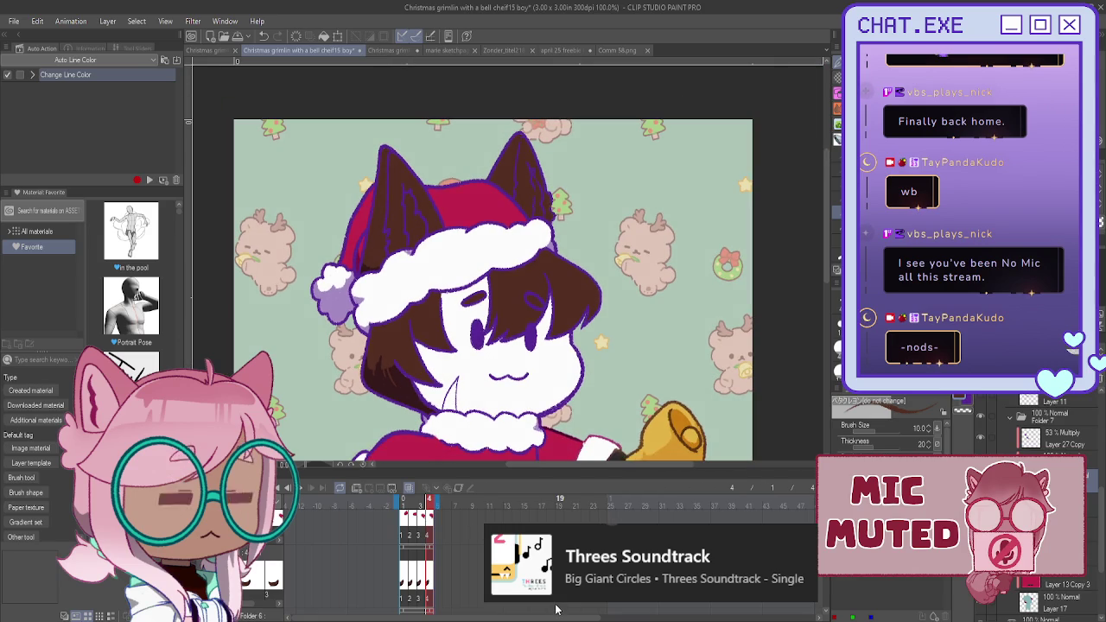
pyautogui.click(1045, 432)
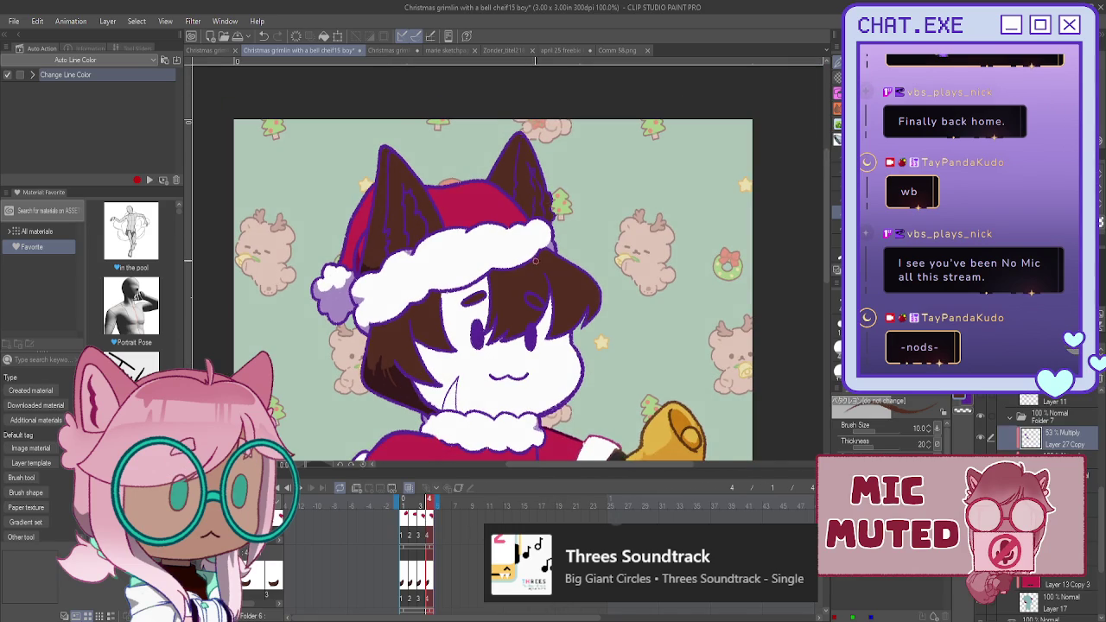
# - Zoom in on the character's head to prepare for hair shading
pyautogui.scroll(2, 566, 277)
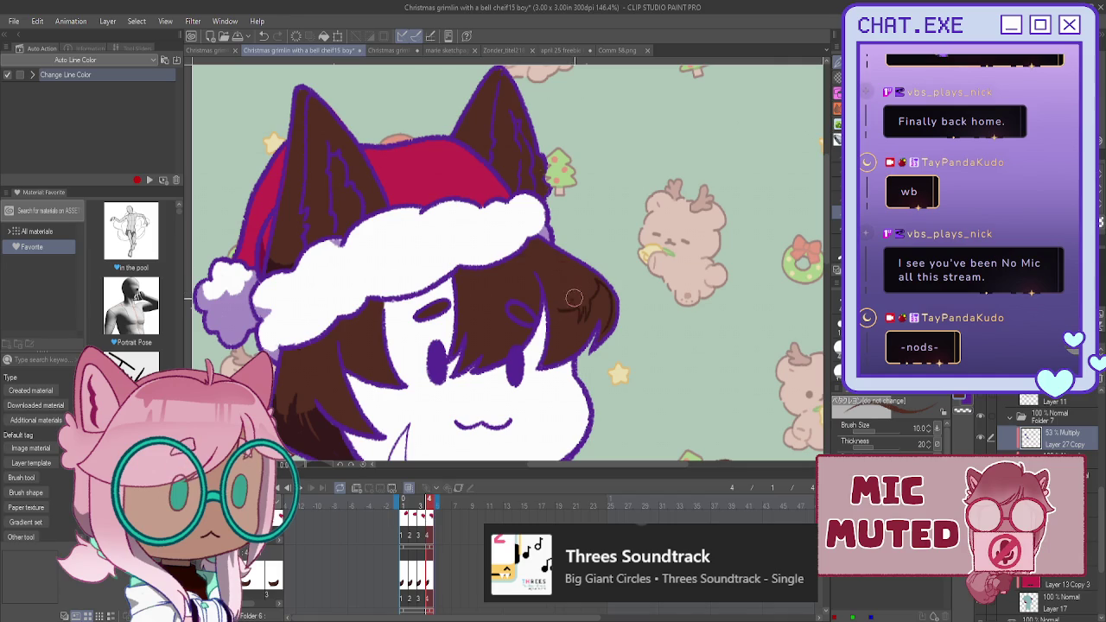
pyautogui.scroll(2, 559, 303)
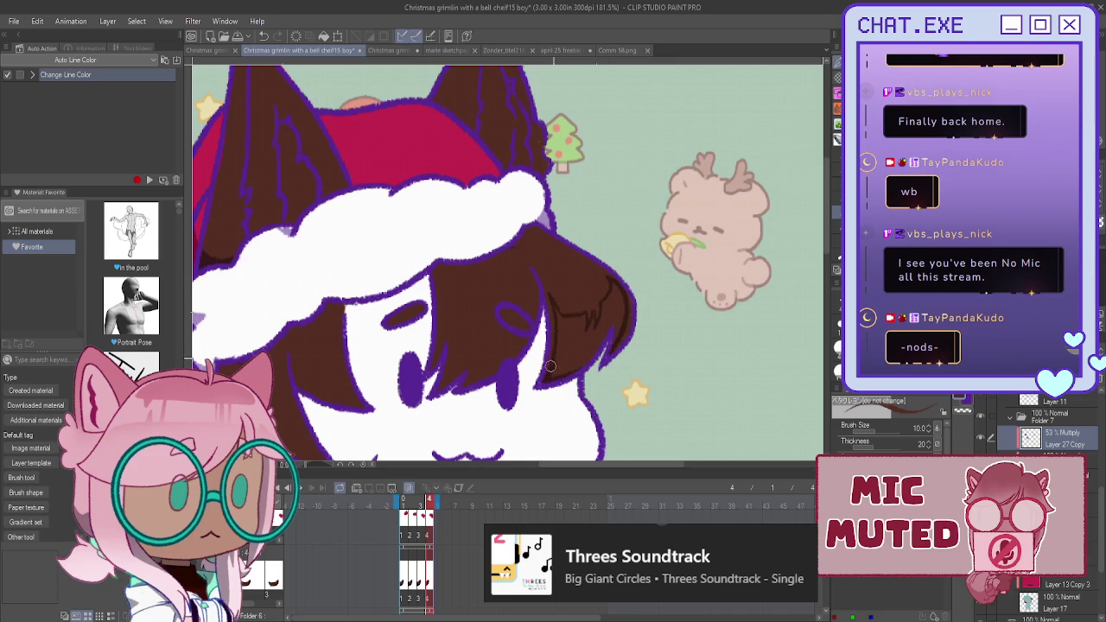
# - Bucket-fill the hair area with darker brown shading
pyautogui.press('g')
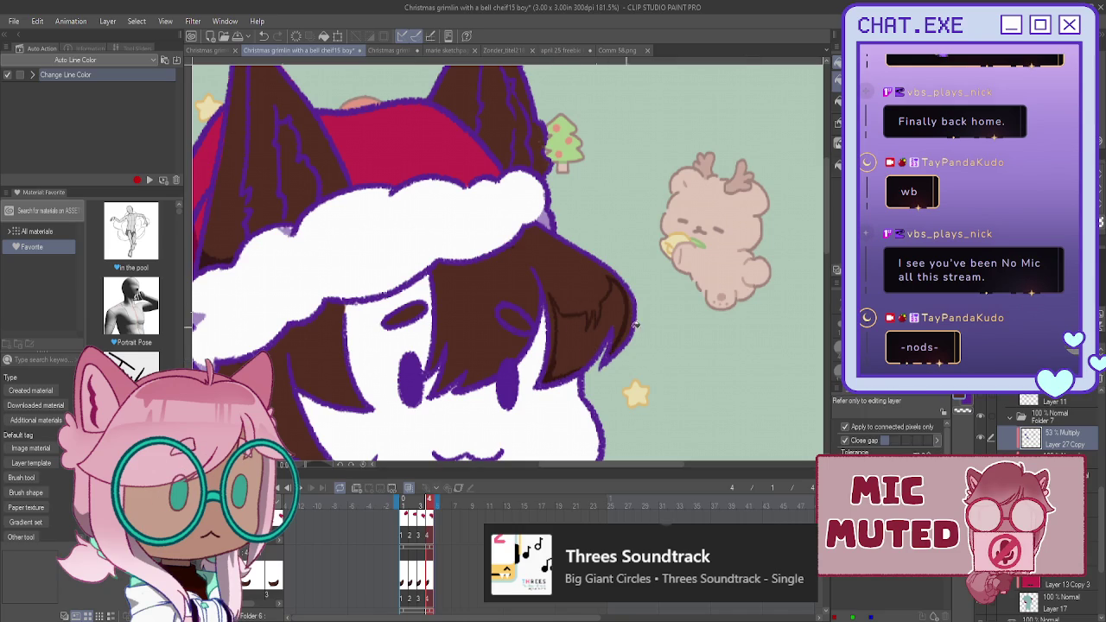
pyautogui.click(577, 343)
pyautogui.scroll(-3, 497, 234)
pyautogui.scroll(-2, 450, 285)
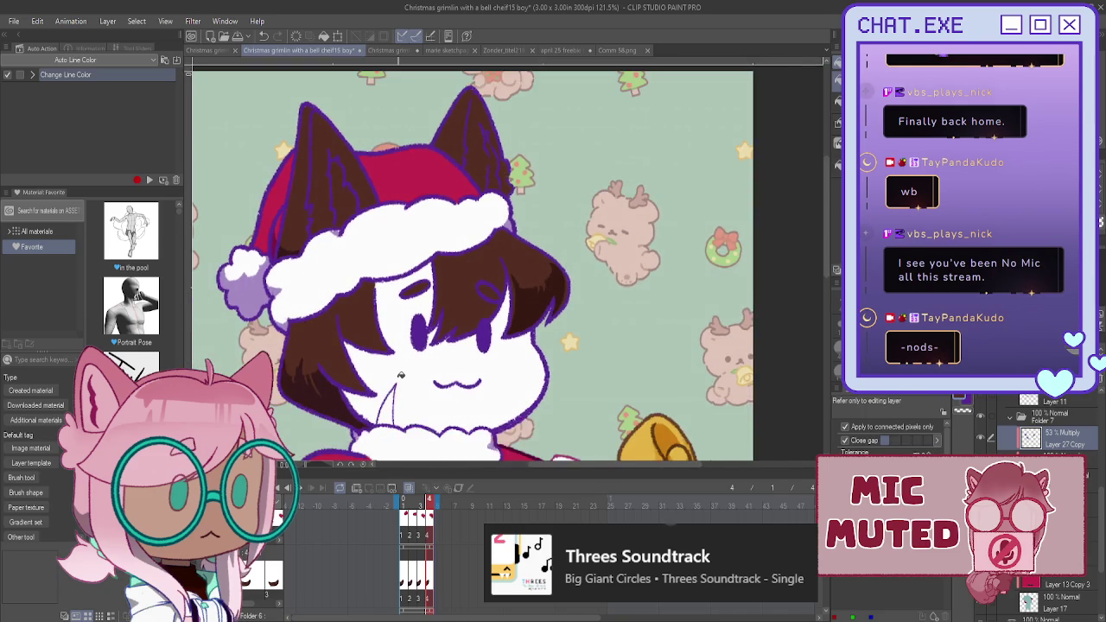
pyautogui.scroll(4, 423, 335)
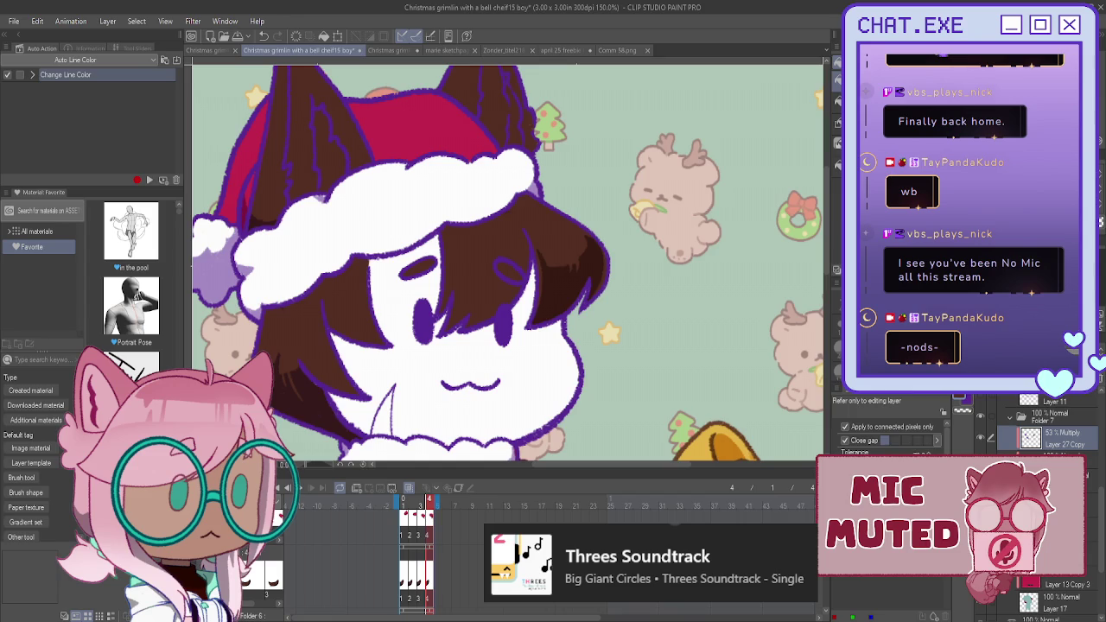
# - Brush thin dark shading strokes along the hair edge, undoing one stray stroke near the nose
pyautogui.press('b')
pyautogui.scroll(2, 527, 288)
pyautogui.scroll(1, 527, 288)
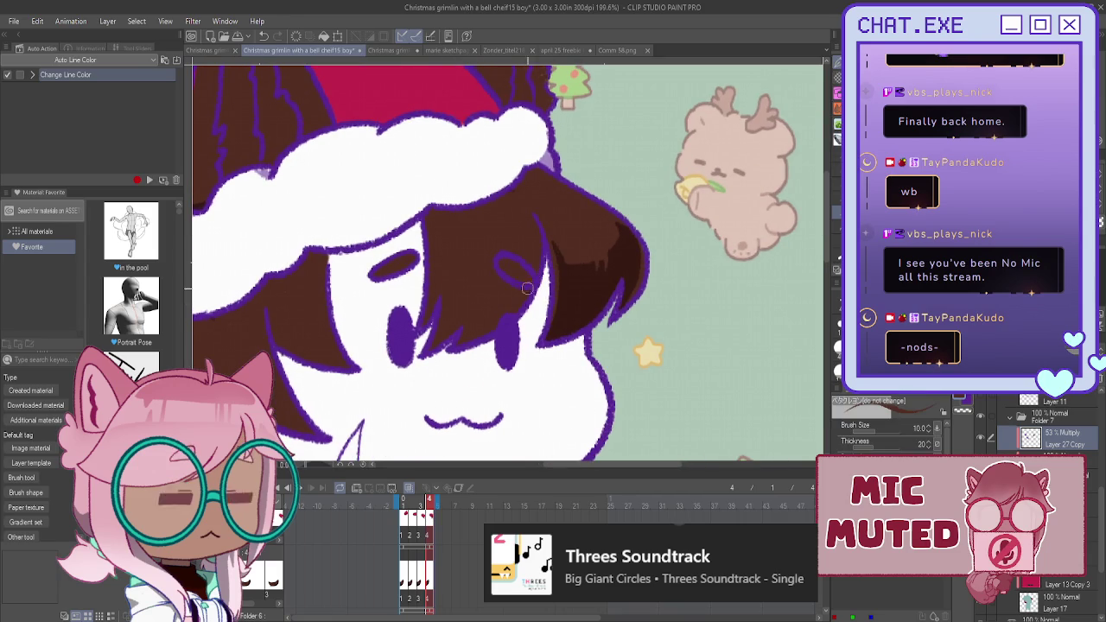
pyautogui.moveTo(530, 285)
pyautogui.mouseDown()
pyautogui.moveTo(497, 300)
pyautogui.moveTo(458, 297)
pyautogui.mouseUp()
pyautogui.moveTo(429, 261); pyautogui.dragTo(420, 324)
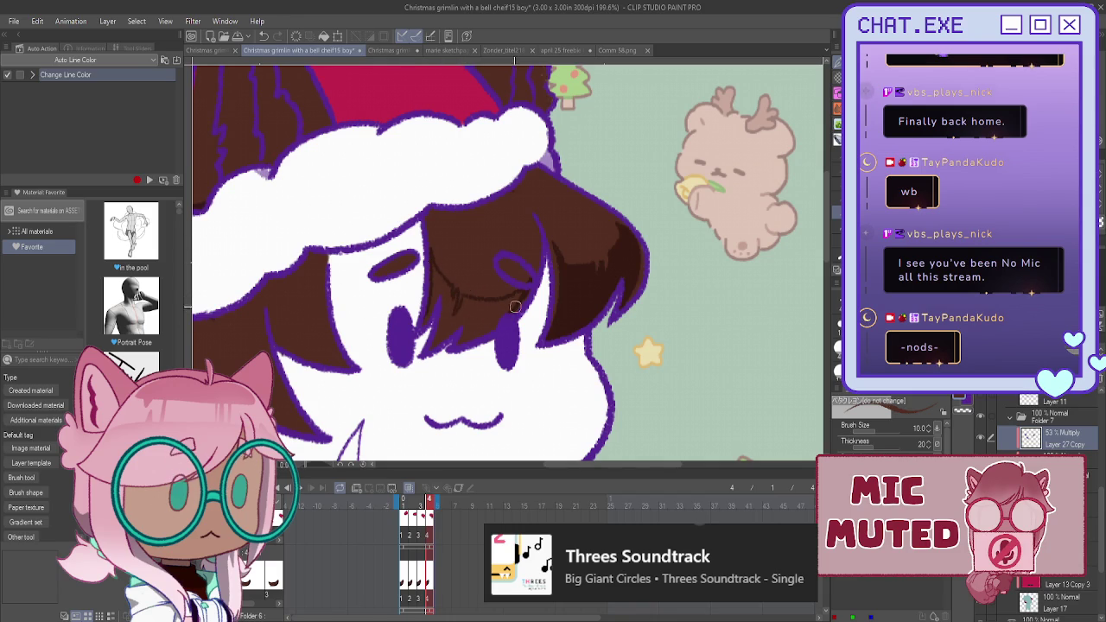
pyautogui.moveTo(487, 346); pyautogui.dragTo(442, 364)
pyautogui.hotkey('ctrl', 'z')
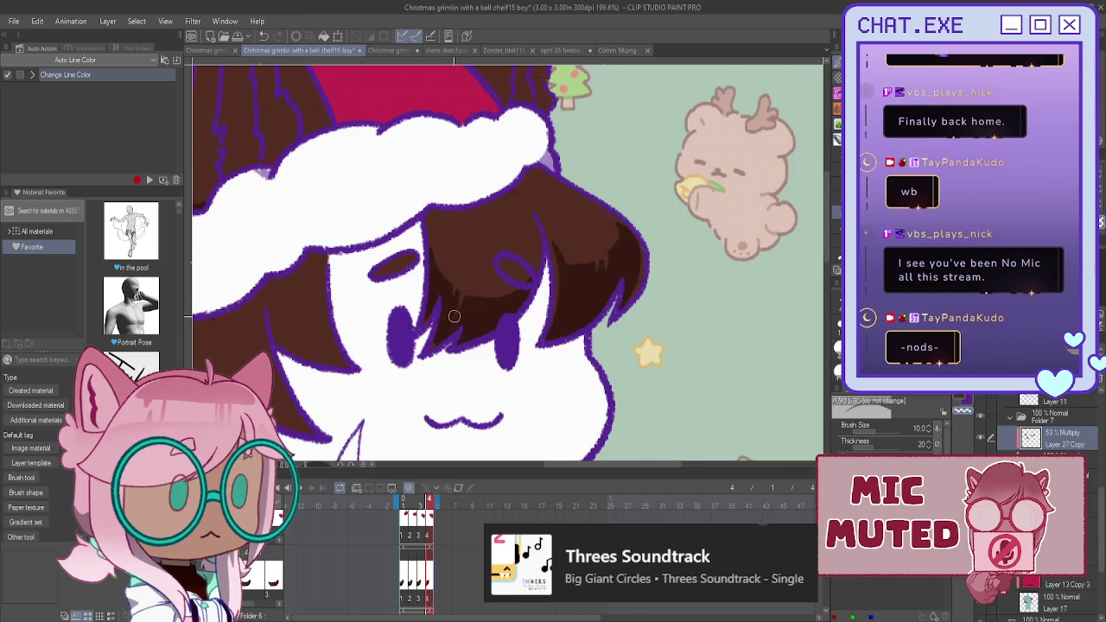
# - Paint dark shading inside the right cat ear and recentre the character
pyautogui.scroll(-1, 391, 209)
pyautogui.scroll(-1, 391, 209)
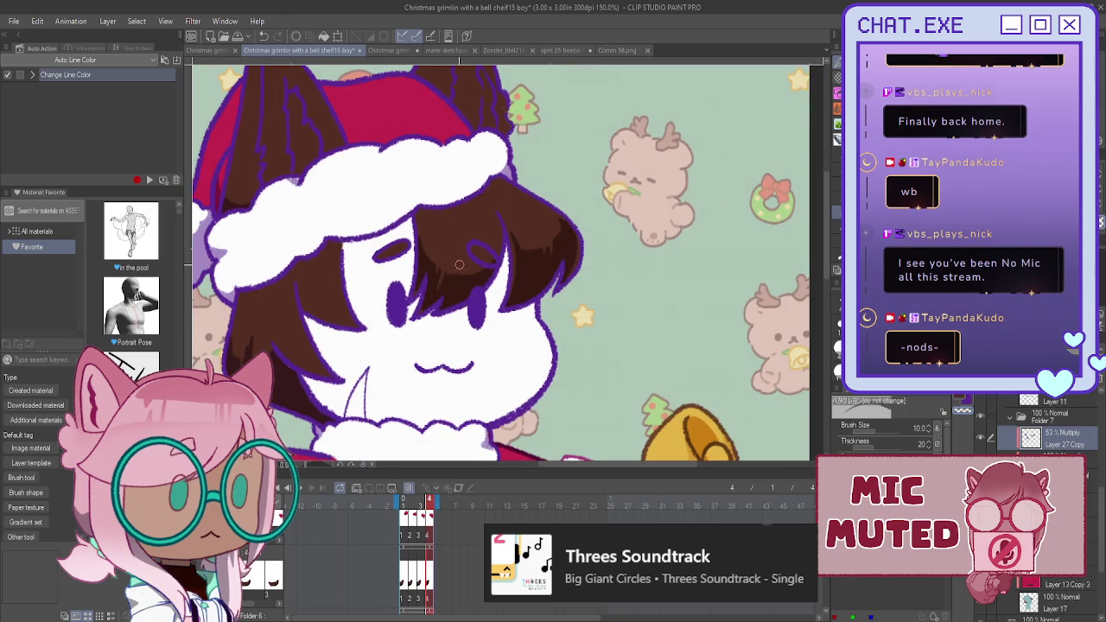
pyautogui.scroll(2, 460, 265)
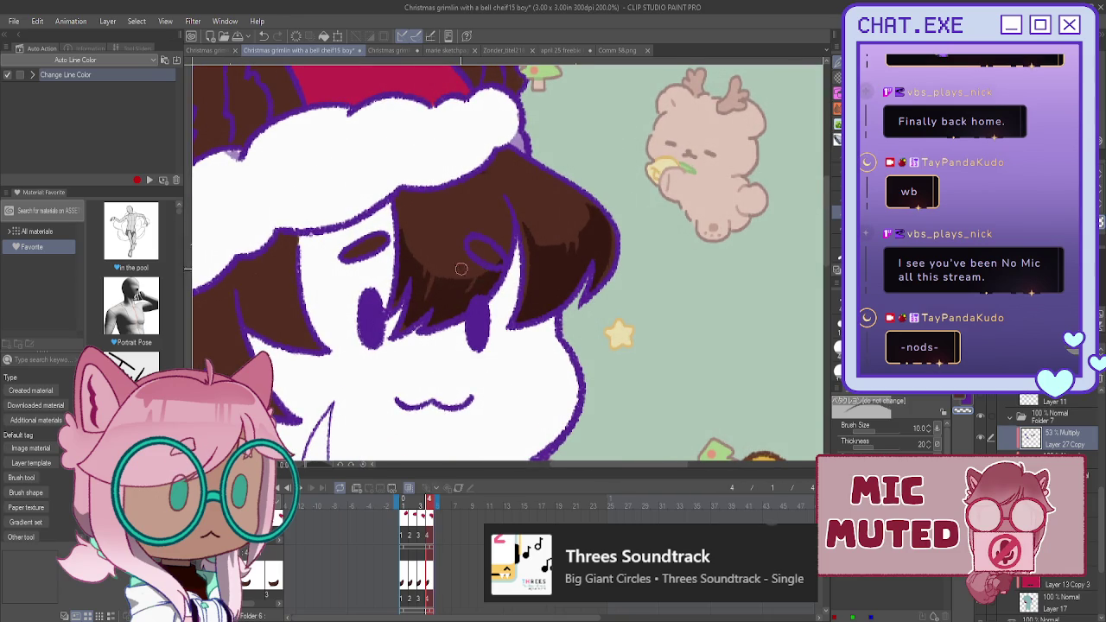
pyautogui.scroll(-1, 463, 296)
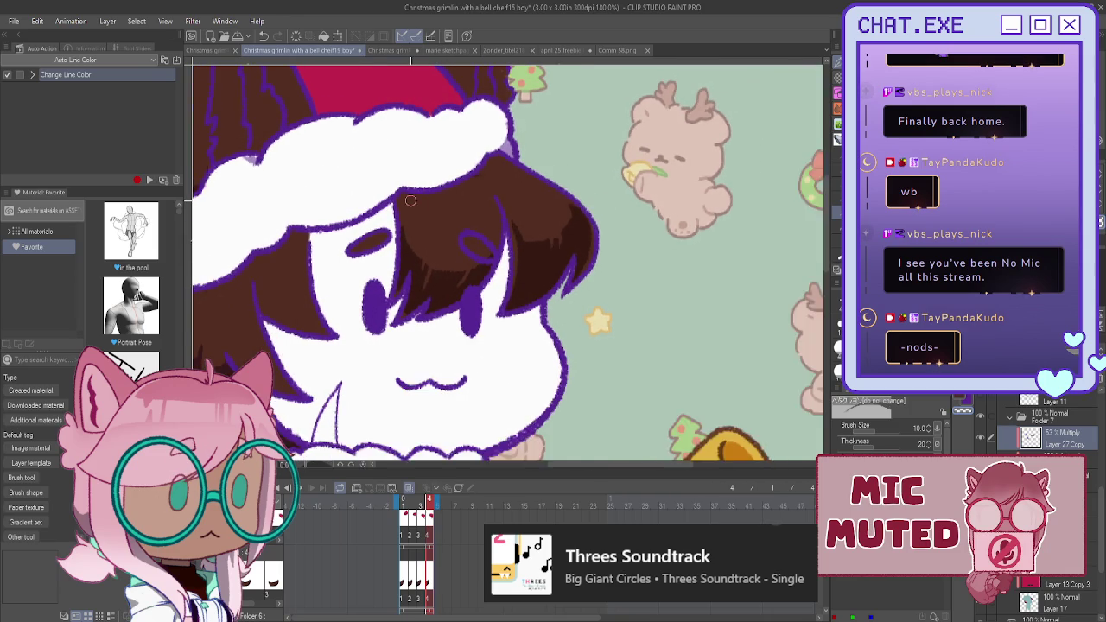
pyautogui.scroll(-1, 463, 295)
pyautogui.scroll(-2, 463, 295)
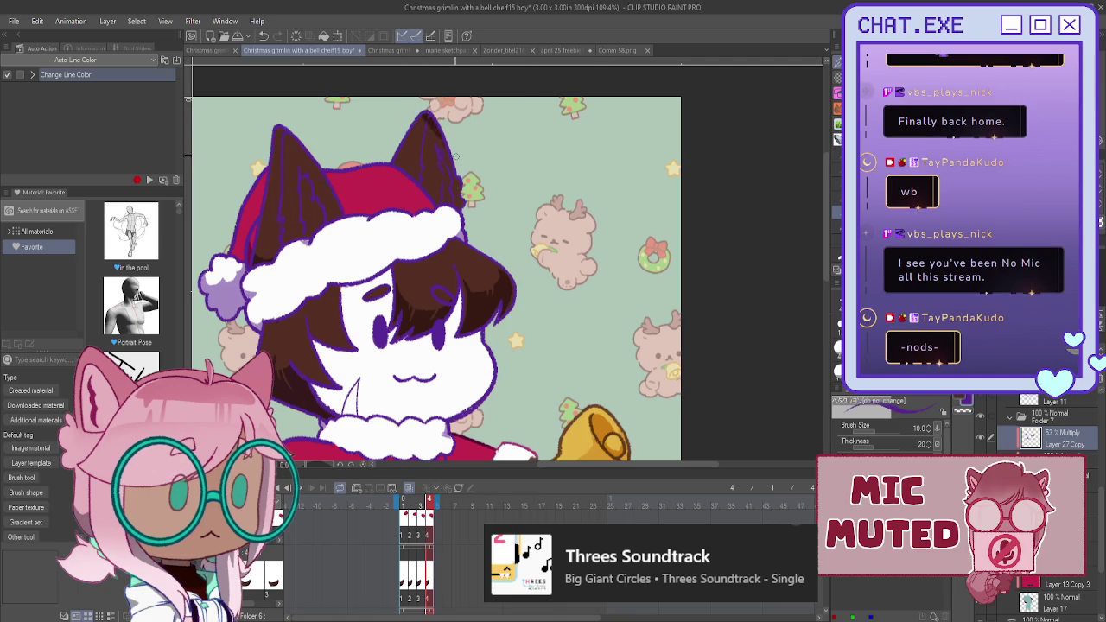
pyautogui.moveTo(428, 129)
pyautogui.mouseDown()
pyautogui.moveTo(456, 181)
pyautogui.moveTo(413, 178)
pyautogui.mouseUp()
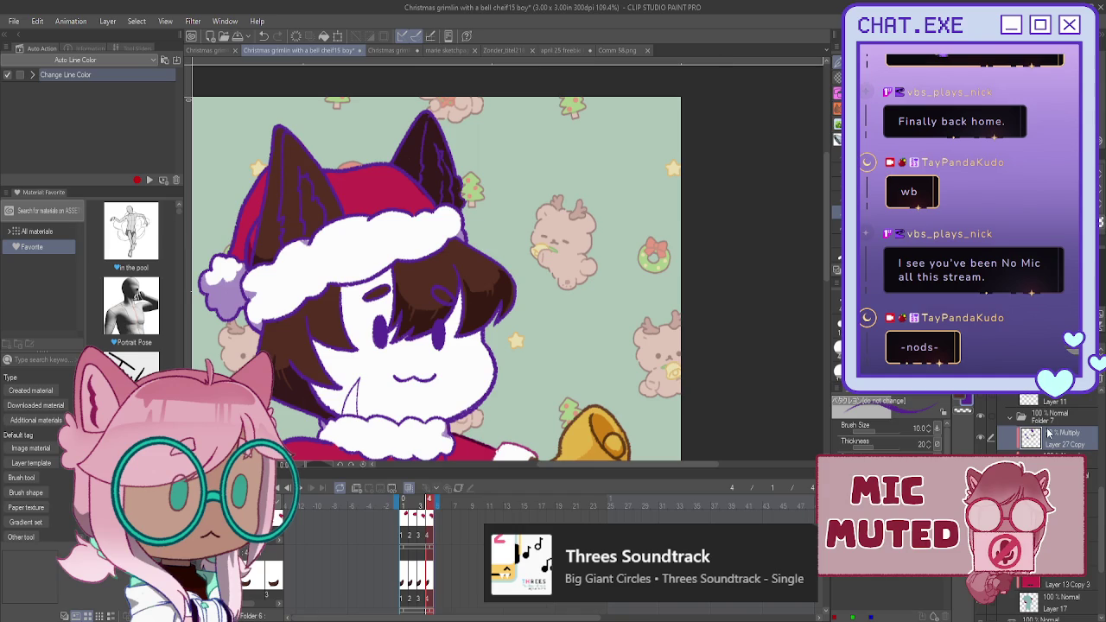
pyautogui.moveTo(432, 259)
pyautogui.mouseDown()
pyautogui.moveTo(459, 270)
pyautogui.moveTo(553, 229)
pyautogui.mouseUp()
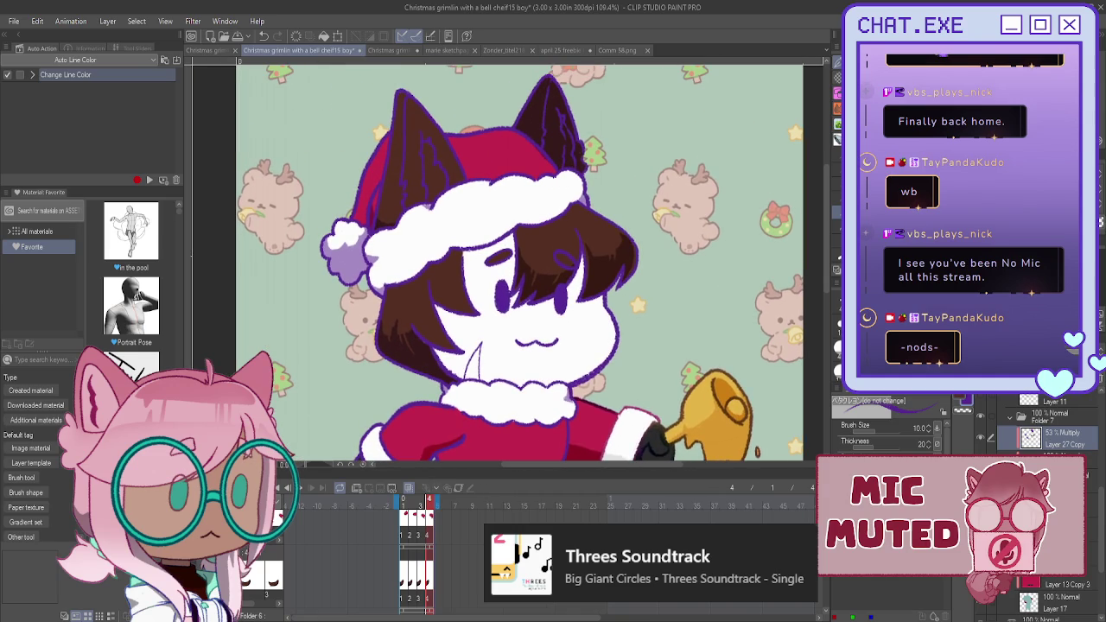
# - Add a small dark shading mark on the cat ear
pyautogui.scroll(-3, 654, 227)
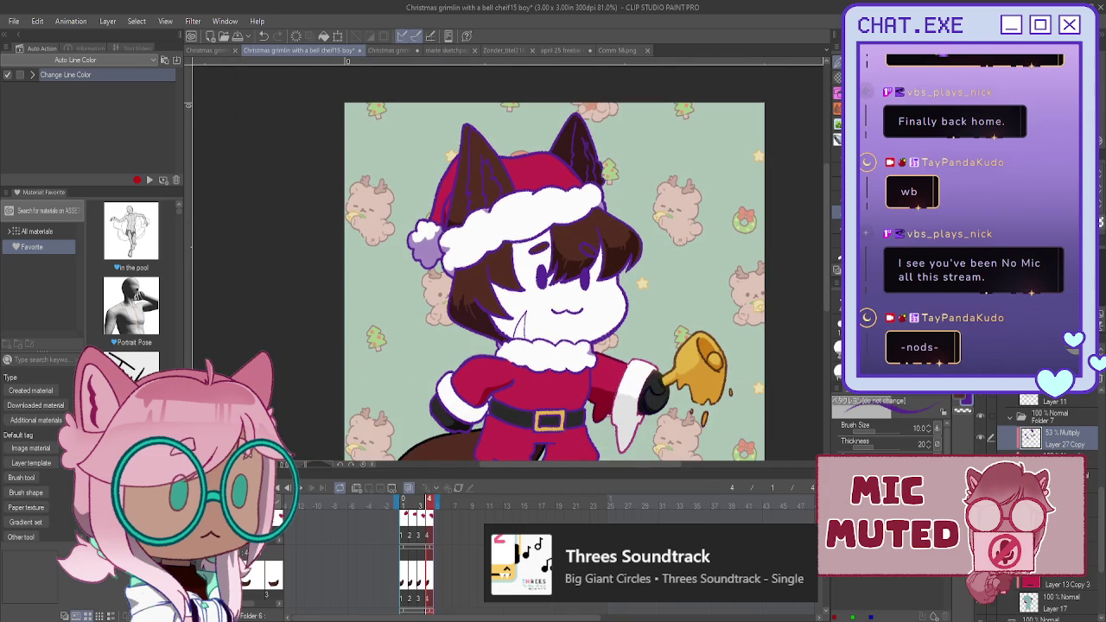
pyautogui.scroll(3, 480, 155)
pyautogui.scroll(1, 481, 155)
pyautogui.scroll(1, 481, 154)
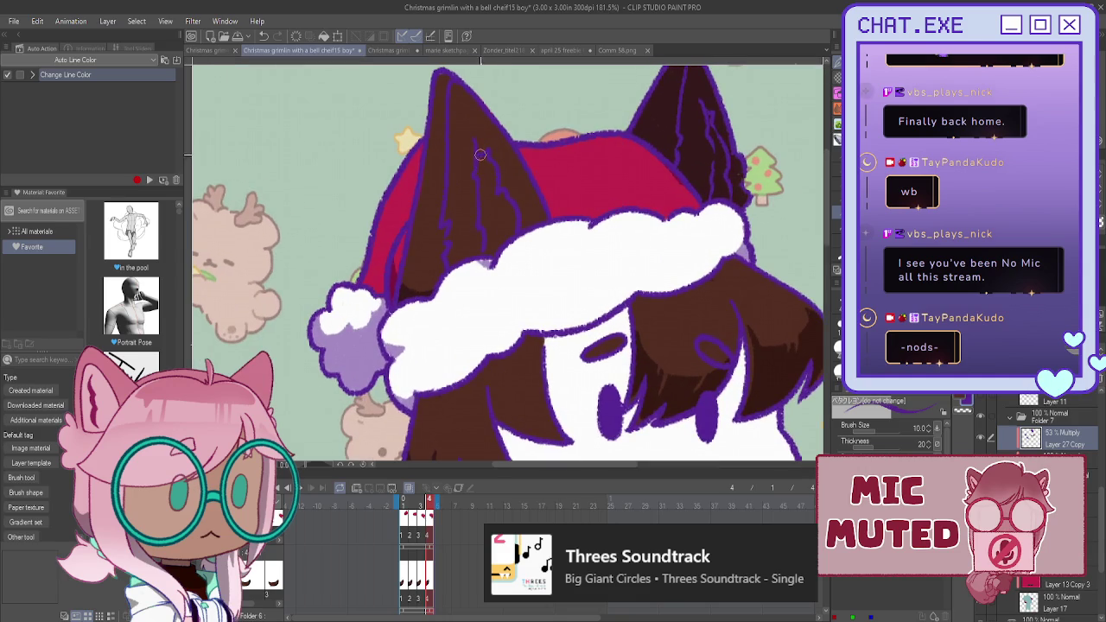
pyautogui.click(480, 186)
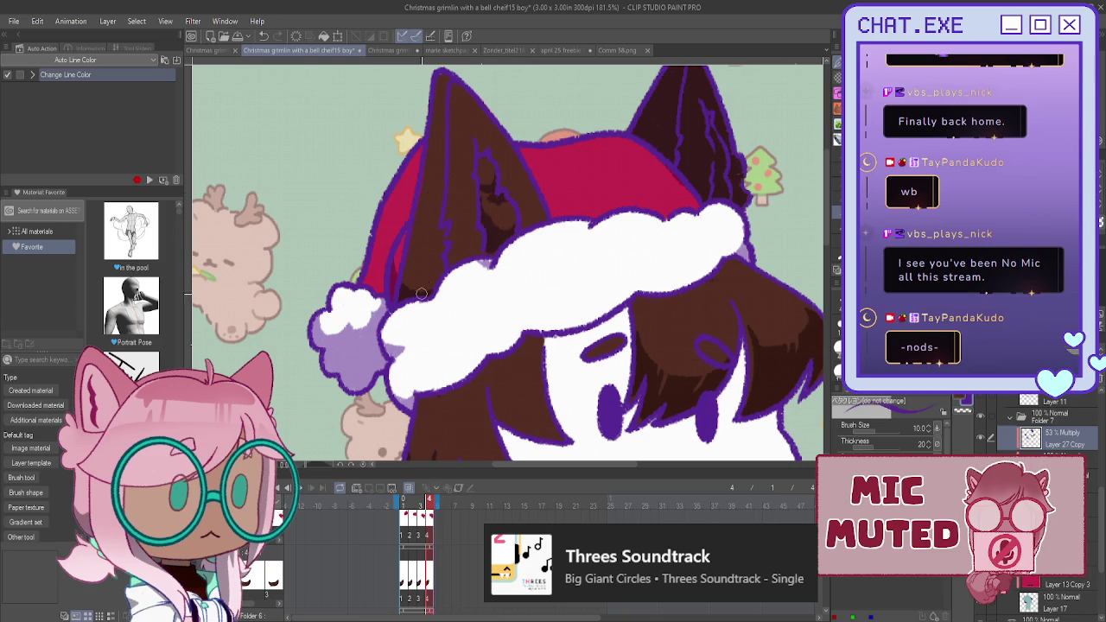
# - Check the body and bell, then save the boy animation file
pyautogui.scroll(-2, 421, 294)
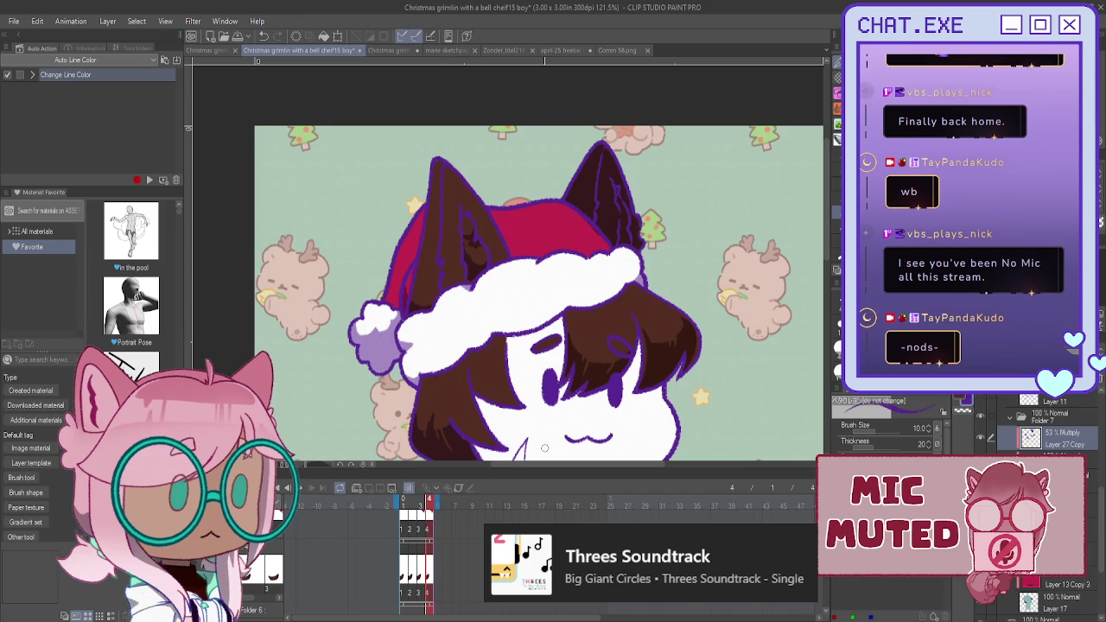
pyautogui.moveTo(535, 346)
pyautogui.mouseDown()
pyautogui.moveTo(514, 304)
pyautogui.moveTo(509, 229)
pyautogui.mouseUp()
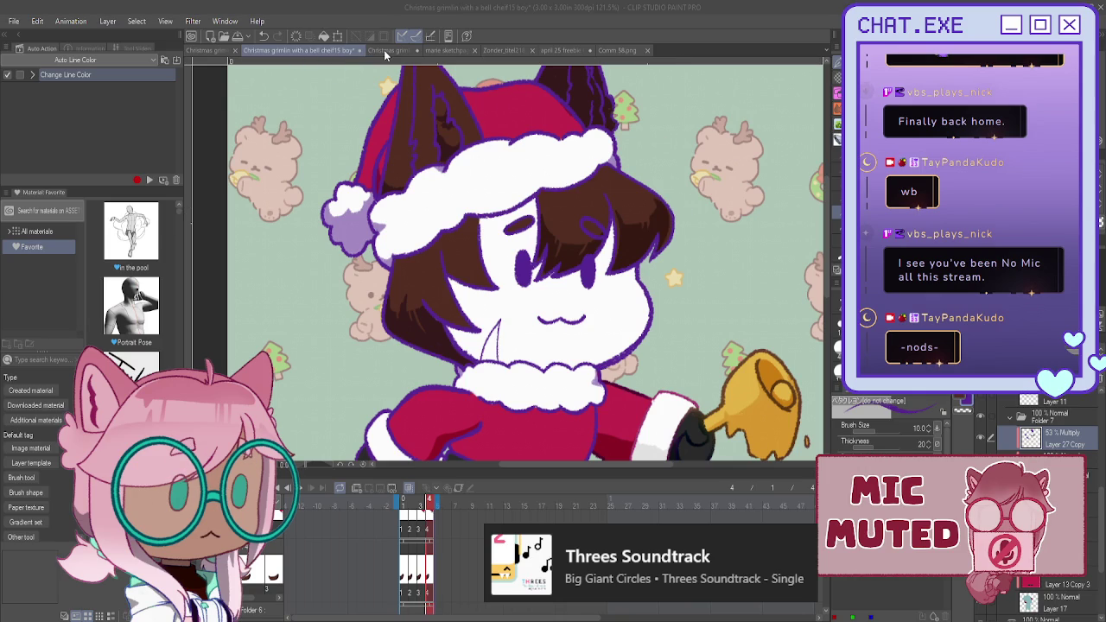
pyautogui.hotkey('ctrl', 's')
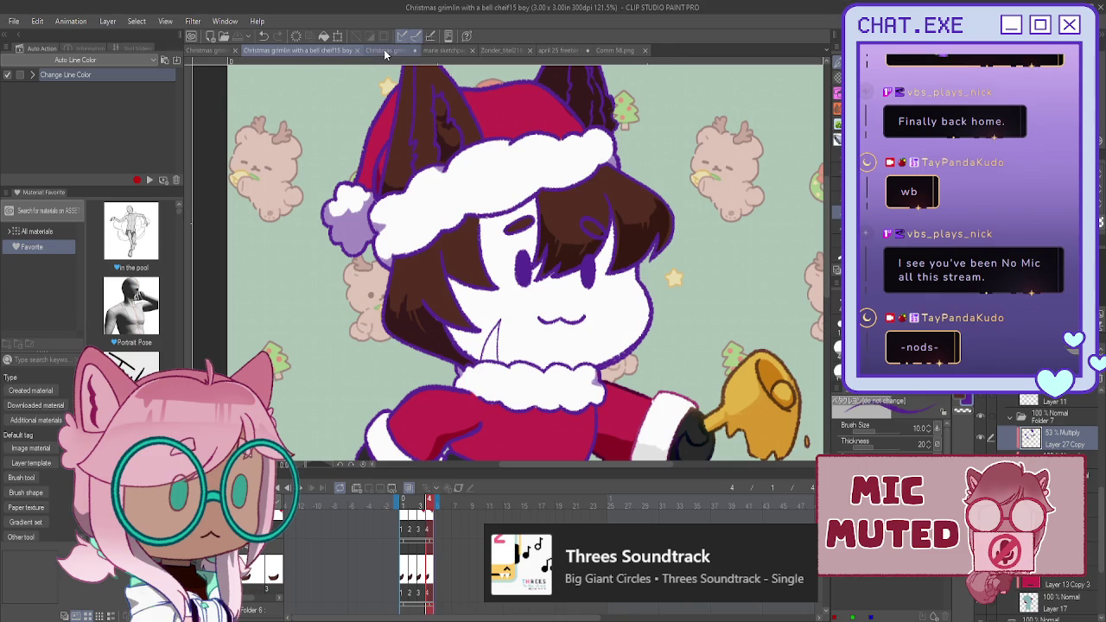
# - Compare the girl version, then return to the boy version and reach the shading layer
pyautogui.click(385, 52)
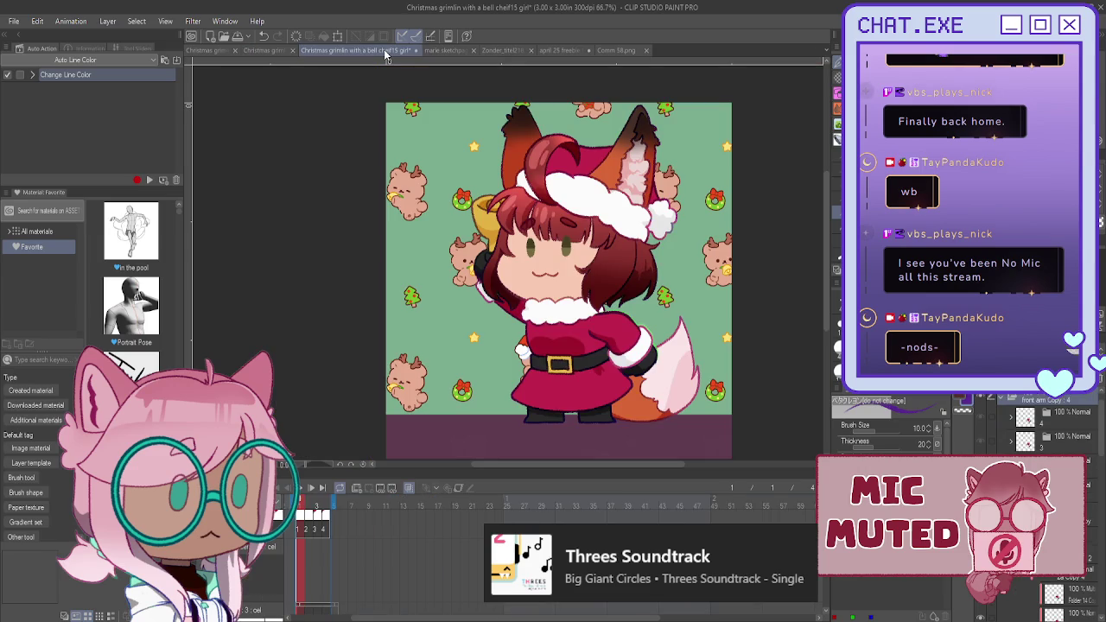
pyautogui.click(266, 52)
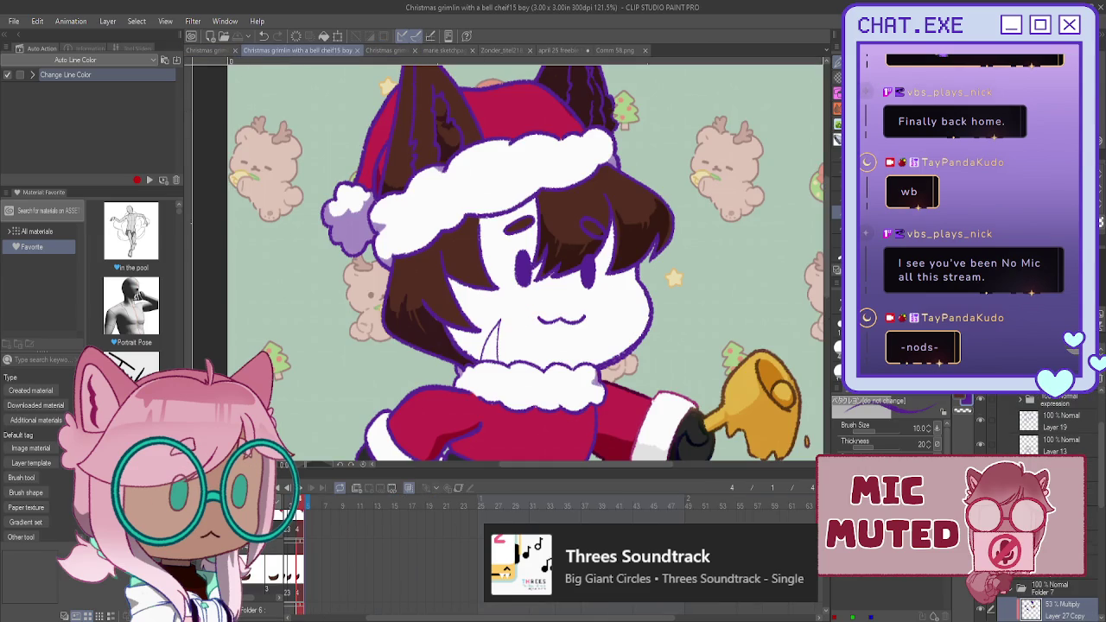
pyautogui.scroll(-2, 1036, 519)
pyautogui.scroll(-2, 1037, 518)
pyautogui.scroll(-2, 1037, 518)
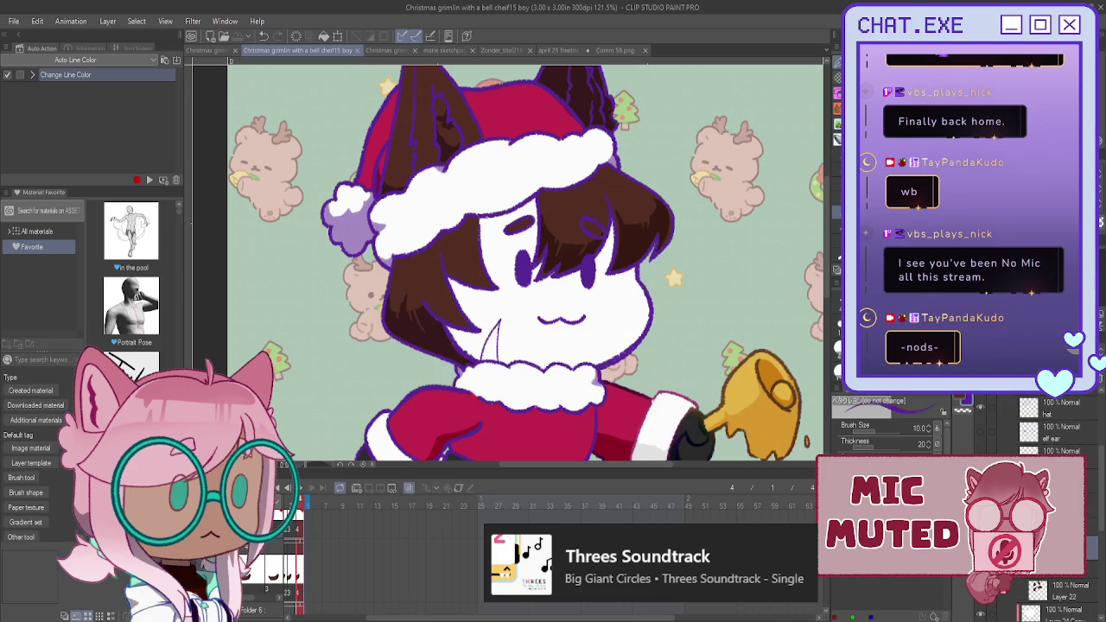
pyautogui.scroll(-3, 1045, 423)
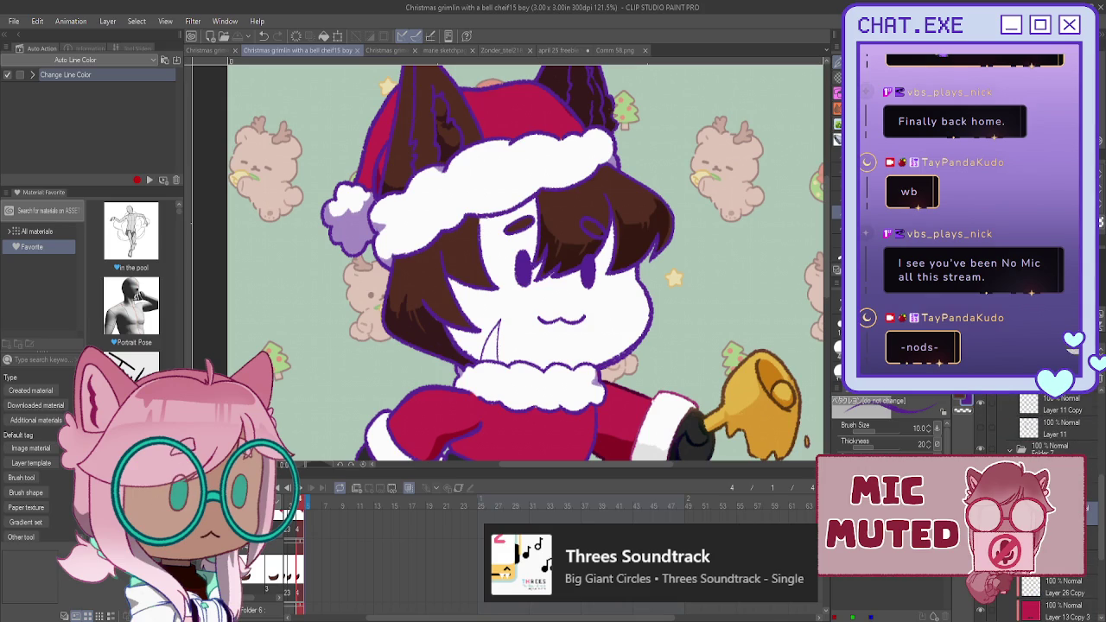
pyautogui.moveTo(1041, 609); pyautogui.dragTo(1041, 596)
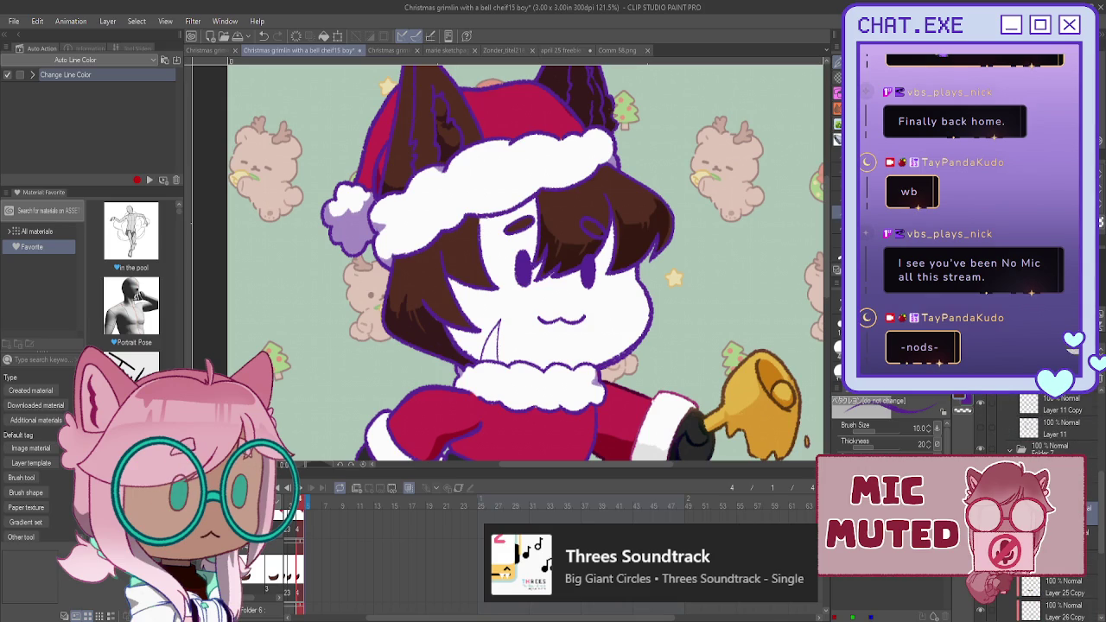
# - Darken the hair's right and lower-left parts with a soft shading brush
pyautogui.press('b')
pyautogui.moveTo(622, 207)
pyautogui.mouseDown()
pyautogui.moveTo(518, 233)
pyautogui.moveTo(432, 285)
pyautogui.moveTo(397, 354)
pyautogui.mouseUp()
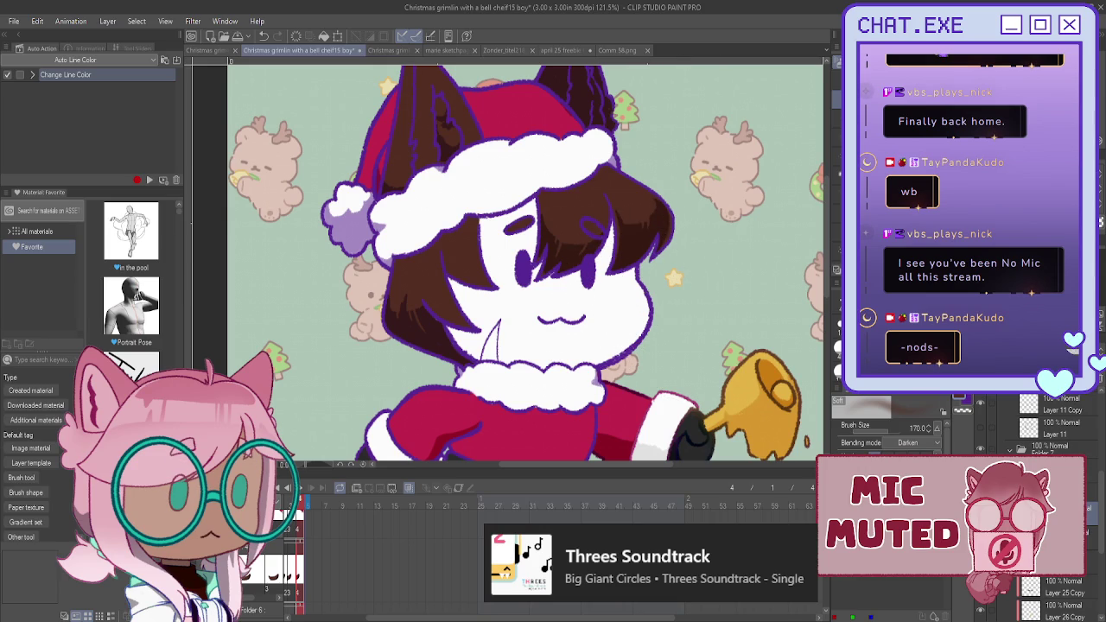
pyautogui.moveTo(428, 318); pyautogui.dragTo(604, 221)
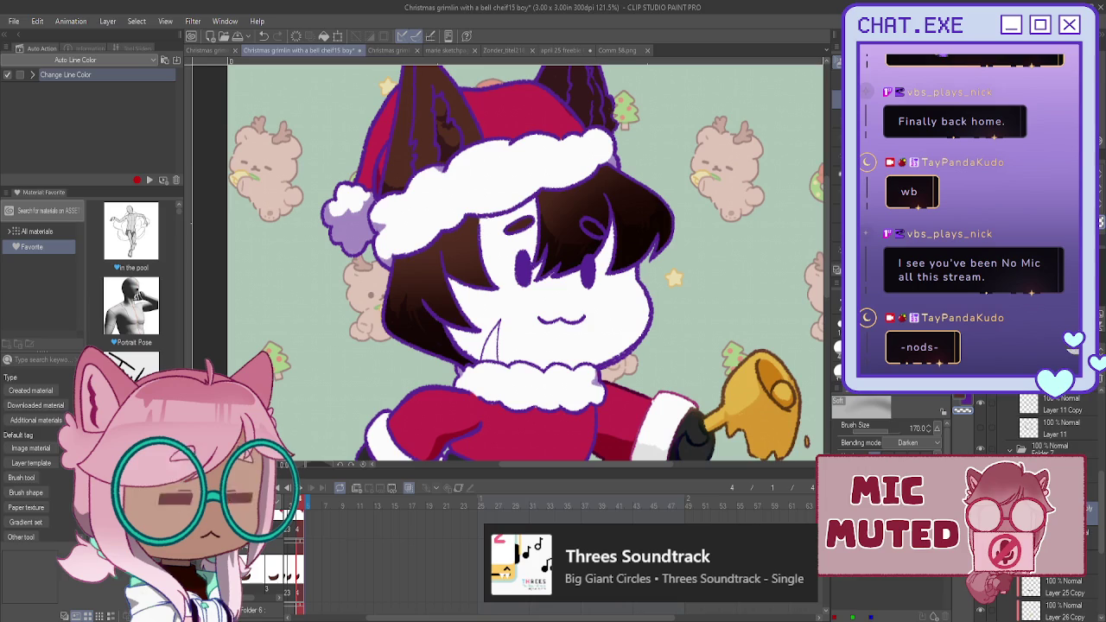
pyautogui.press('[')
pyautogui.press('[')
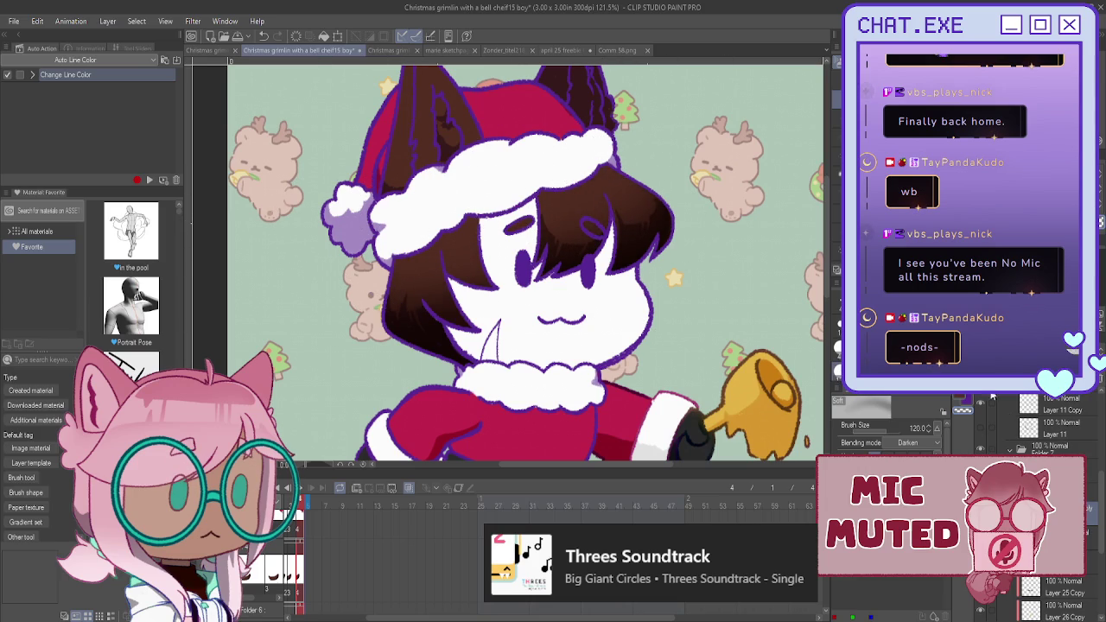
pyautogui.hotkey('ctrl', 'z')
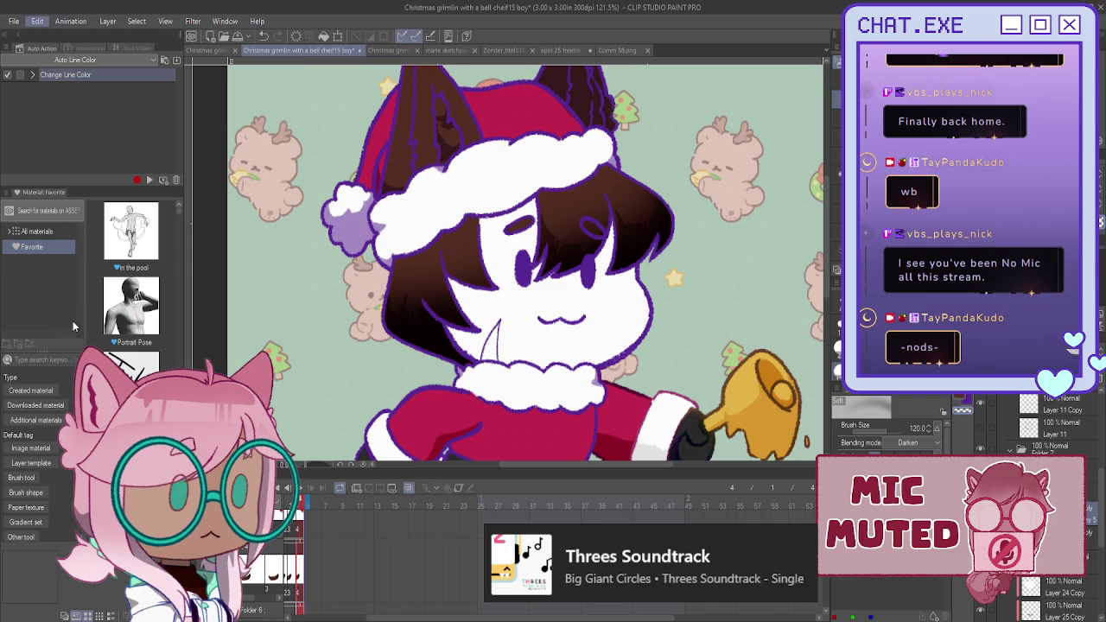
pyautogui.hotkey('ctrl', 't')
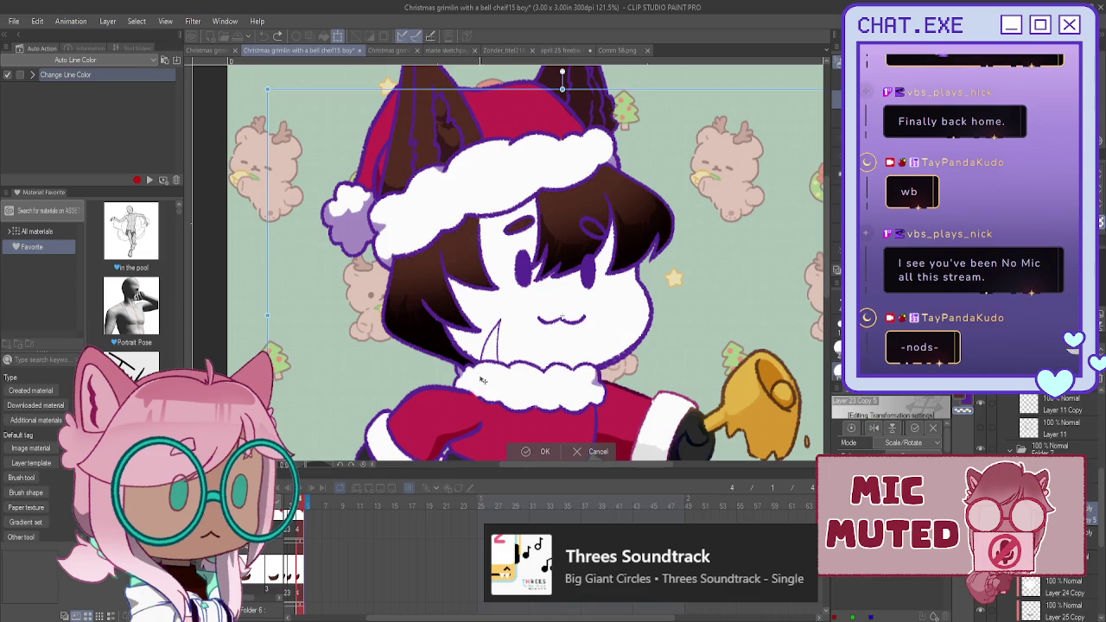
# - Scale the dark hair shading up toward the hat and soften its edges along the white brim
pyautogui.moveTo(474, 324); pyautogui.dragTo(444, 188)
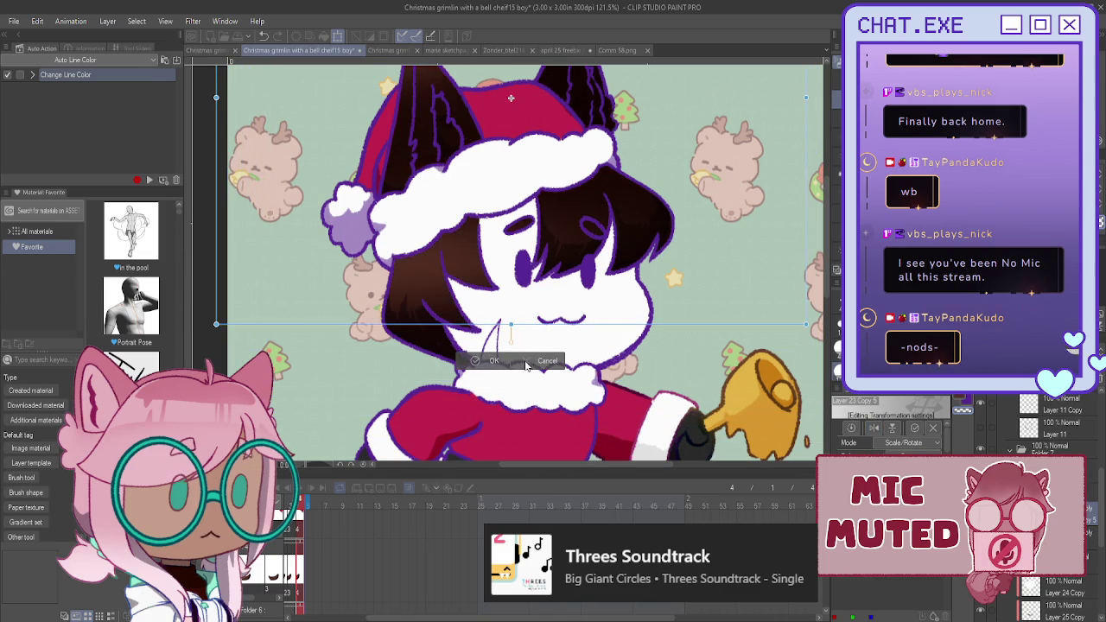
pyautogui.click(547, 360)
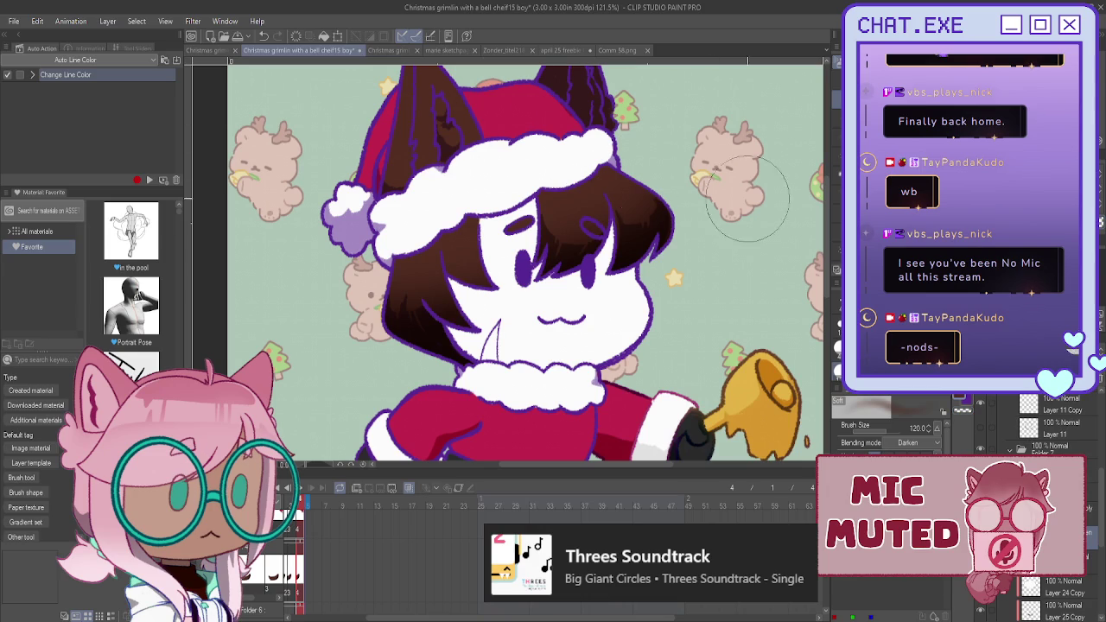
pyautogui.press('[')
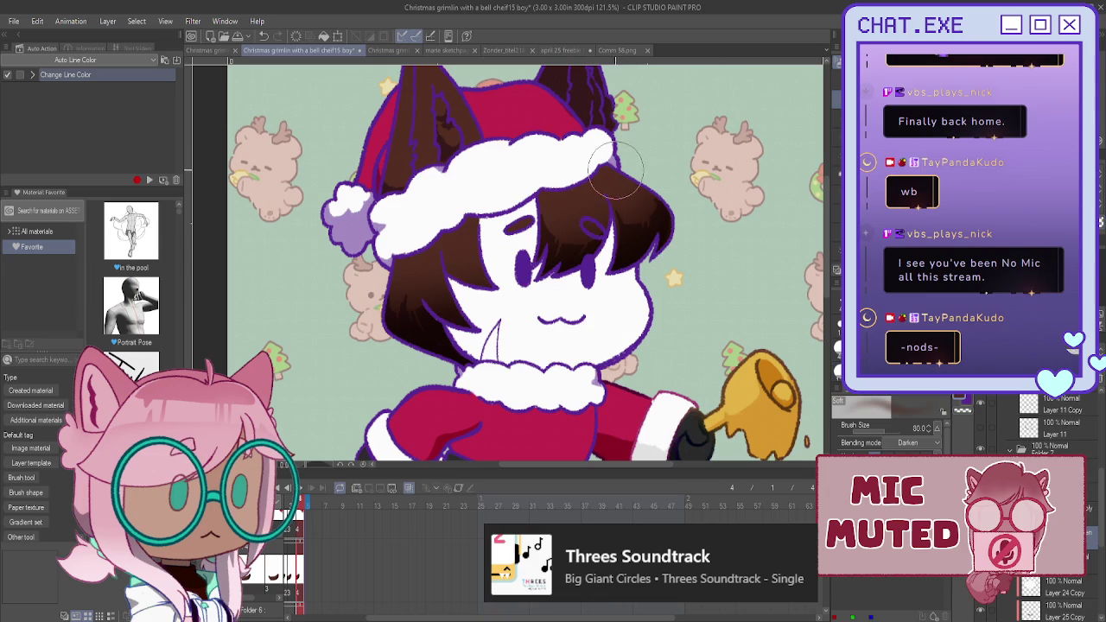
pyautogui.moveTo(604, 156); pyautogui.dragTo(546, 177)
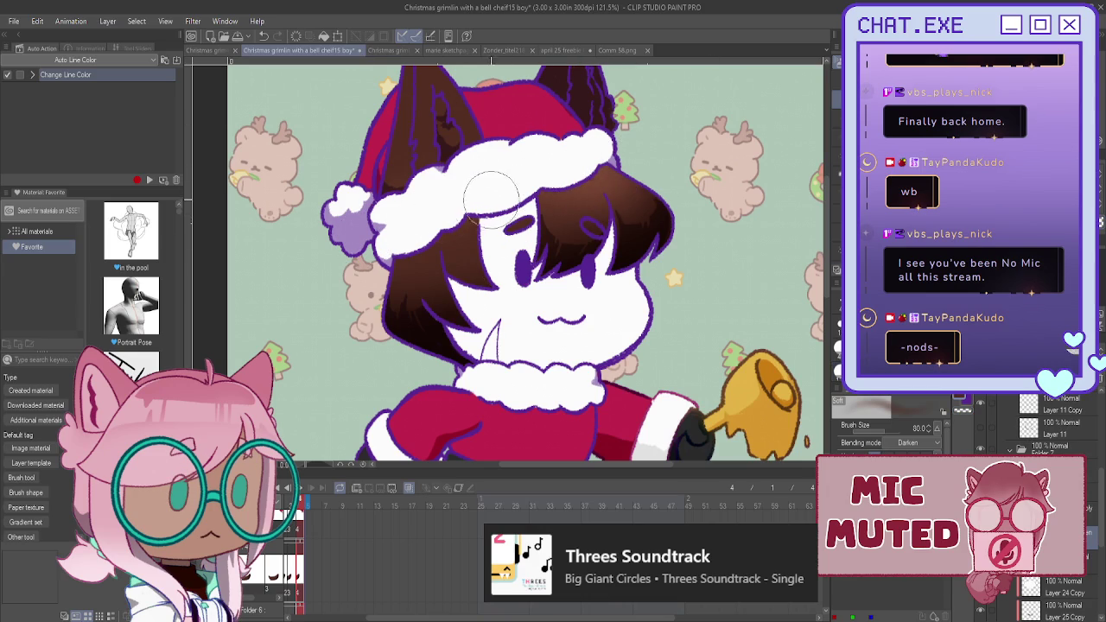
pyautogui.moveTo(458, 208); pyautogui.dragTo(397, 226)
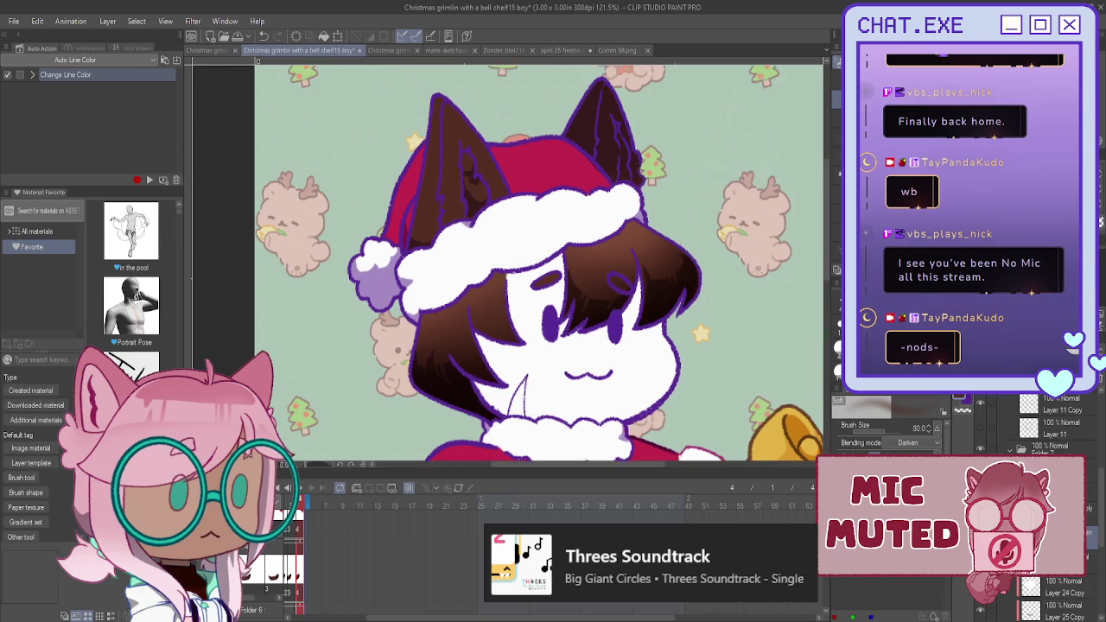
pyautogui.moveTo(578, 92); pyautogui.dragTo(606, 185)
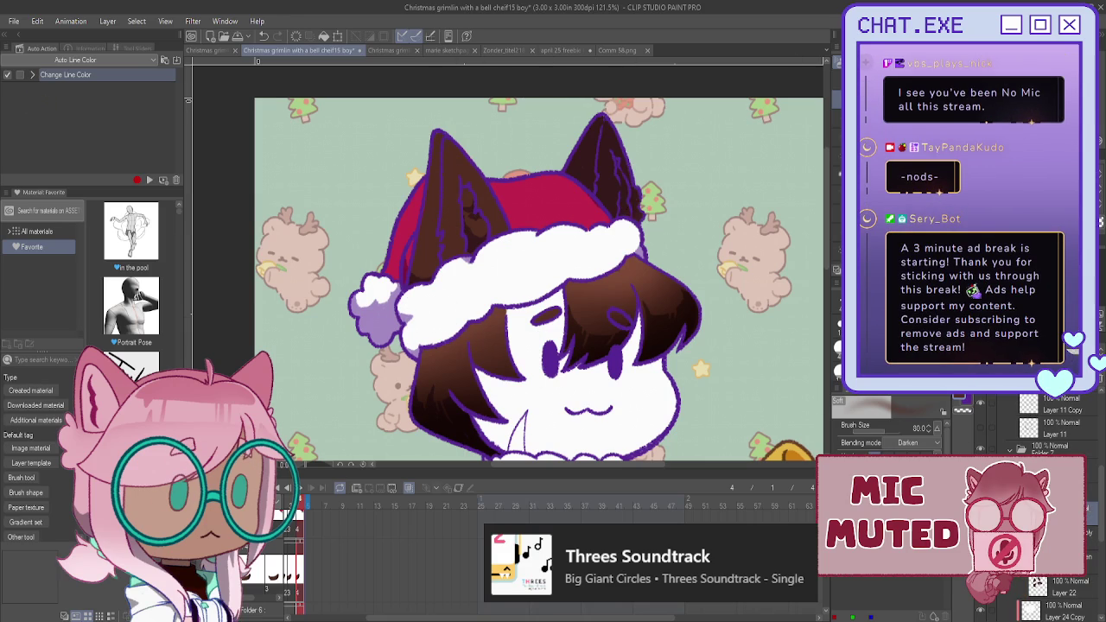
pyautogui.press('p')
pyautogui.scroll(2, 653, 272)
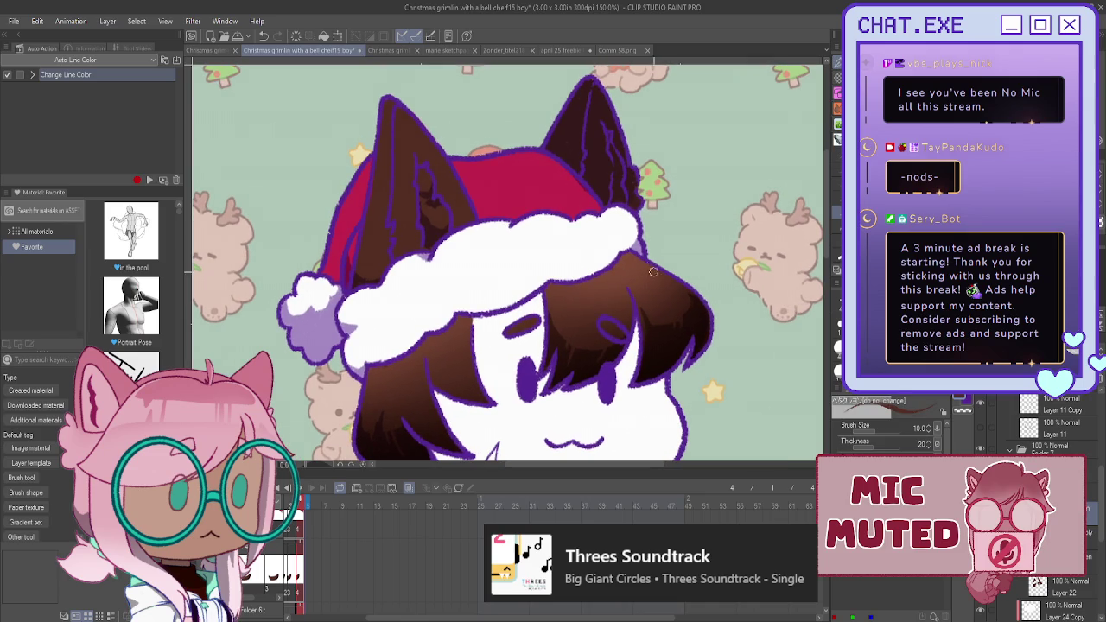
# - Add a light brown hair highlight and make Layer 27 Copy active
pyautogui.moveTo(640, 263)
pyautogui.mouseDown()
pyautogui.moveTo(657, 281)
pyautogui.moveTo(610, 309)
pyautogui.moveTo(614, 291)
pyautogui.mouseUp()
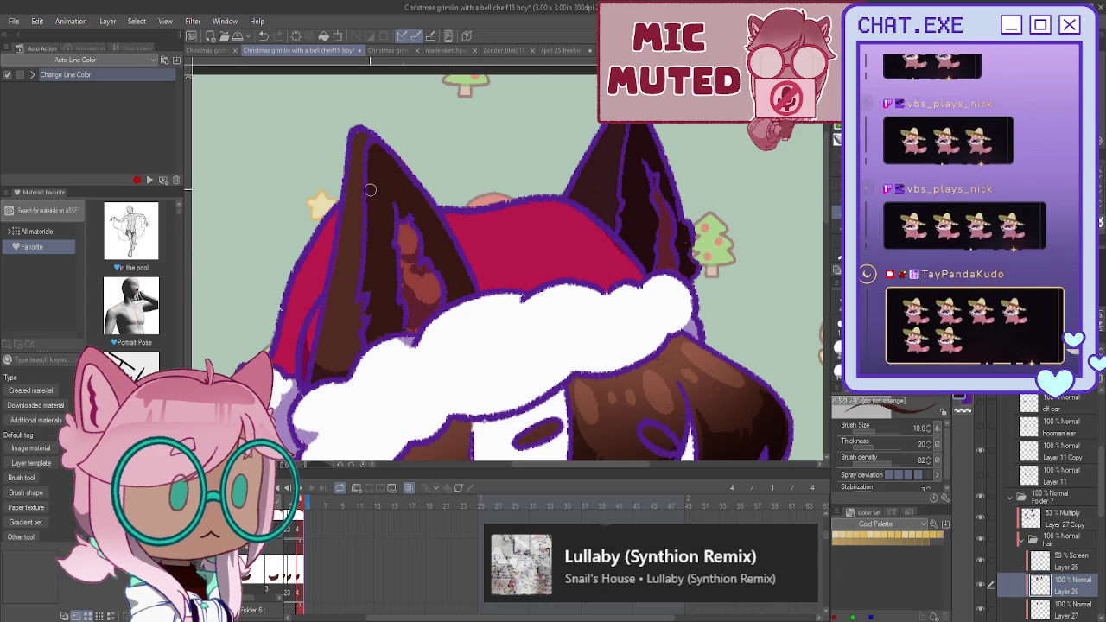
pyautogui.scroll(-2, 373, 181)
pyautogui.scroll(-1, 354, 259)
pyautogui.scroll(-1, 339, 326)
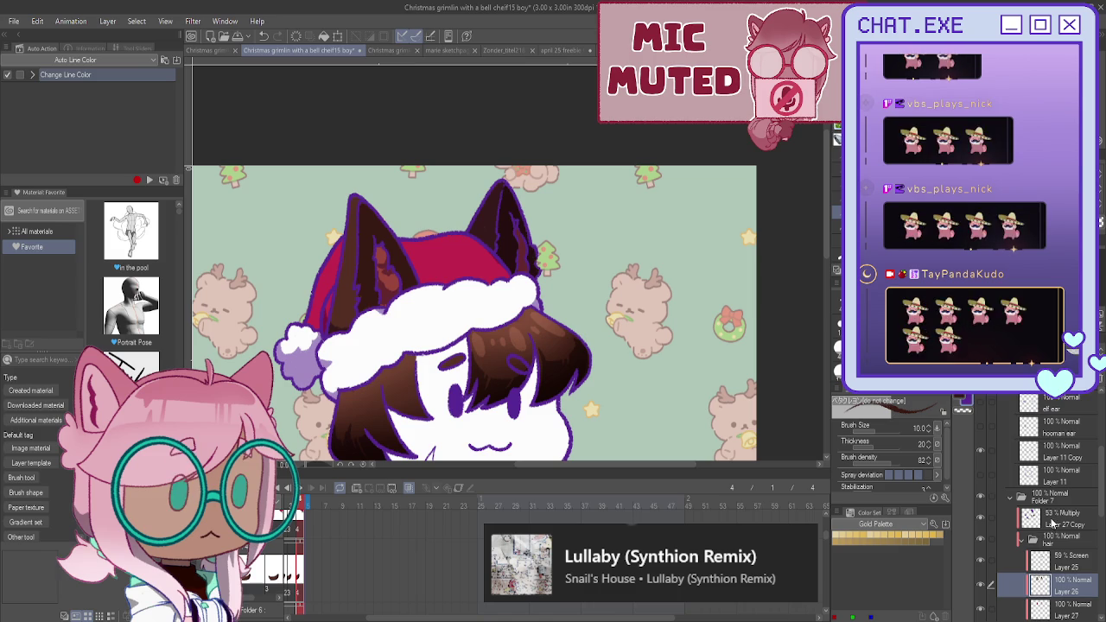
pyautogui.click(1055, 520)
# - Create new blank Layer 28 above Layer 24 Copy in the hair folder
pyautogui.scroll(1, 514, 363)
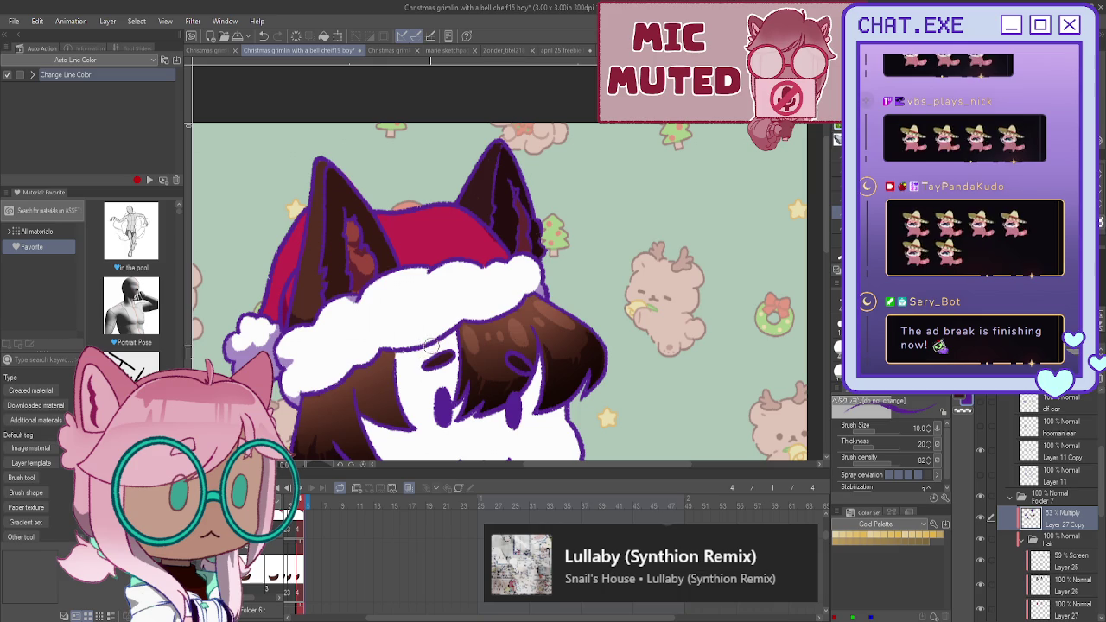
pyautogui.scroll(-5, 1047, 490)
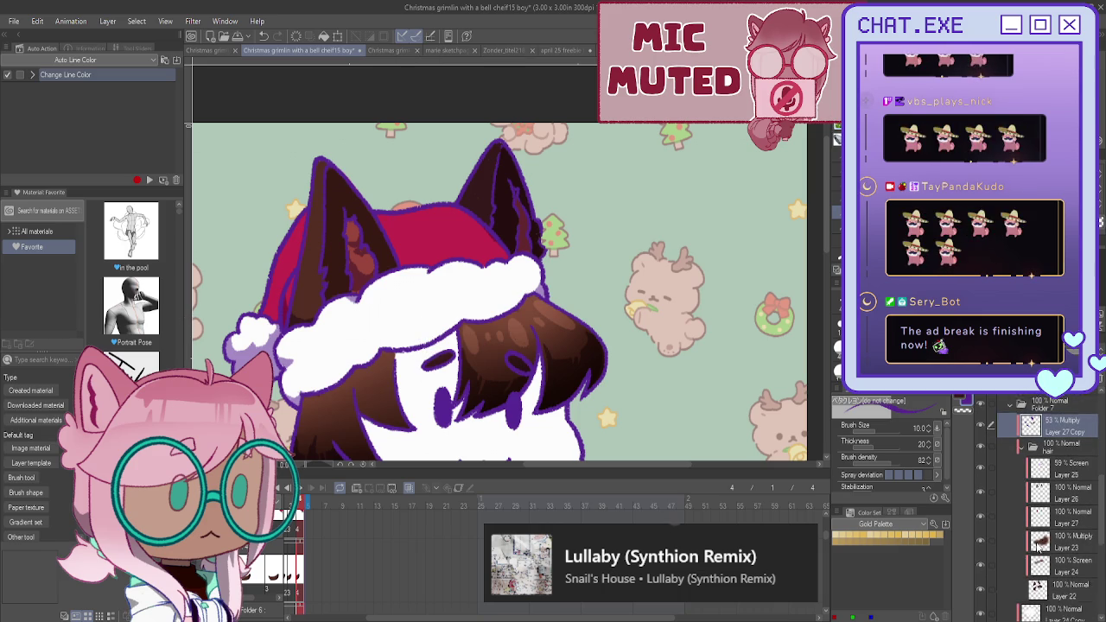
pyautogui.click(1046, 448)
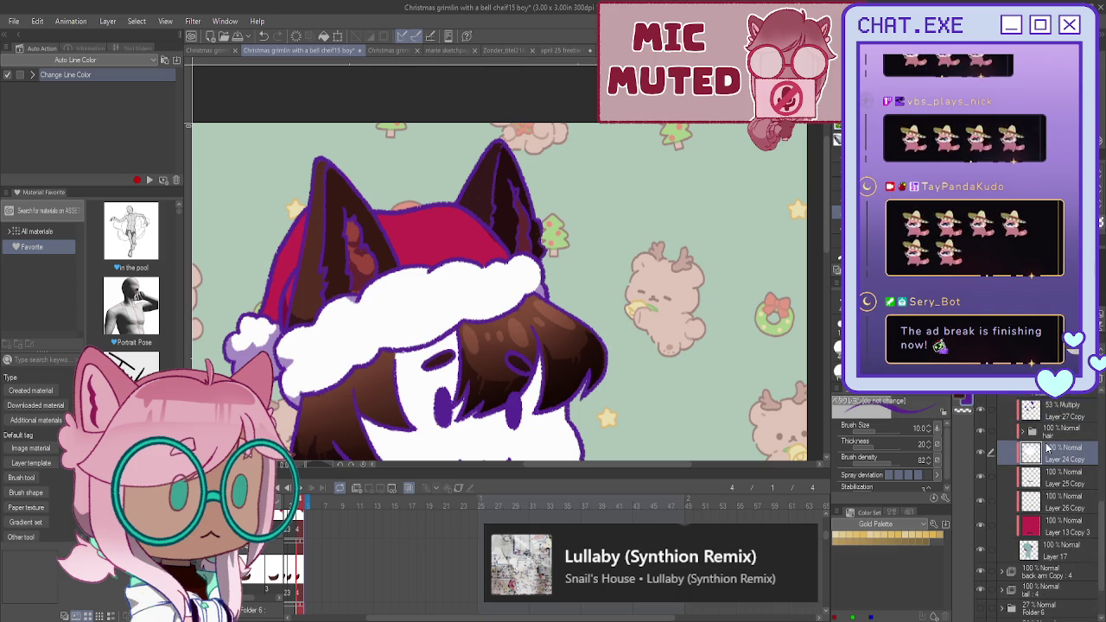
pyautogui.hotkey('ctrl', 'shift', 'n')
pyautogui.scroll(-5, 501, 259)
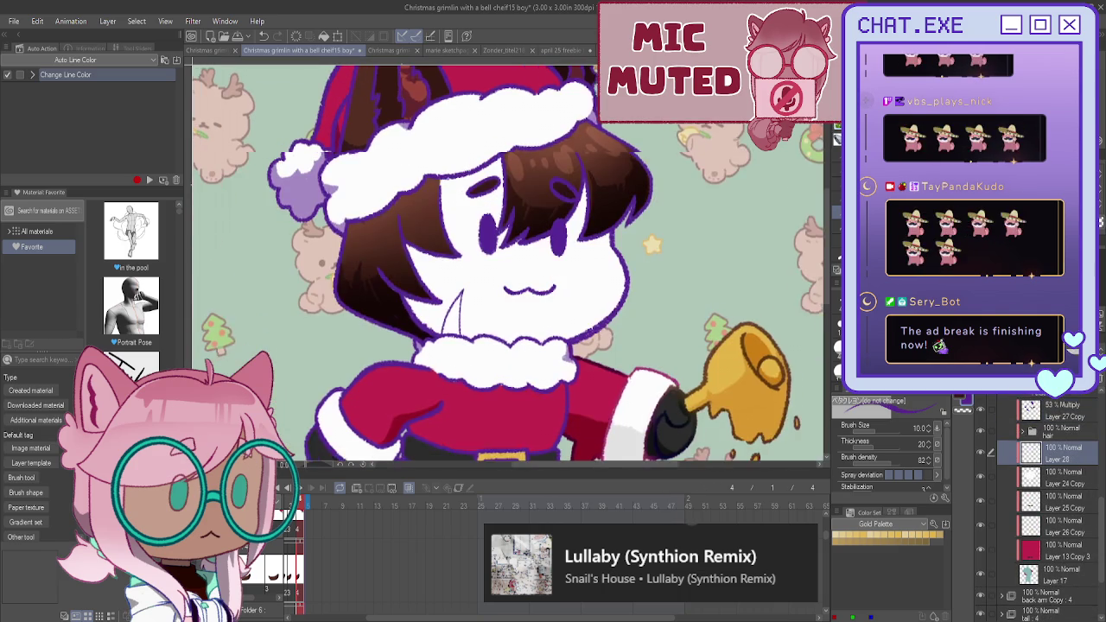
# - Check the Comm 58.png reference, then paint peach skin over the white face
pyautogui.click(593, 54)
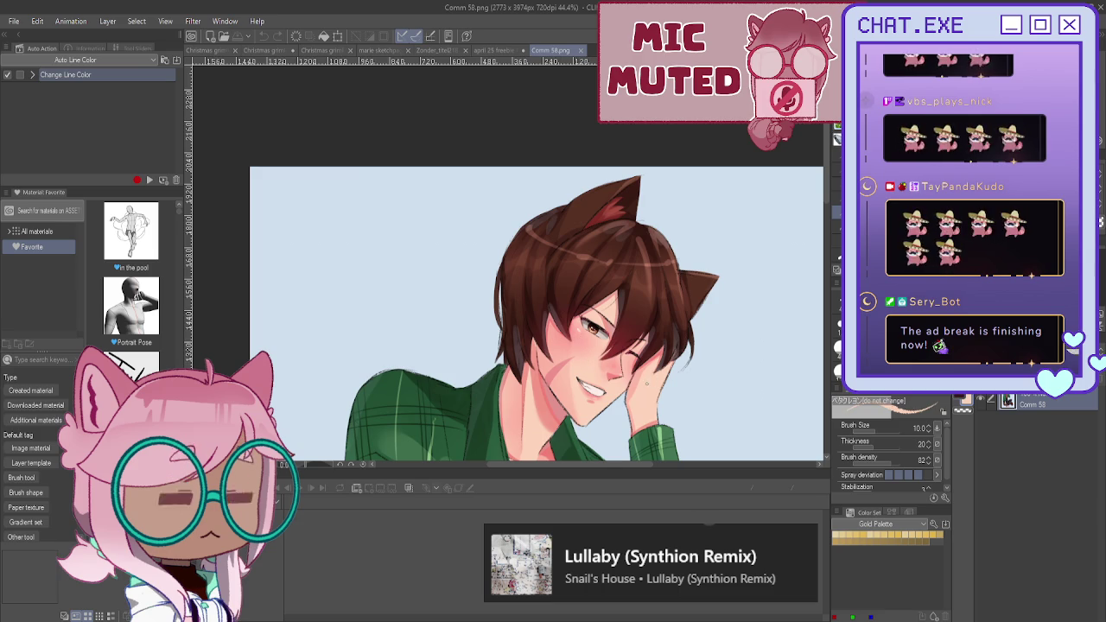
pyautogui.click(266, 51)
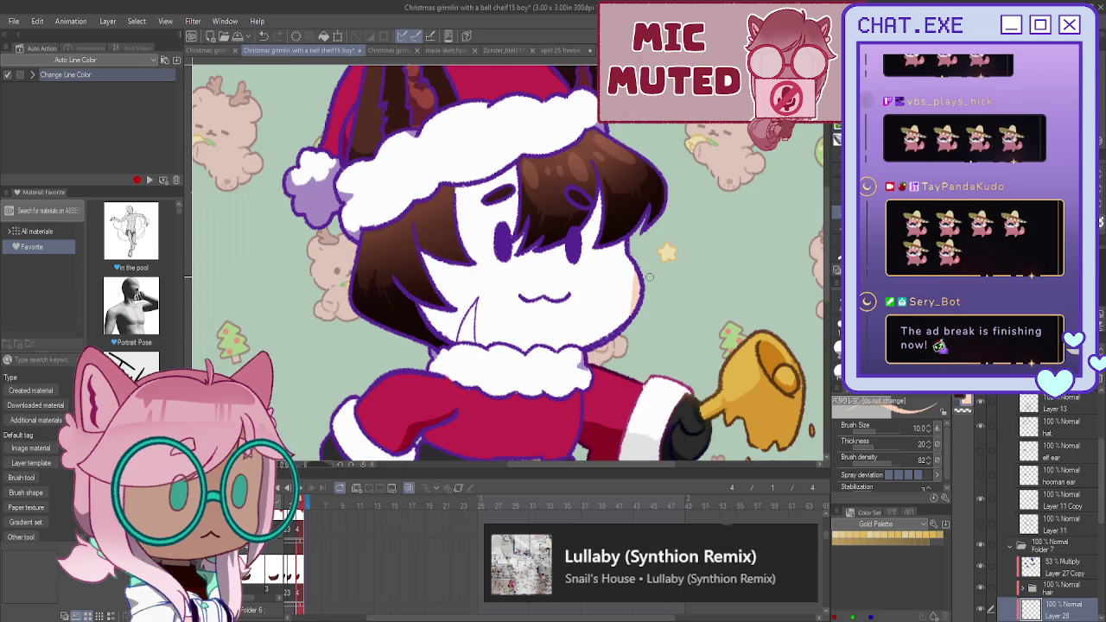
pyautogui.press('p')
pyautogui.moveTo(596, 201)
pyautogui.mouseDown()
pyautogui.moveTo(622, 285)
pyautogui.moveTo(605, 307)
pyautogui.moveTo(566, 259)
pyautogui.moveTo(540, 276)
pyautogui.mouseUp()
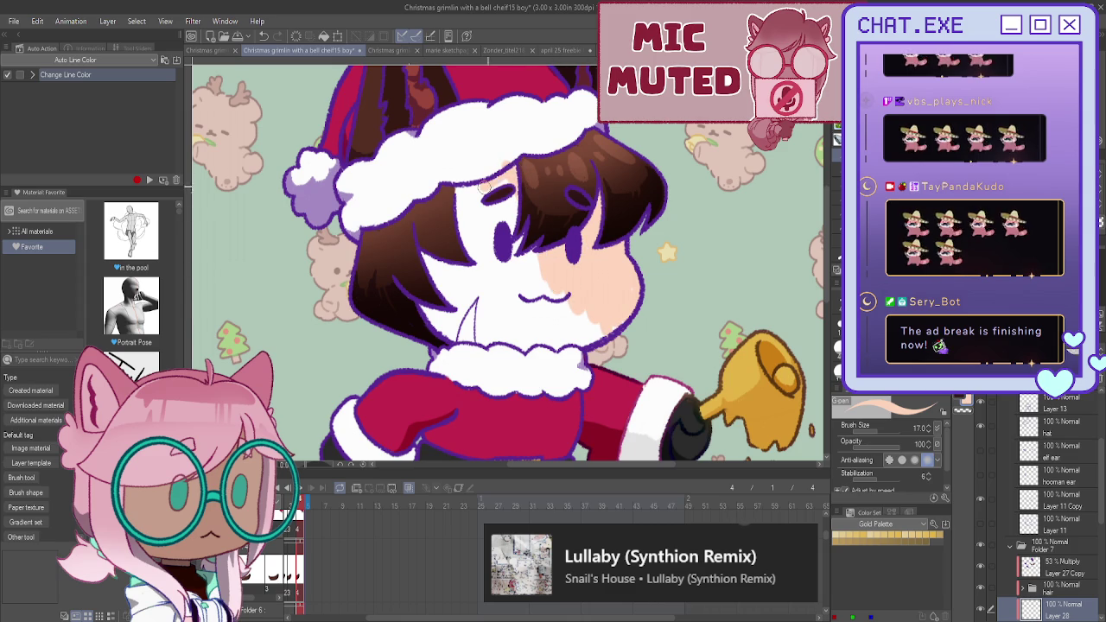
pyautogui.moveTo(511, 184)
pyautogui.mouseDown()
pyautogui.moveTo(458, 198)
pyautogui.moveTo(536, 209)
pyautogui.moveTo(467, 223)
pyautogui.moveTo(436, 213)
pyautogui.moveTo(527, 264)
pyautogui.moveTo(596, 328)
pyautogui.moveTo(606, 277)
pyautogui.mouseUp()
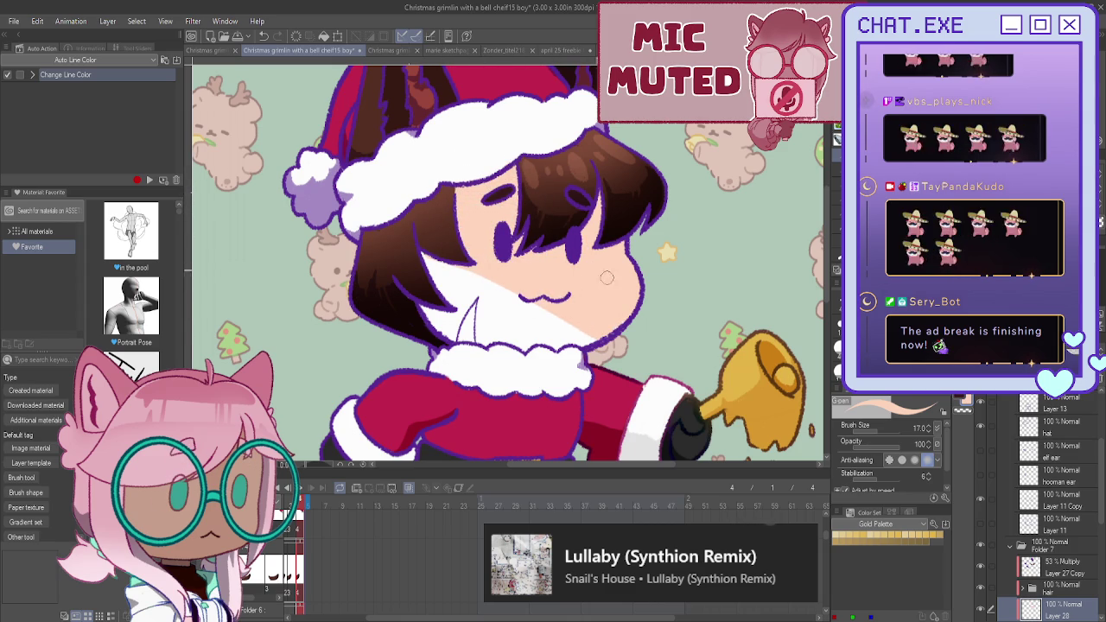
pyautogui.moveTo(627, 342)
pyautogui.mouseDown()
pyautogui.moveTo(441, 285)
pyautogui.moveTo(536, 317)
pyautogui.moveTo(516, 300)
pyautogui.moveTo(440, 328)
pyautogui.moveTo(453, 336)
pyautogui.moveTo(509, 339)
pyautogui.moveTo(514, 314)
pyautogui.mouseUp()
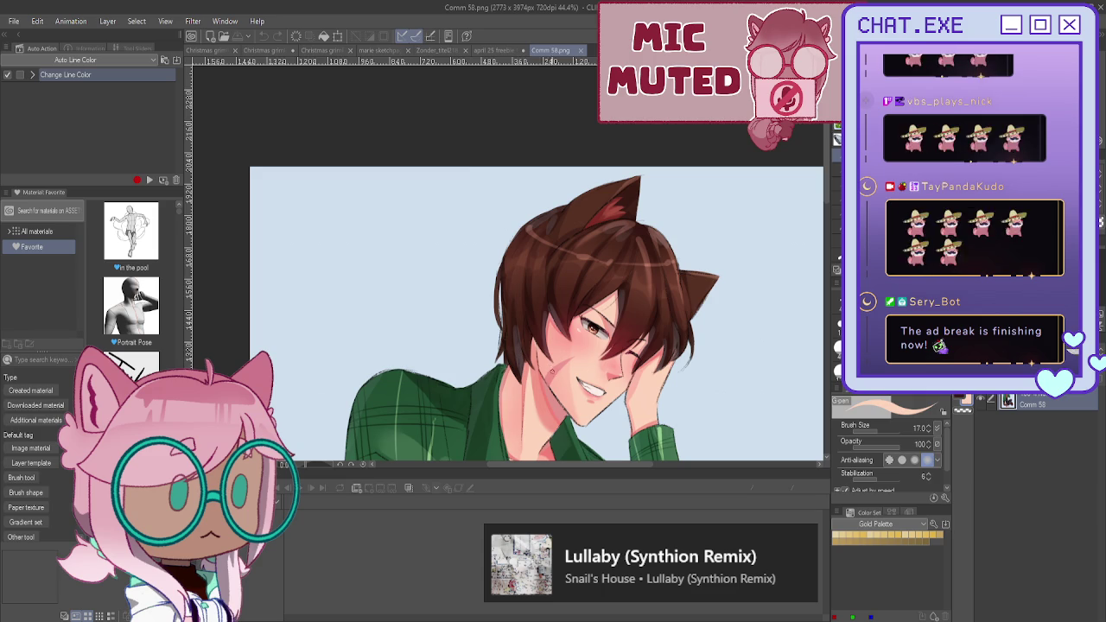
# - Pick the darker pink cheek colour and shade near the chin
pyautogui.keyDown('alt'); pyautogui.click(553, 372); pyautogui.keyUp('alt')
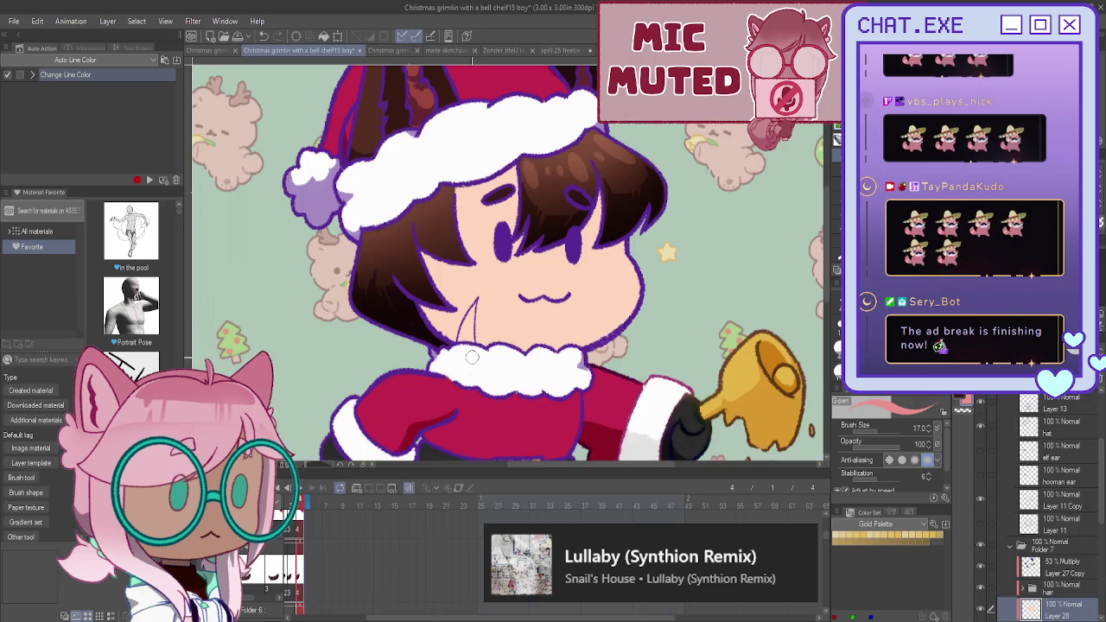
pyautogui.scroll(3, 475, 355)
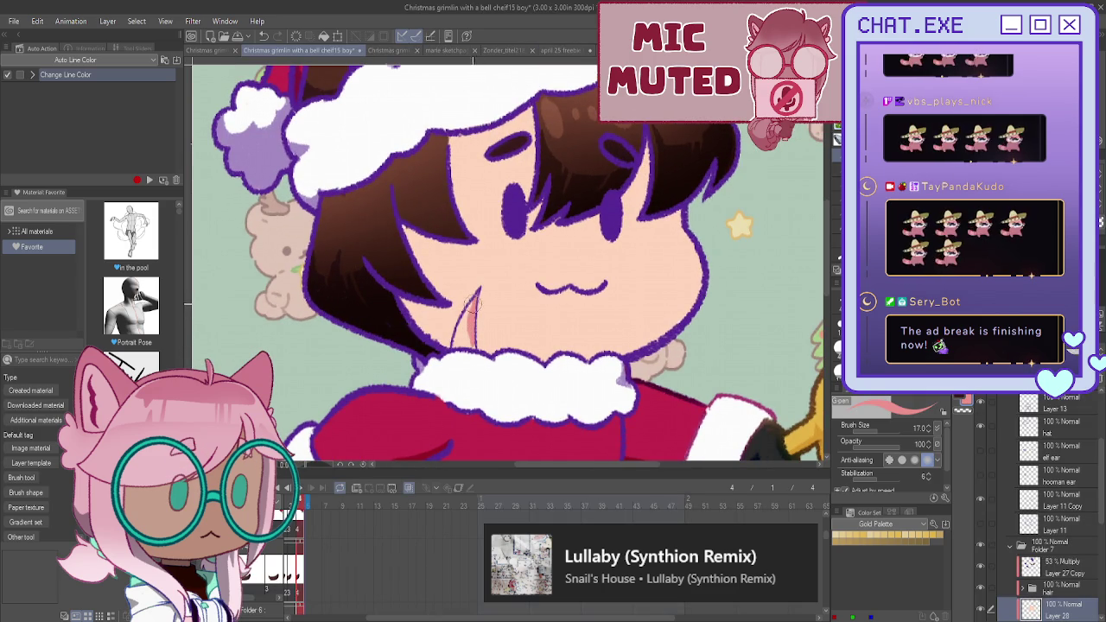
pyautogui.moveTo(473, 303)
pyautogui.mouseDown()
pyautogui.moveTo(457, 341)
pyautogui.moveTo(473, 347)
pyautogui.mouseUp()
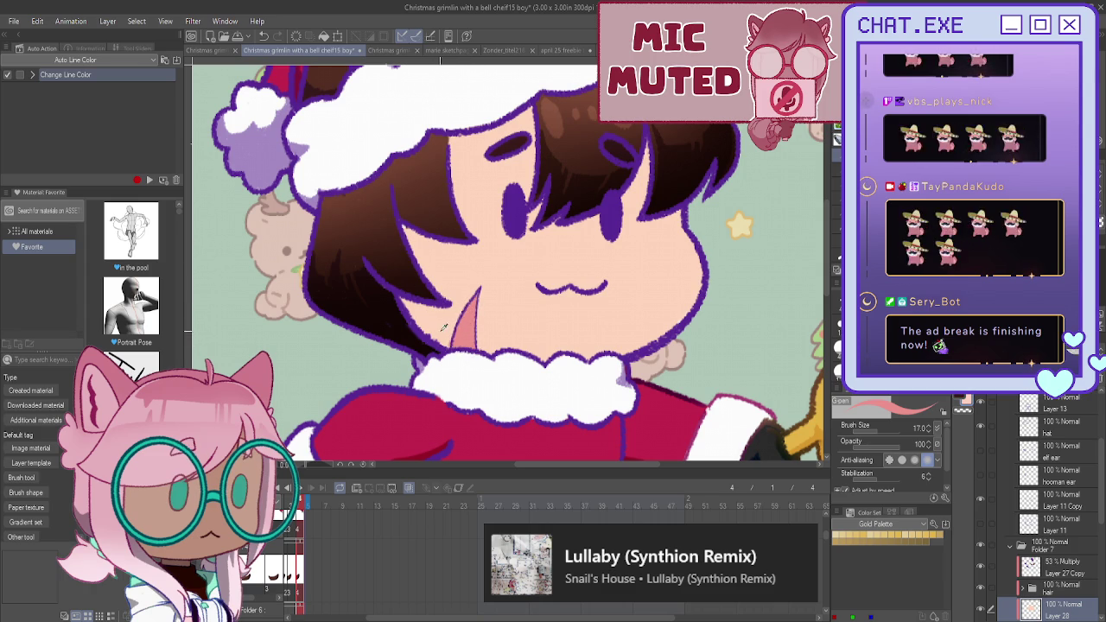
pyautogui.scroll(-1, 424, 276)
pyautogui.scroll(-2, 424, 277)
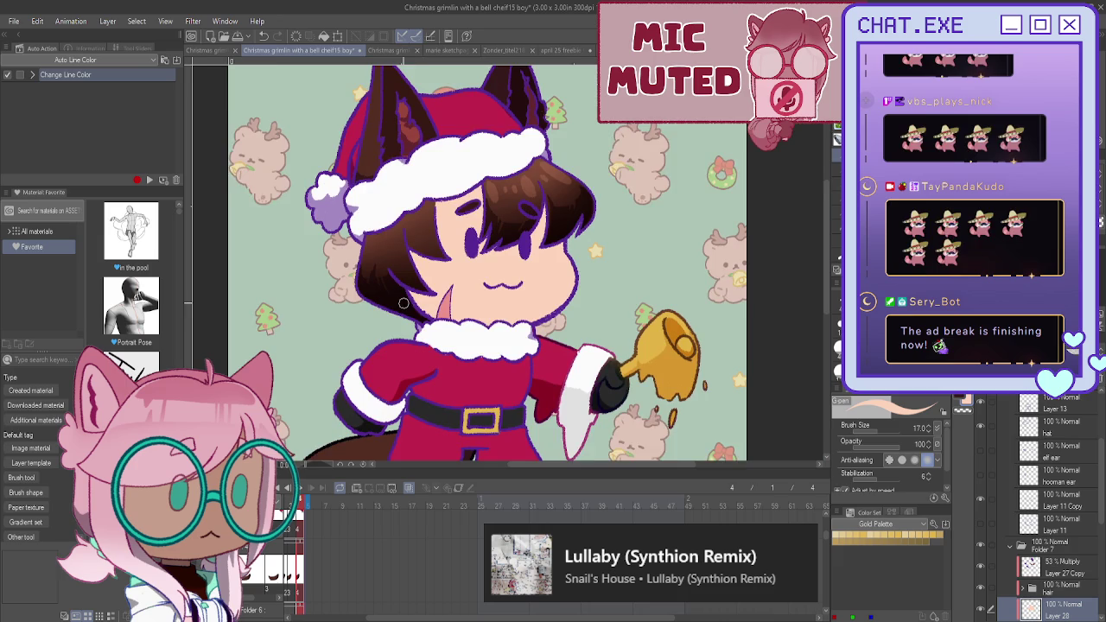
pyautogui.scroll(-1, 378, 269)
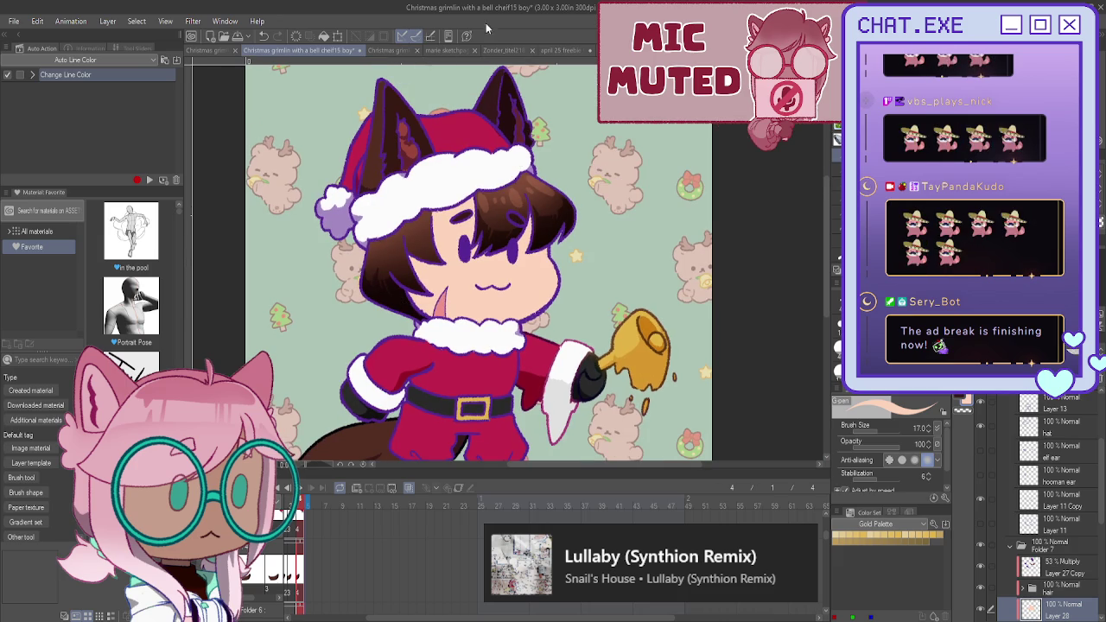
# - Review the Comm 58.png reference again before returning to the Santa drawing
pyautogui.click(622, 51)
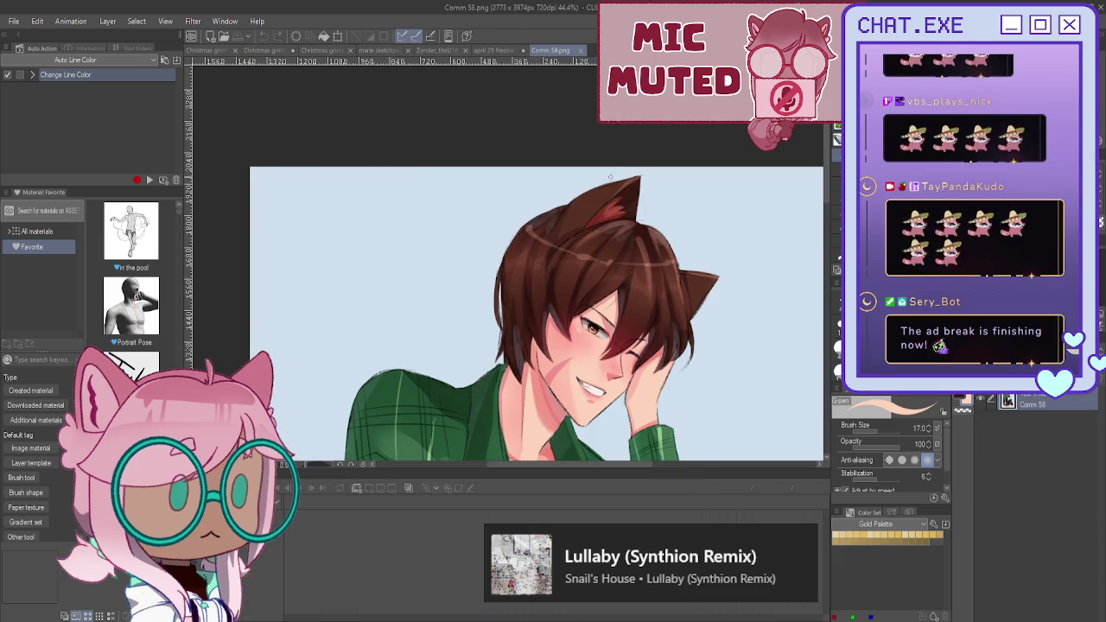
pyautogui.scroll(1, 518, 285)
pyautogui.scroll(1, 518, 285)
pyautogui.scroll(1, 592, 328)
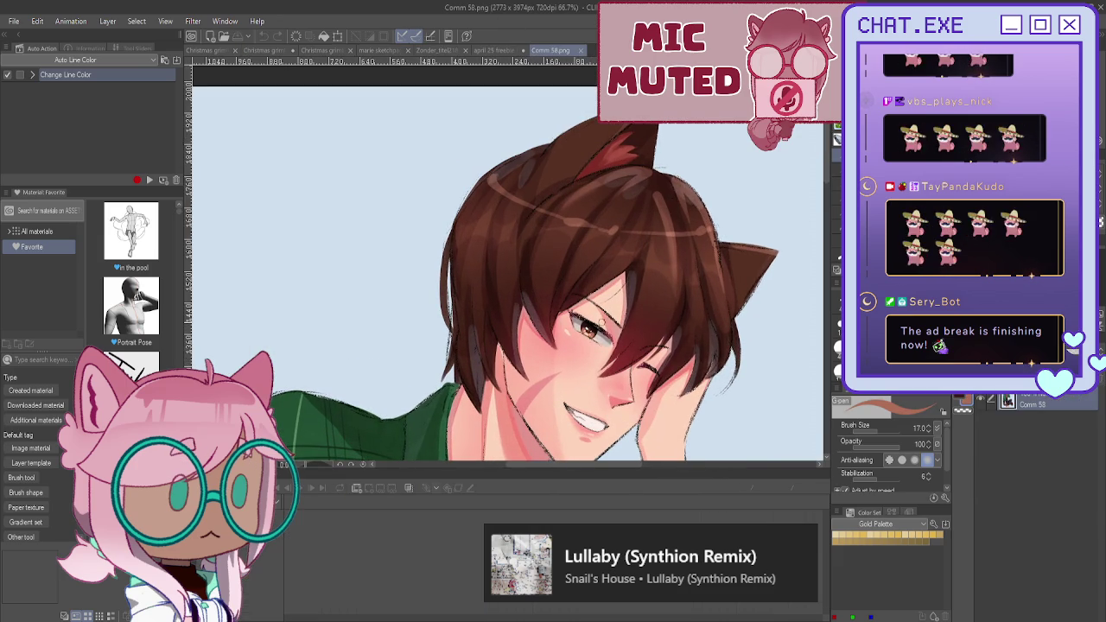
pyautogui.click(262, 51)
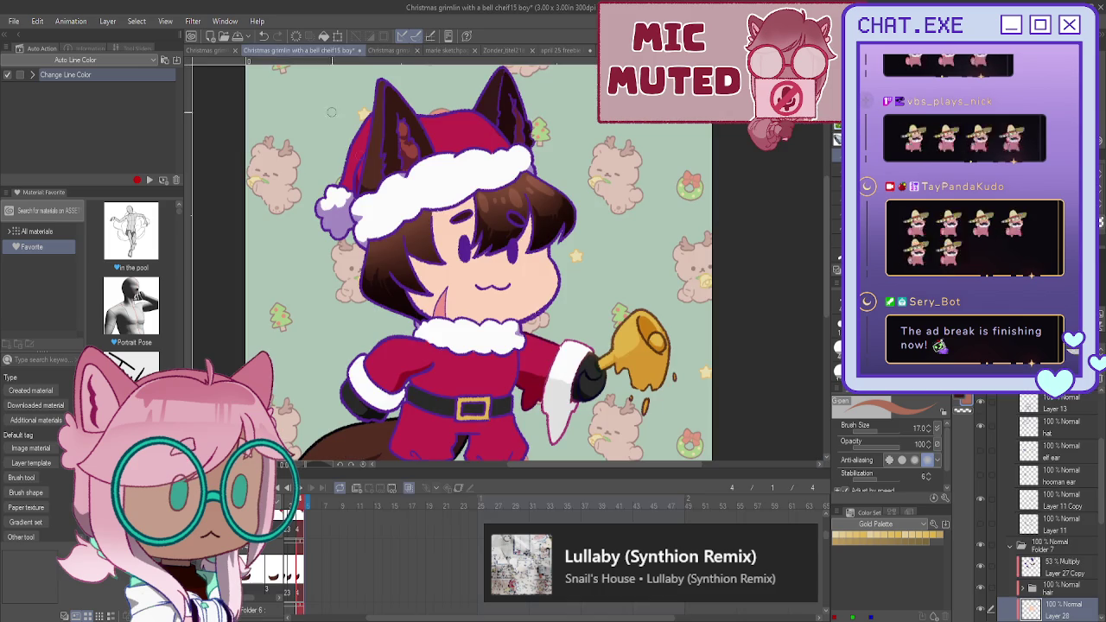
# - Collapse the body folder and add new Layer 29 above it
pyautogui.scroll(3, 1049, 477)
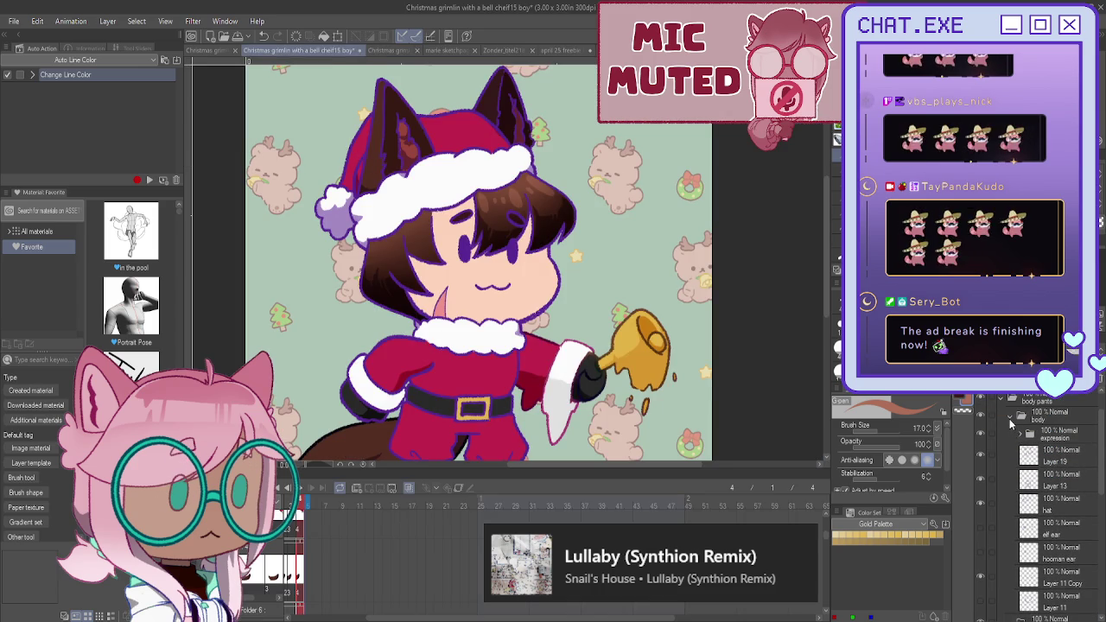
pyautogui.click(1010, 417)
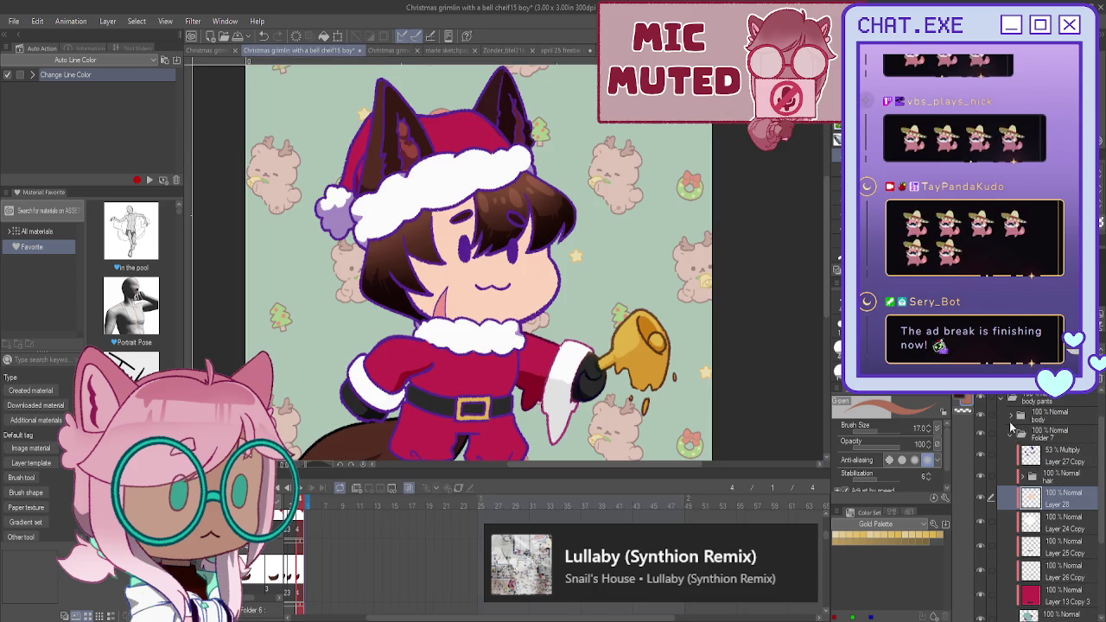
pyautogui.click(1024, 415)
pyautogui.hotkey('ctrl', 'shift', 'n')
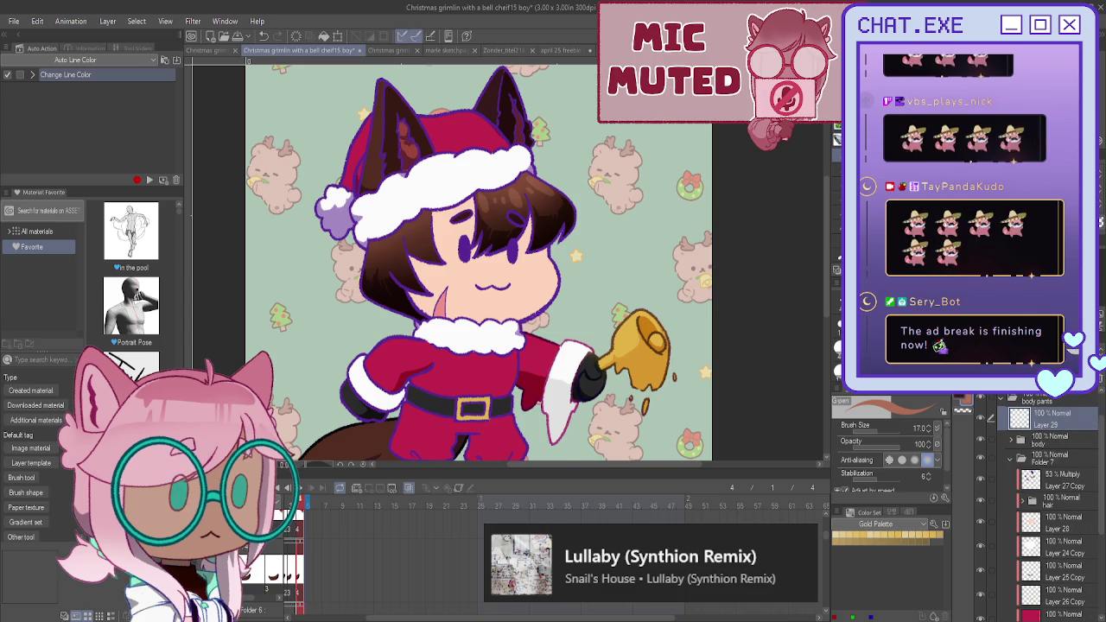
# - Paint a brown oval over each of the character's eyes
pyautogui.scroll(2, 444, 239)
pyautogui.scroll(1, 466, 259)
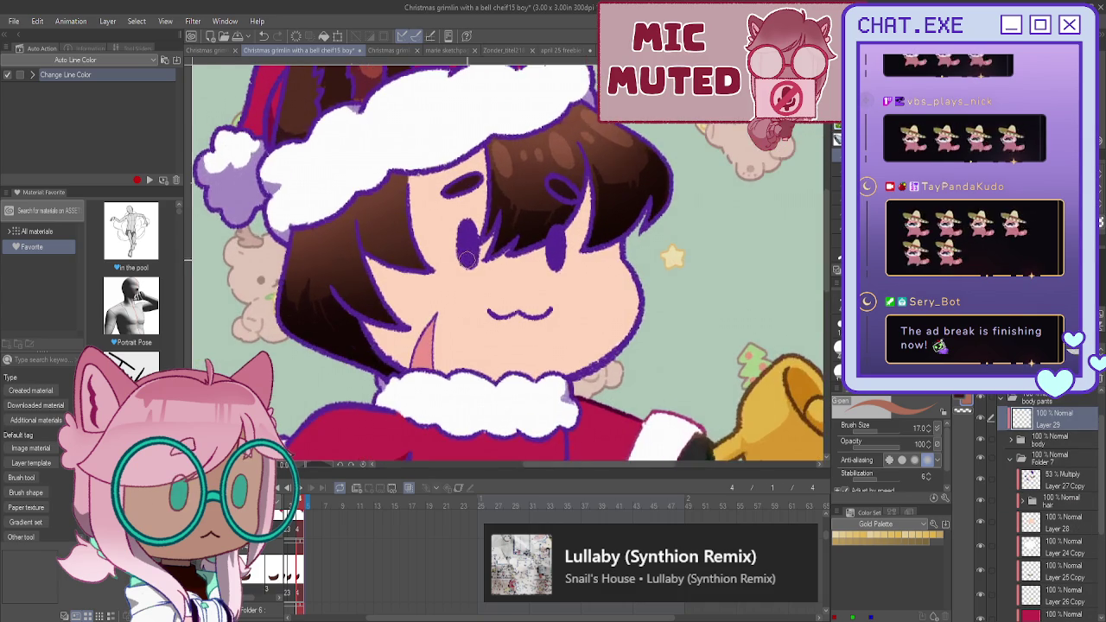
pyautogui.scroll(1, 467, 255)
pyautogui.scroll(1, 466, 251)
pyautogui.moveTo(466, 259)
pyautogui.mouseDown()
pyautogui.moveTo(470, 246)
pyautogui.moveTo(475, 255)
pyautogui.mouseUp()
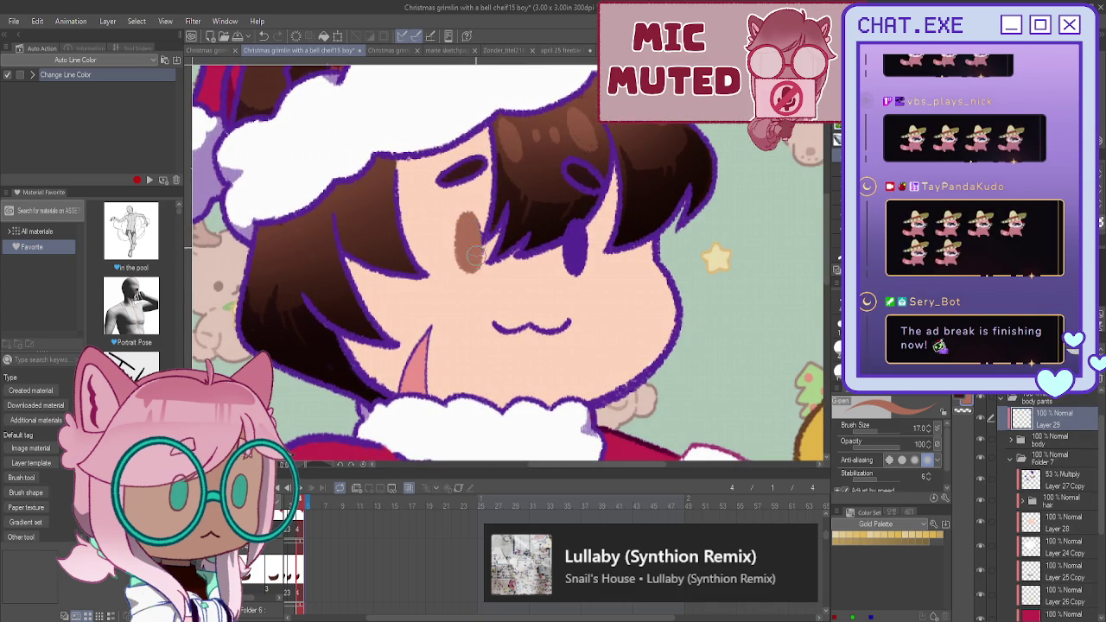
pyautogui.moveTo(584, 226); pyautogui.dragTo(577, 259)
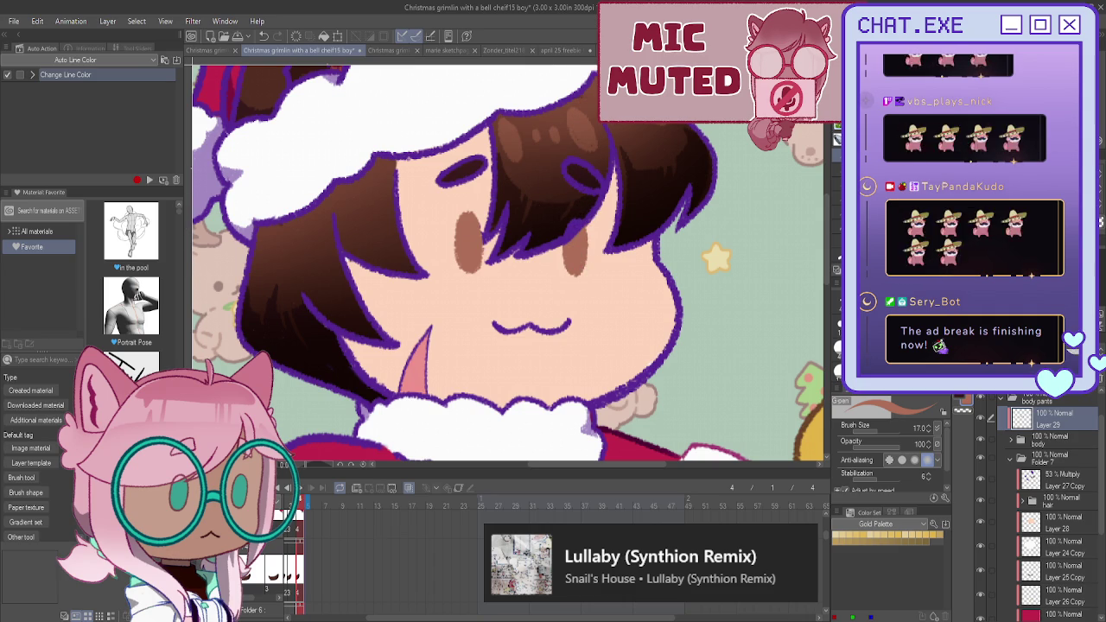
pyautogui.click(836, 217)
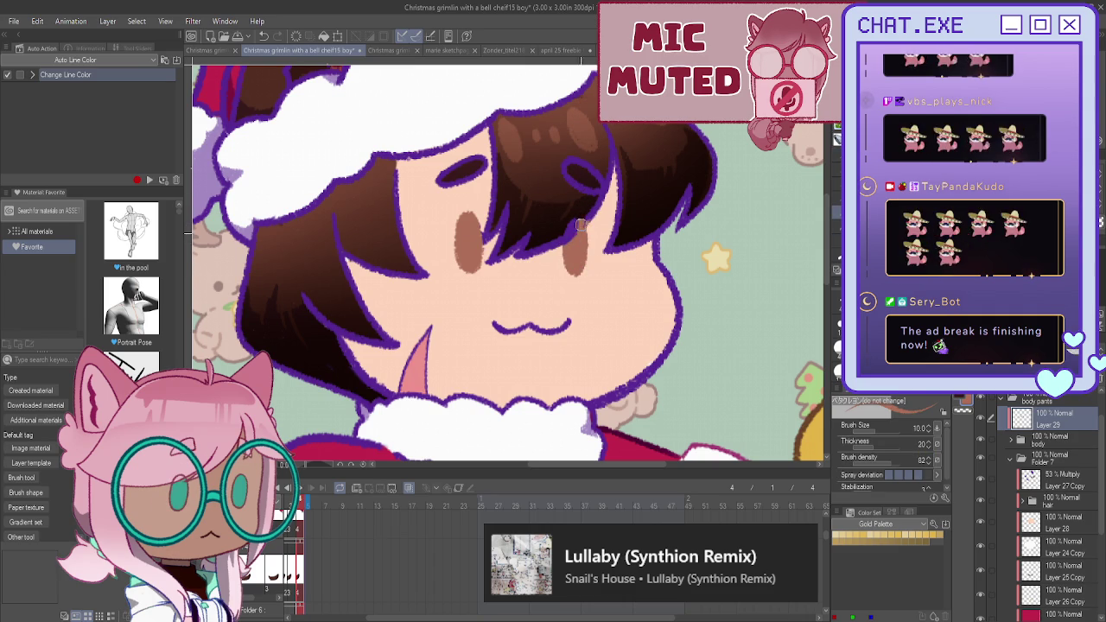